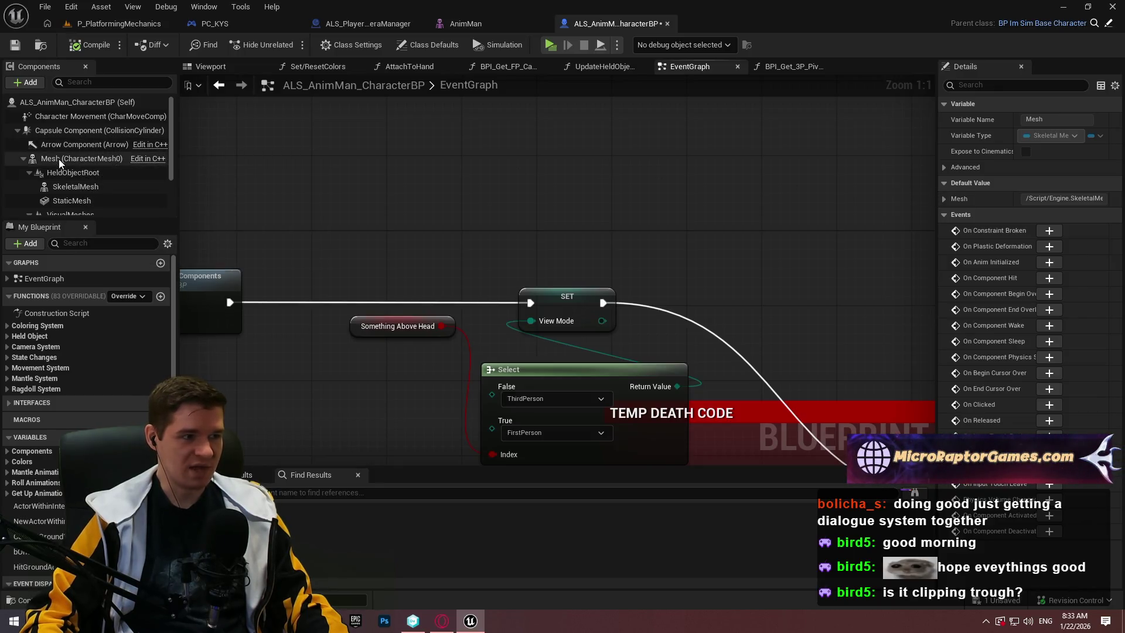
Inspect the head bone in the AnimMan skeleton, then return to the character Blueprint's event graph
{"action": "left_click", "coordinate": [504, 27]}
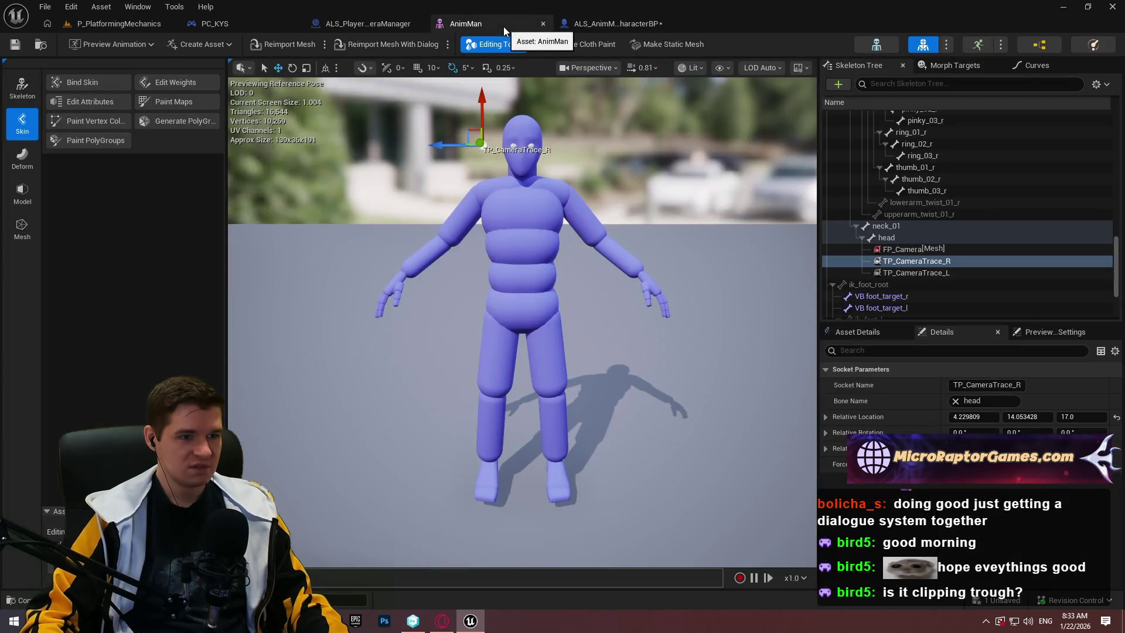
{"action": "left_click", "coordinate": [902, 237]}
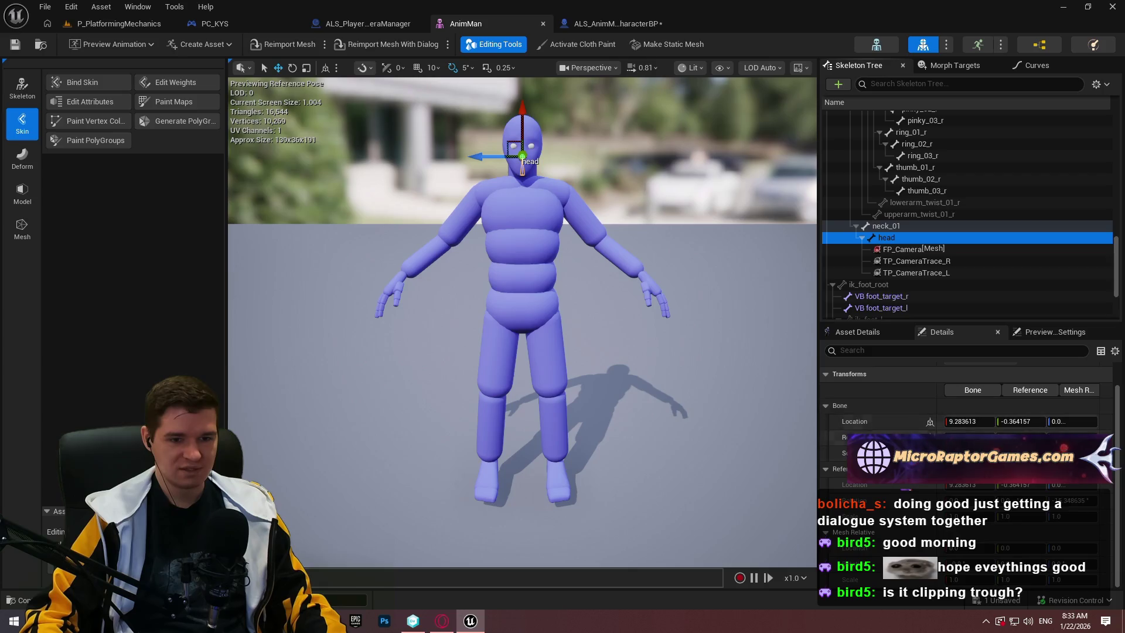
{"action": "left_click", "coordinate": [659, 22]}
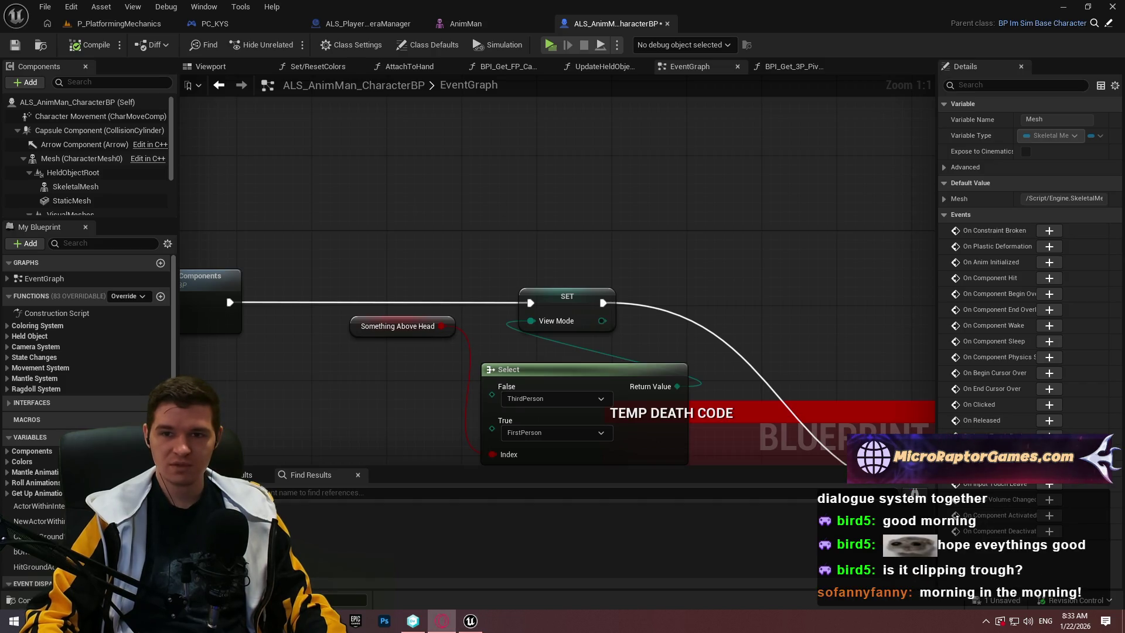
In Opera GX, search Google for 'ue5 hide bone during runtime'
{"action": "key", "text": "alt+Tab"}
{"action": "type", "text": "ue5 hid"}
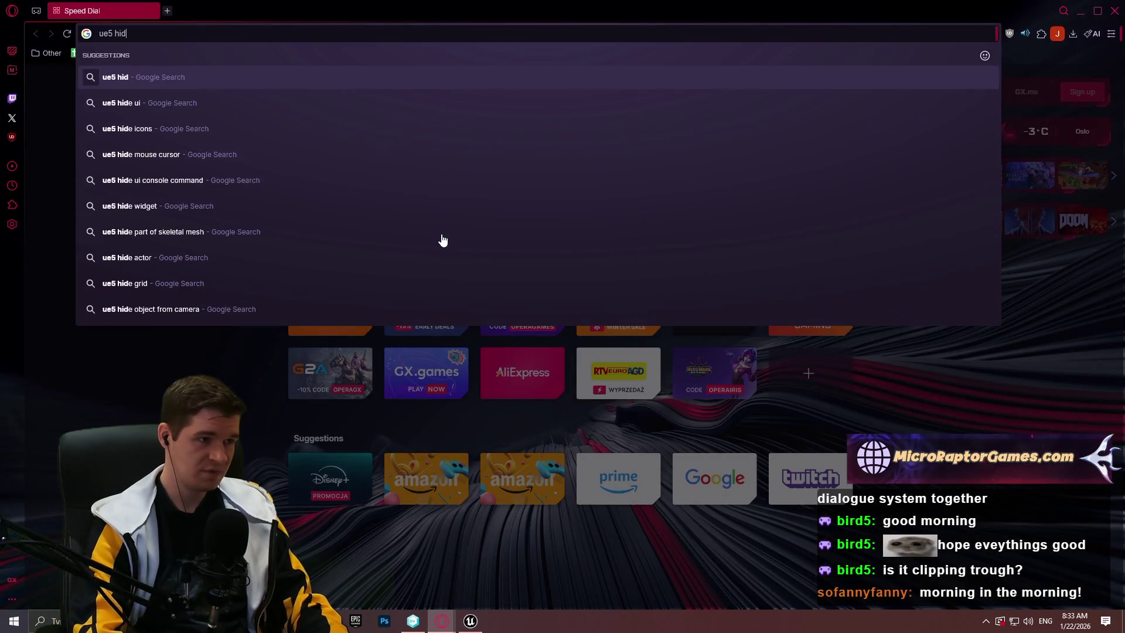
{"action": "type", "text": "e bone "}
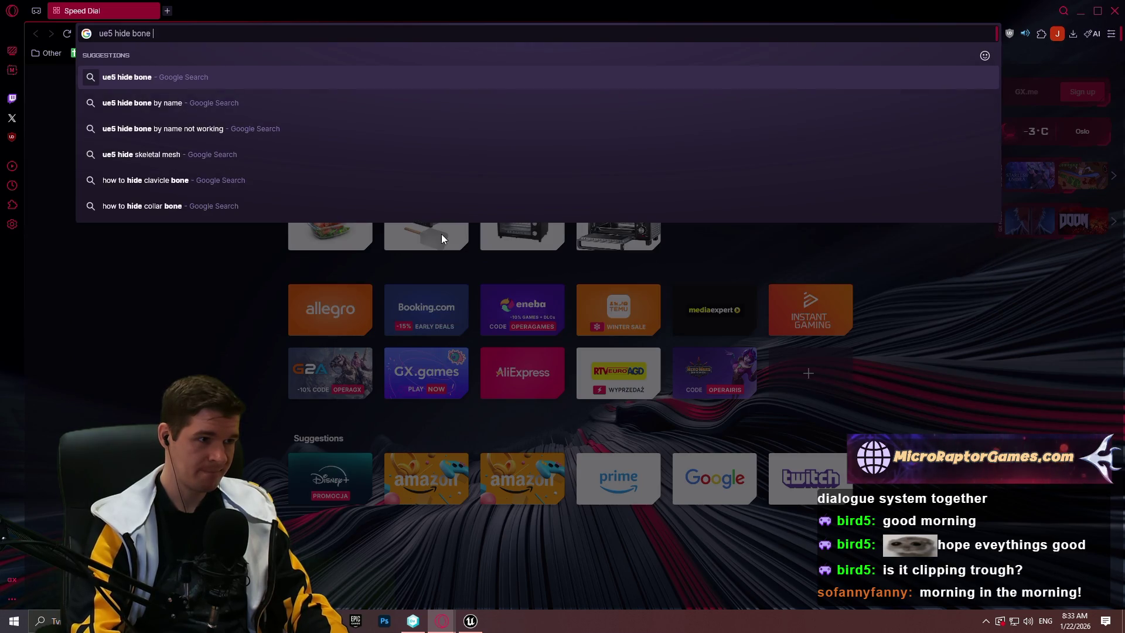
{"action": "type", "text": "during runtime"}
{"action": "key", "text": "Return"}
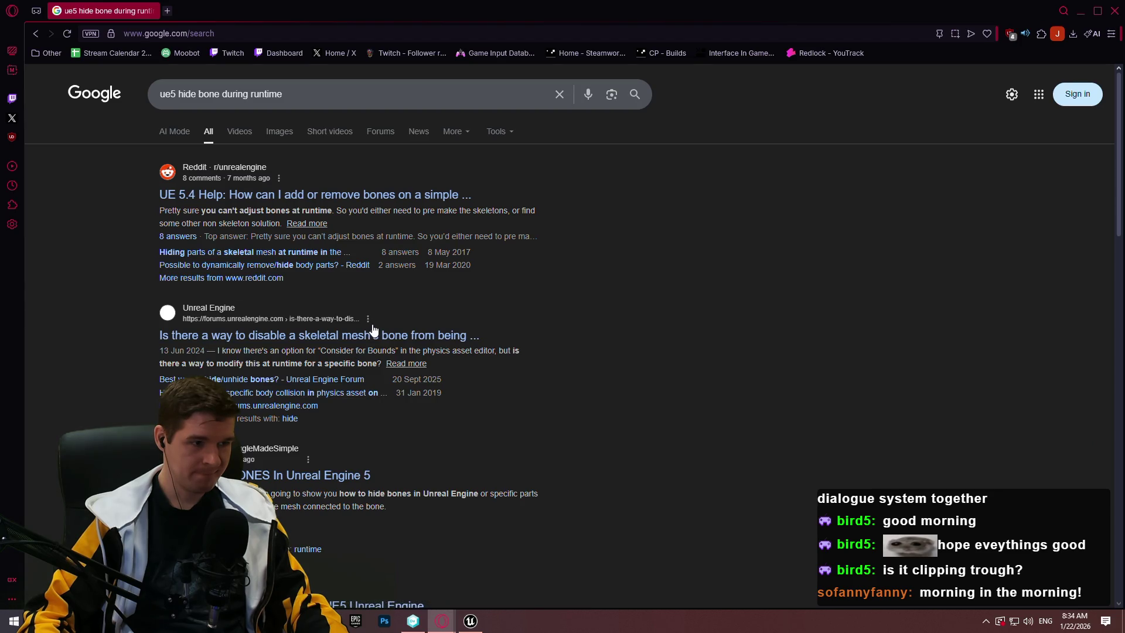
Open the 'Best way to hide/unhide bones?' forum thread and scroll to the solved reply
{"action": "left_click", "coordinate": [292, 381]}
{"action": "scroll", "coordinate": [338, 300], "scroll_direction": "down", "scroll_amount": 5}
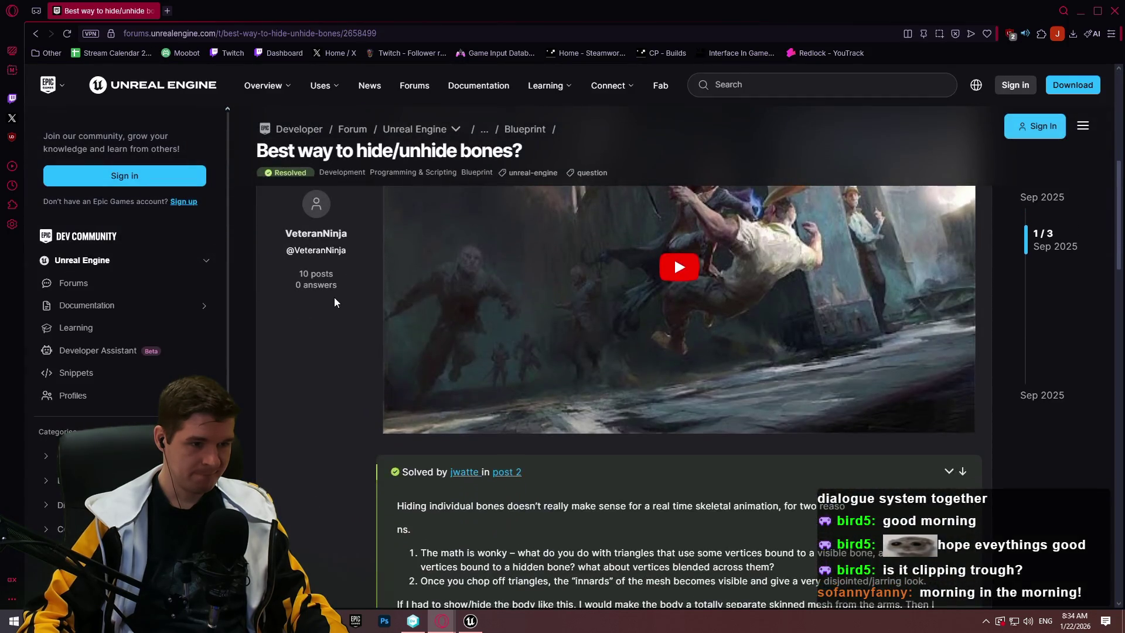
{"action": "scroll", "coordinate": [335, 298], "scroll_direction": "down", "scroll_amount": 3}
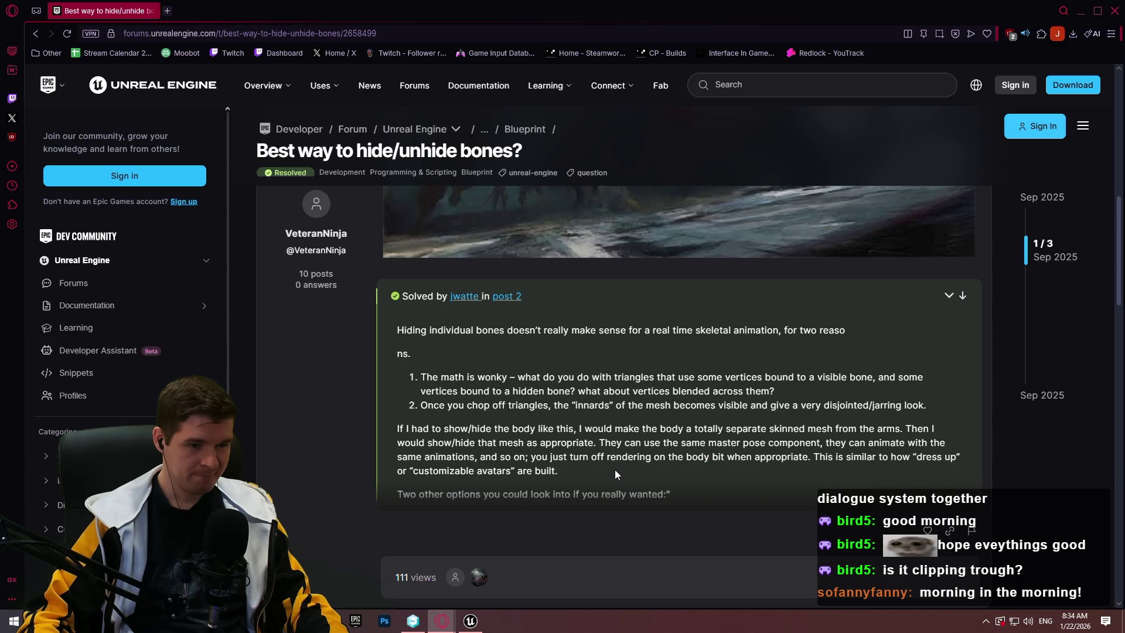
{"action": "scroll", "coordinate": [614, 469], "scroll_direction": "down", "scroll_amount": 5}
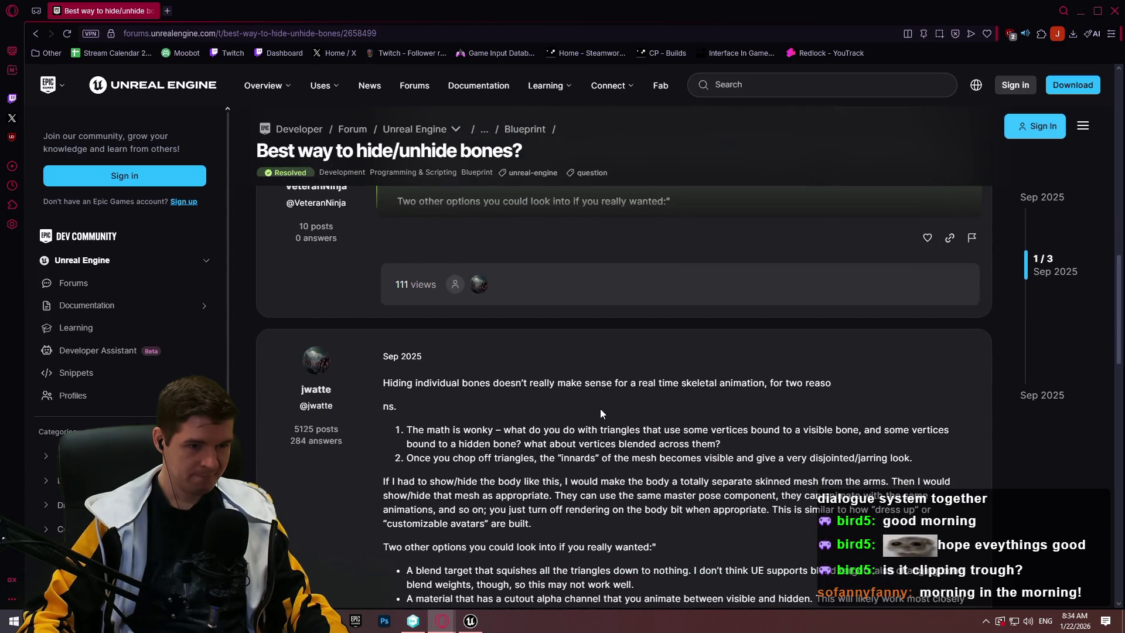
{"action": "scroll", "coordinate": [612, 406], "scroll_direction": "down", "scroll_amount": 3}
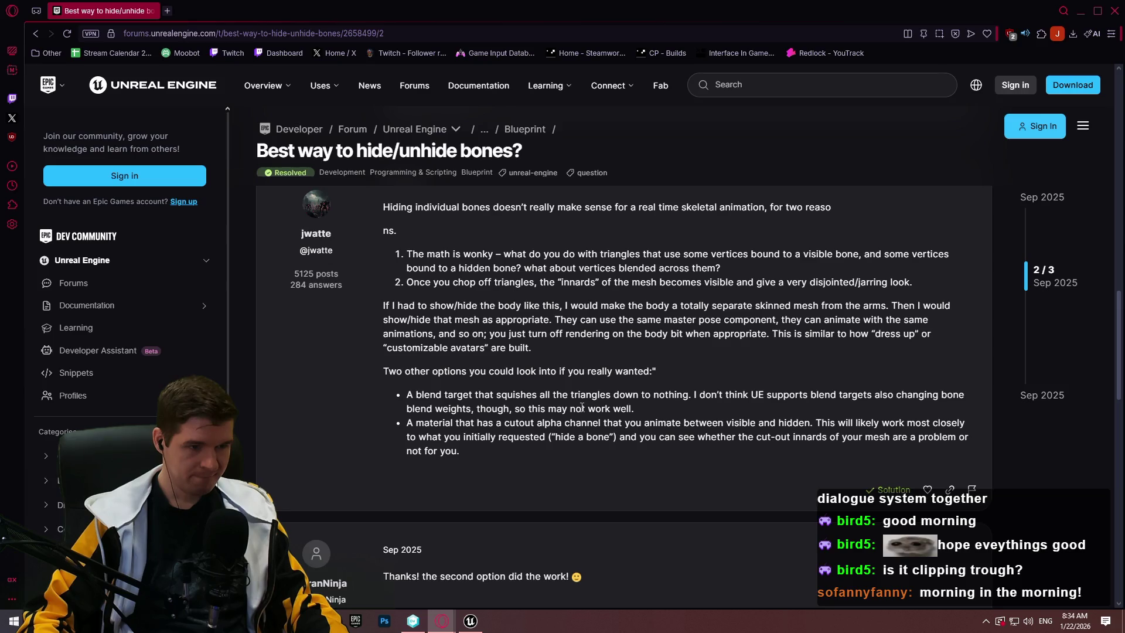
{"action": "scroll", "coordinate": [575, 406], "scroll_direction": "down", "scroll_amount": 3}
{"action": "scroll", "coordinate": [572, 407], "scroll_direction": "up", "scroll_amount": 3}
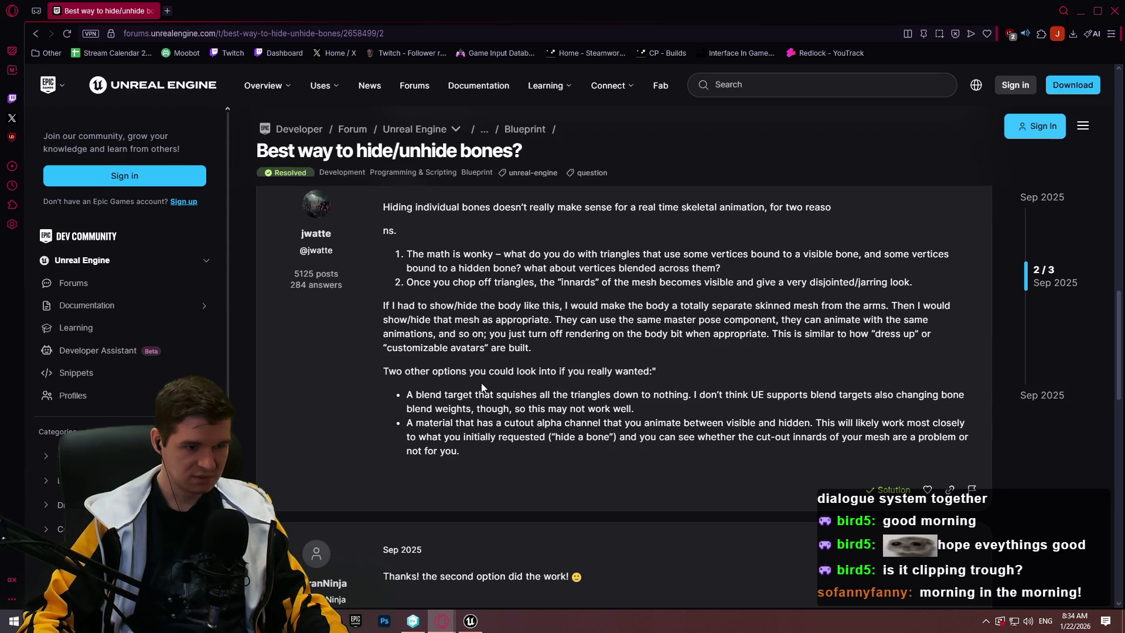
Back in Unreal, add a Hide Bone by Name node for Mesh and delete the stray Skeletal Mesh node
{"action": "left_click", "coordinate": [1118, 8]}
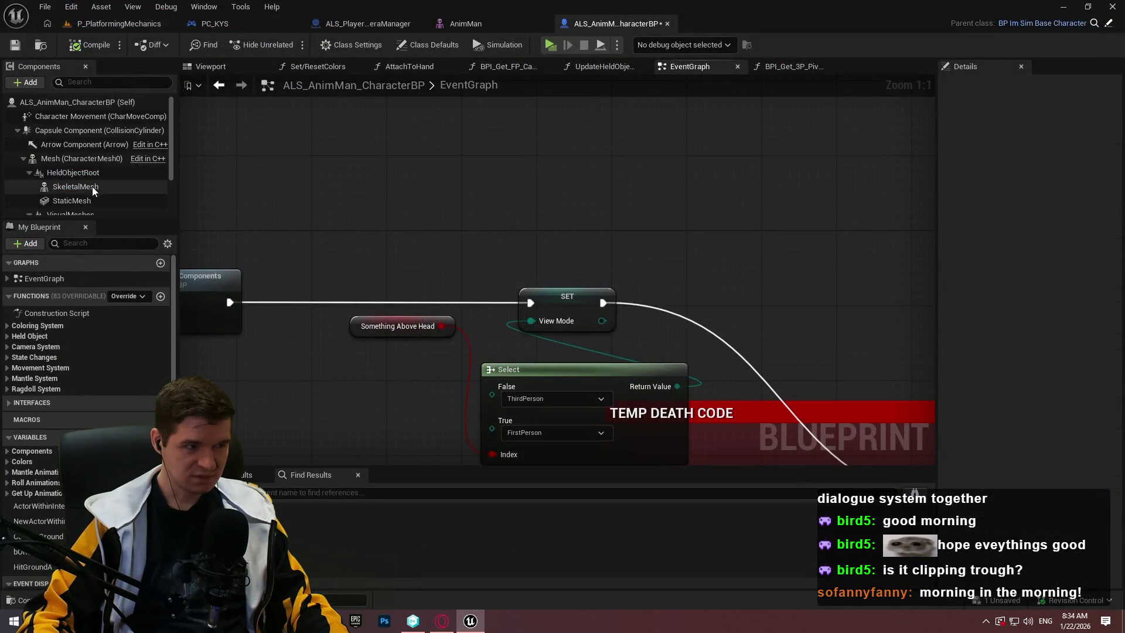
{"action": "left_click_drag", "start_coordinate": [93, 187], "coordinate": [543, 209]}
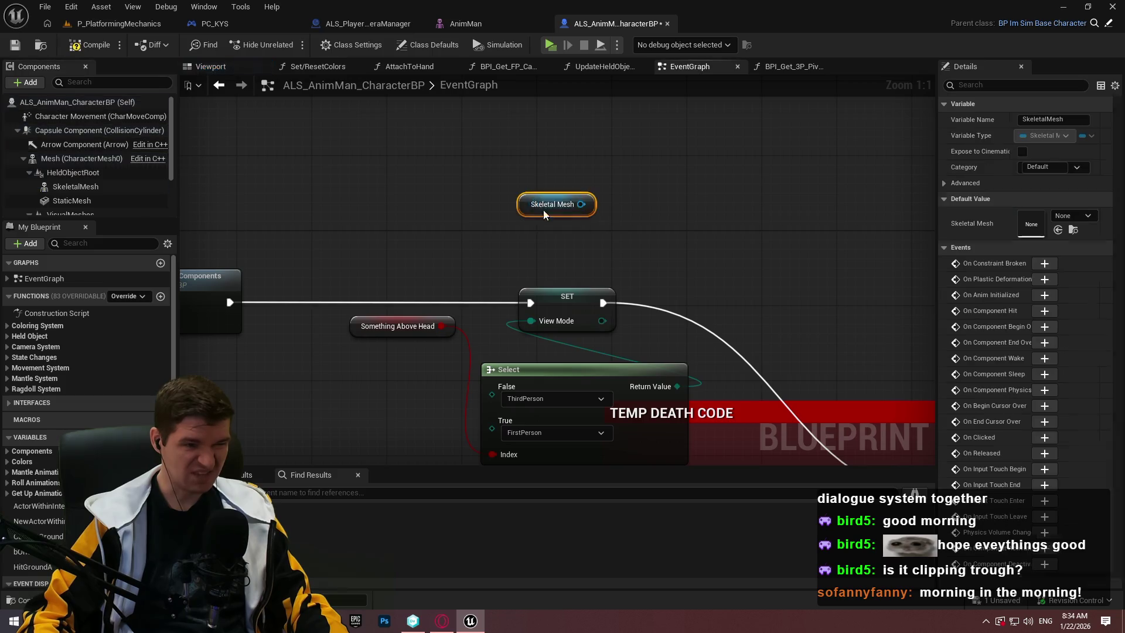
{"action": "left_click", "coordinate": [614, 183]}
{"action": "right_click", "coordinate": [614, 183]}
{"action": "type", "text": "hide bone"}
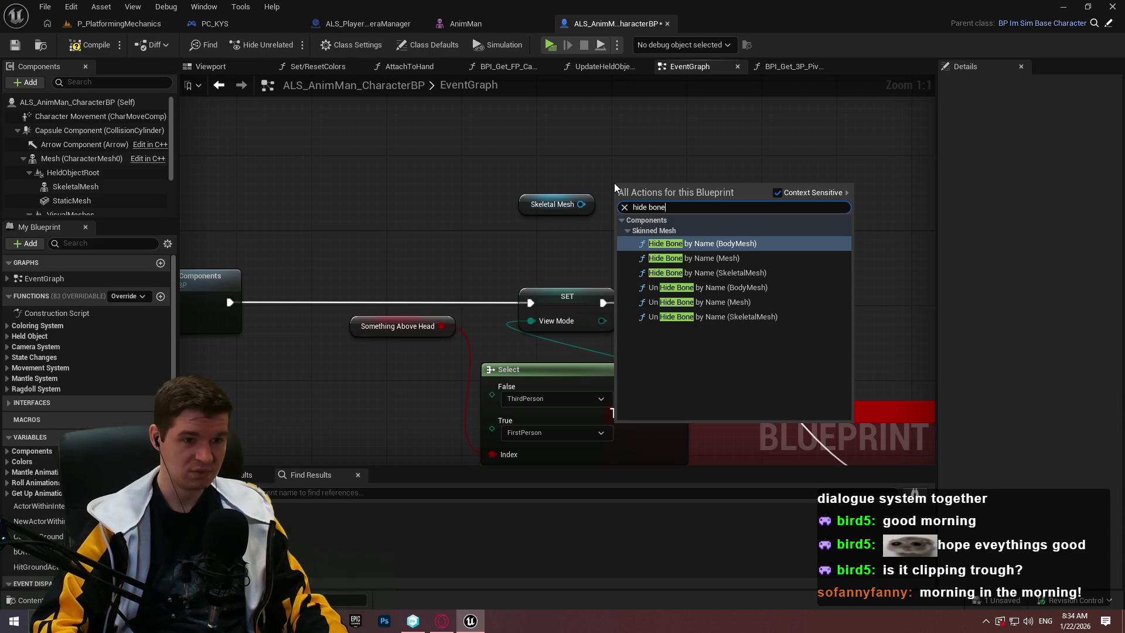
{"action": "key", "text": "Down"}
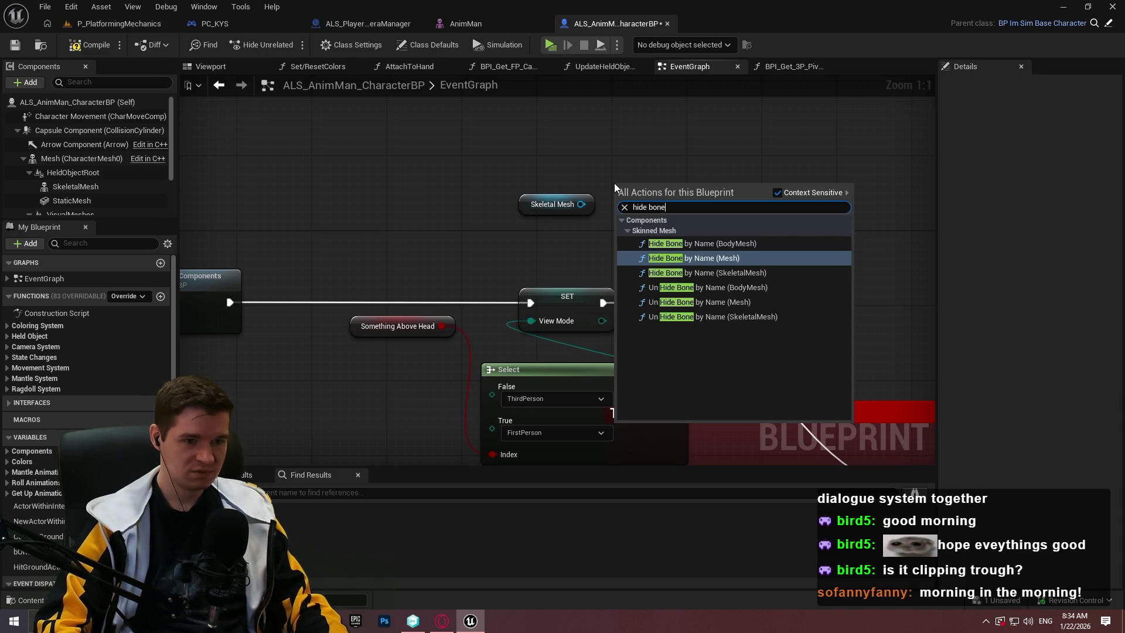
{"action": "key", "text": "Return"}
{"action": "left_click_drag", "start_coordinate": [571, 224], "coordinate": [546, 190]}
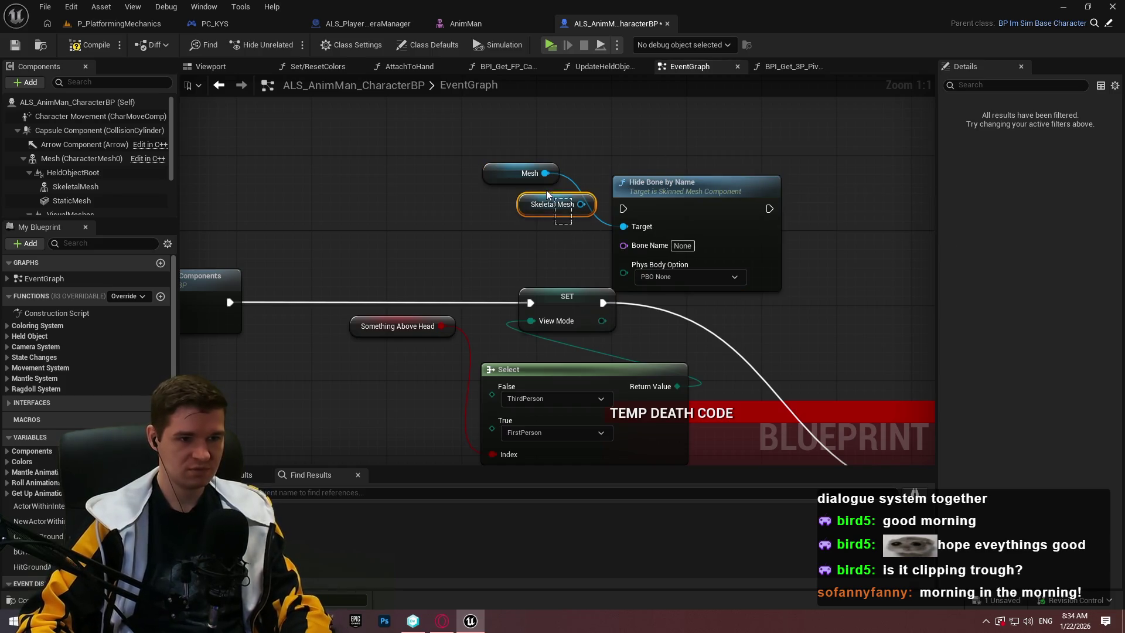
{"action": "key", "text": "Delete"}
Keep Phys Body Option at PBO None and set the node's Bone Name to Head
{"action": "left_click", "coordinate": [659, 280]}
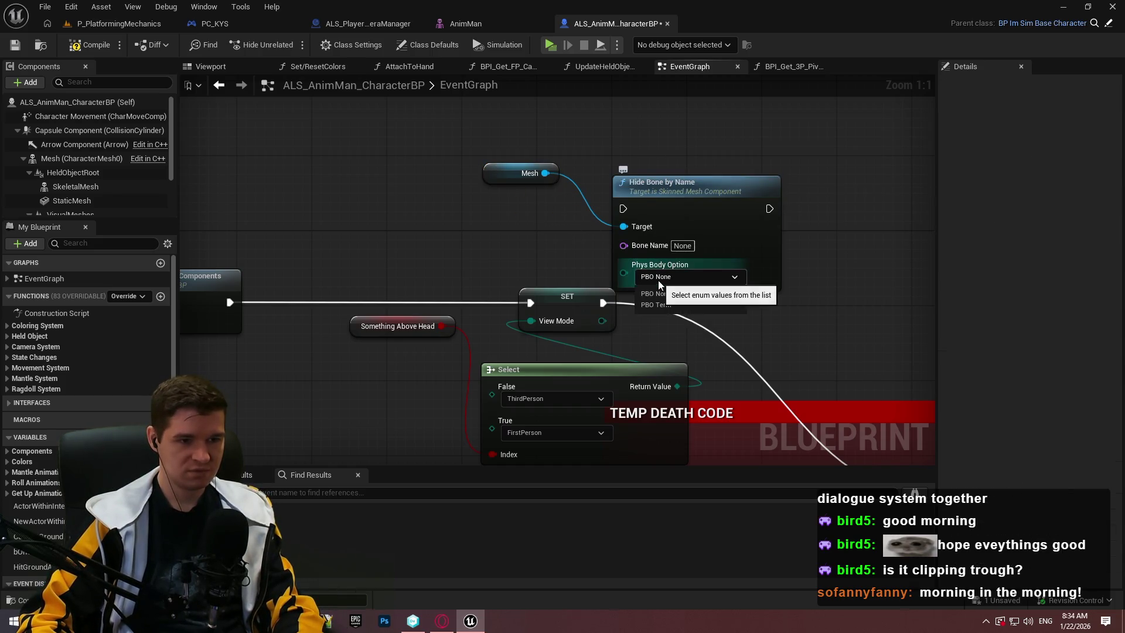
{"action": "left_click", "coordinate": [705, 258]}
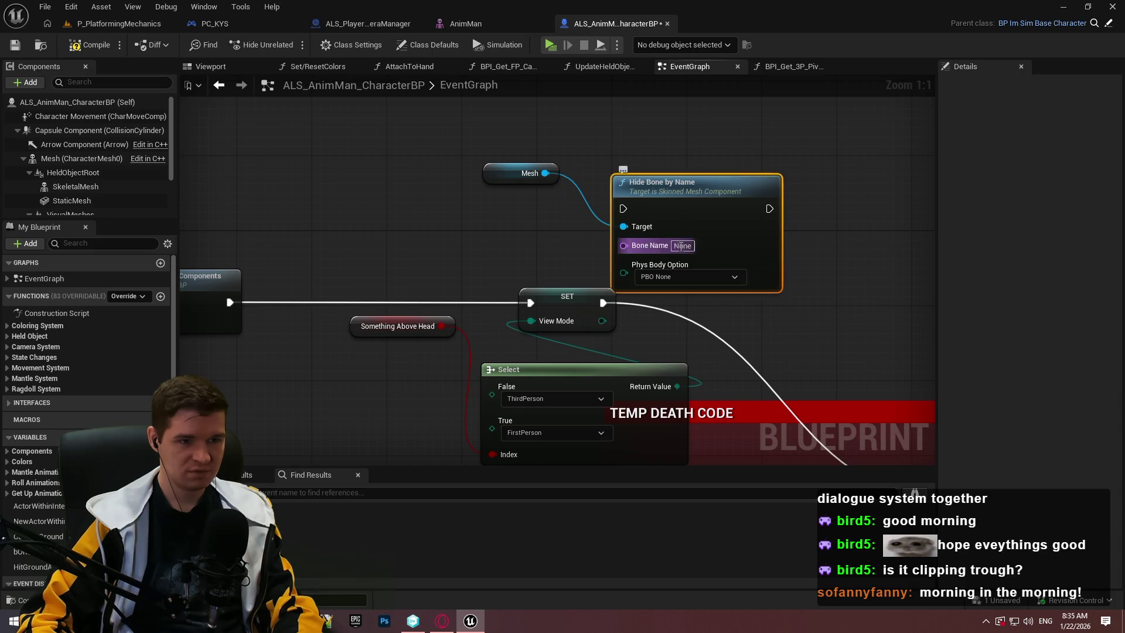
{"action": "left_click", "coordinate": [682, 245]}
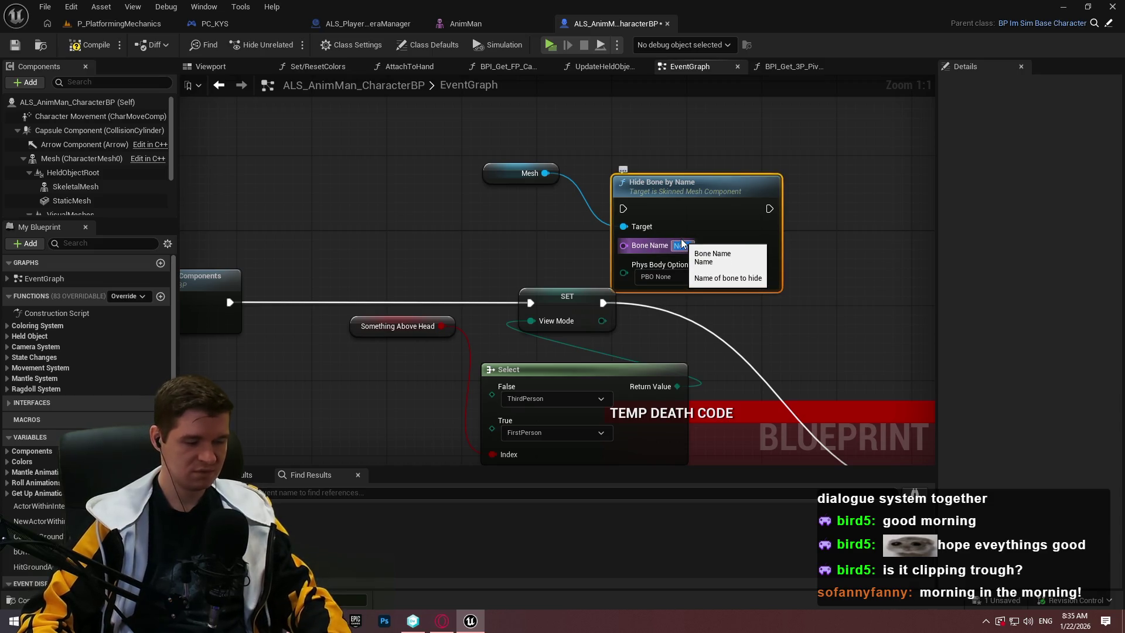
{"action": "type", "text": "Head"}
{"action": "left_click", "coordinate": [807, 228]}
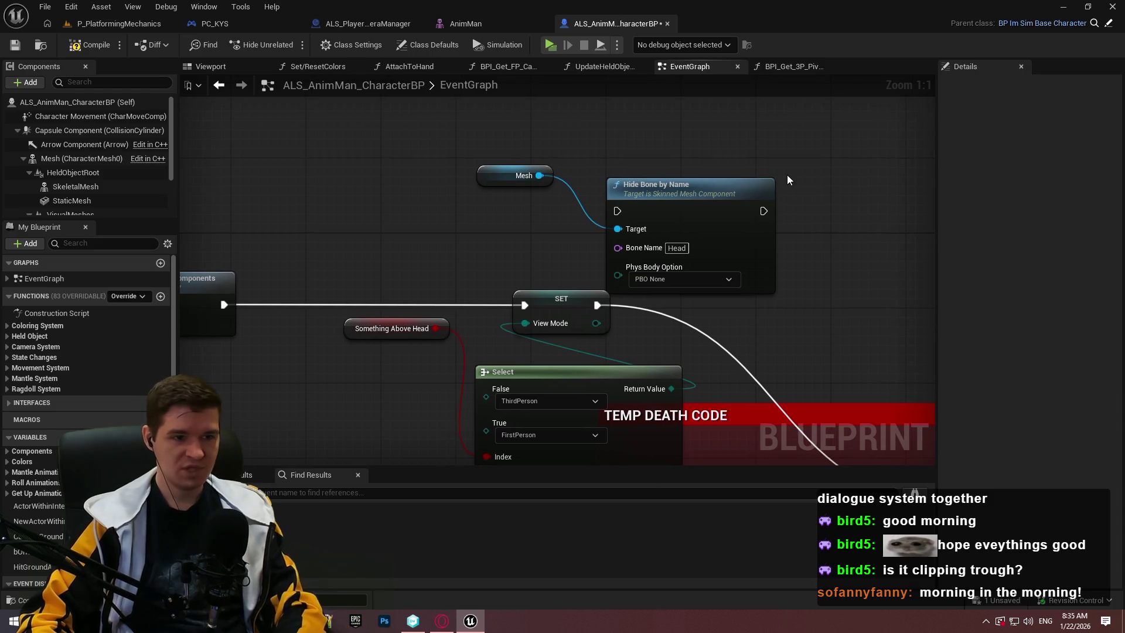
Wire Hide Bone by Name between SET View Mode and the Branch, then launch a play test
{"action": "left_click_drag", "start_coordinate": [598, 303], "coordinate": [617, 211]}
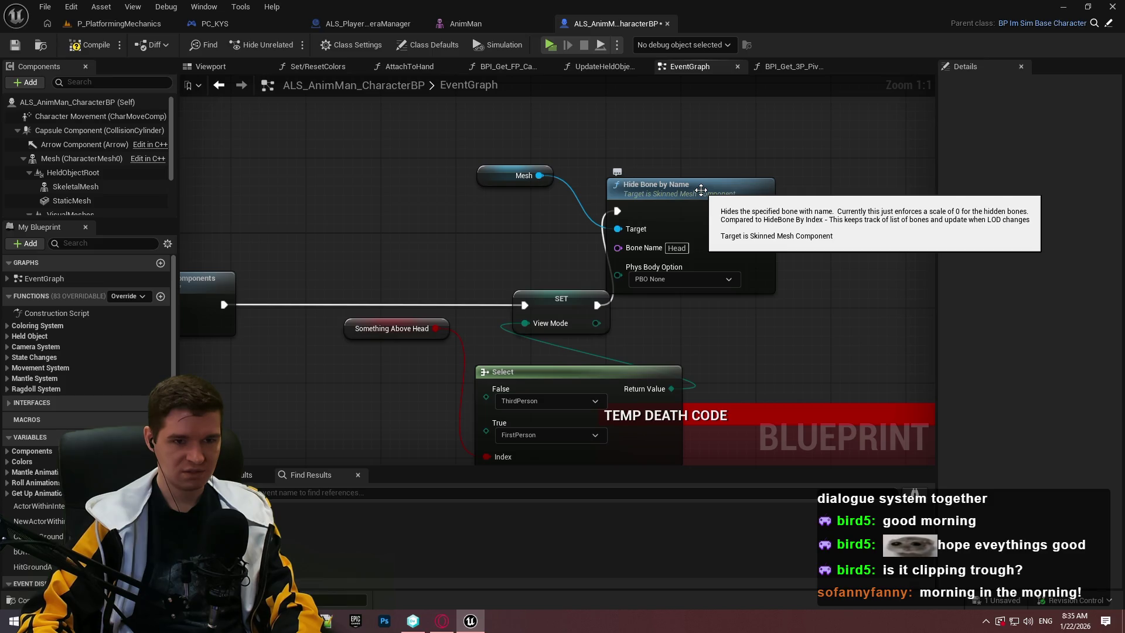
{"action": "mouse_move", "coordinate": [764, 210]}
{"action": "left_mouse_down"}
{"action": "mouse_move", "coordinate": [976, 478]}
{"action": "mouse_move", "coordinate": [696, 289]}
{"action": "mouse_move", "coordinate": [658, 229]}
{"action": "mouse_move", "coordinate": [700, 463]}
{"action": "mouse_move", "coordinate": [832, 330]}
{"action": "left_mouse_up"}
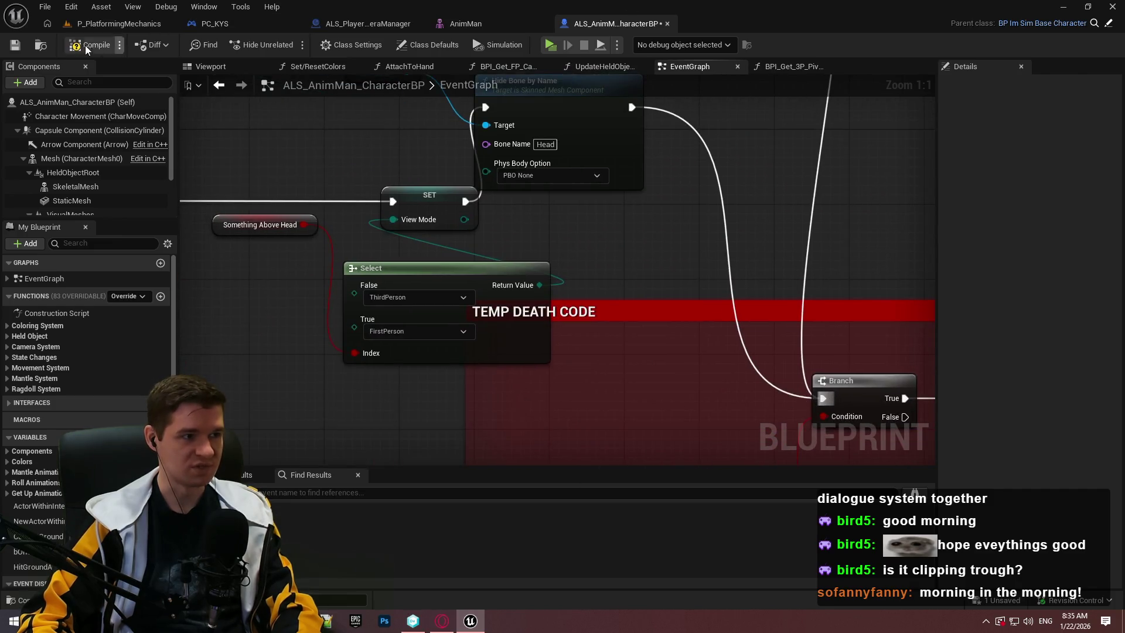
{"action": "left_click", "coordinate": [550, 47]}
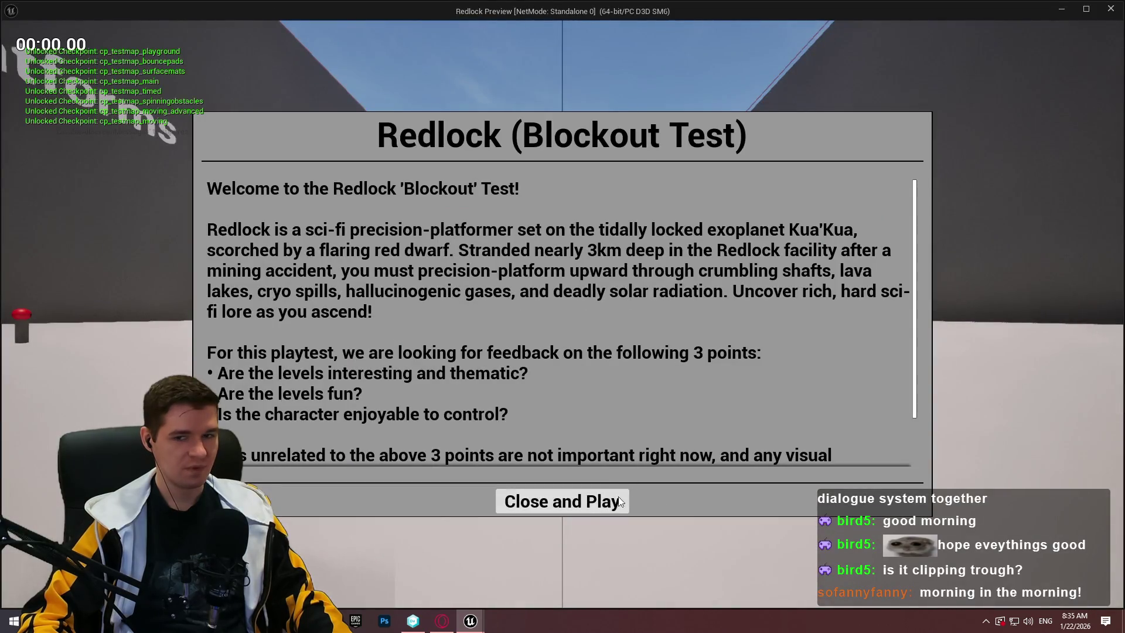
Start playing and teleport the character to a test-area checkpoint
{"action": "left_click", "coordinate": [617, 512]}
{"action": "key", "text": "w"}
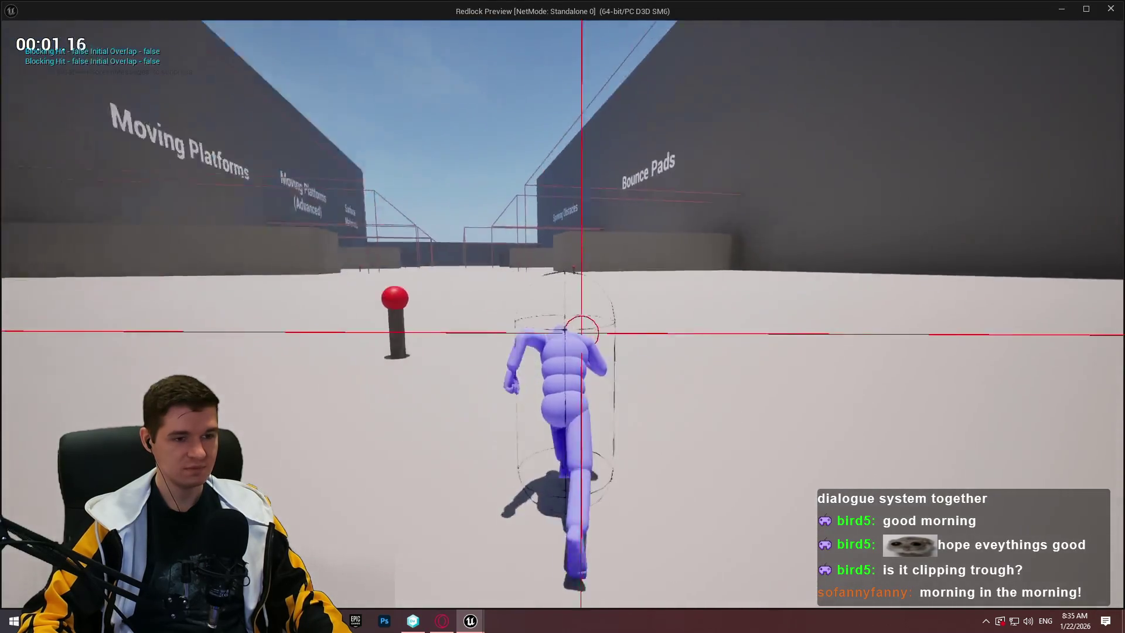
{"action": "key", "text": "t"}
{"action": "scroll", "coordinate": [773, 409], "scroll_direction": "down", "scroll_amount": 3}
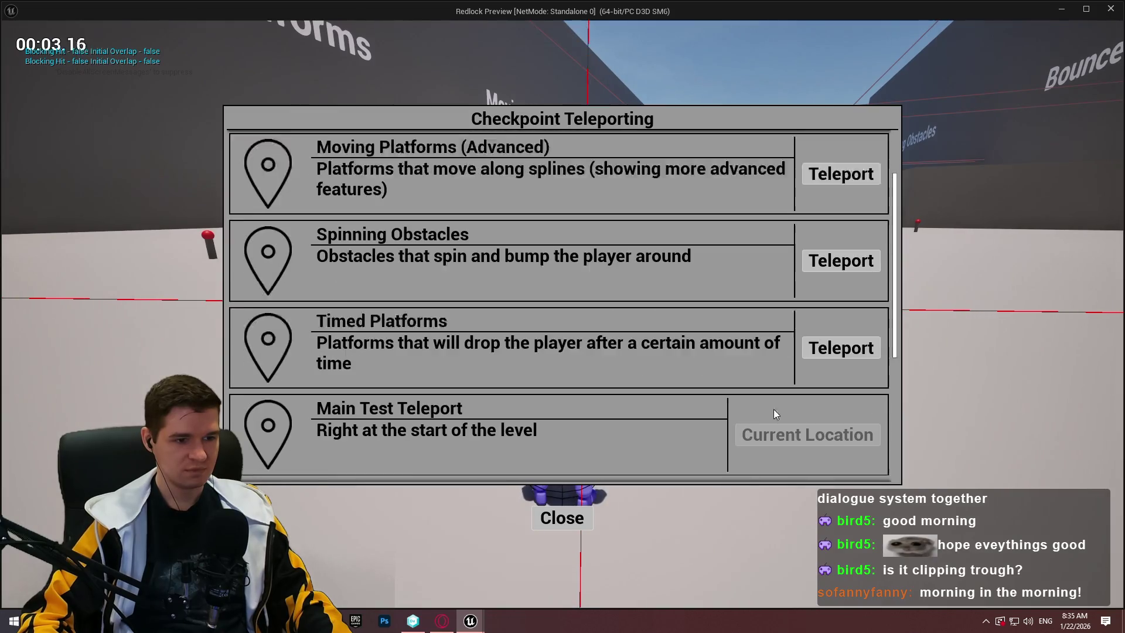
{"action": "scroll", "coordinate": [829, 442], "scroll_direction": "down", "scroll_amount": 3}
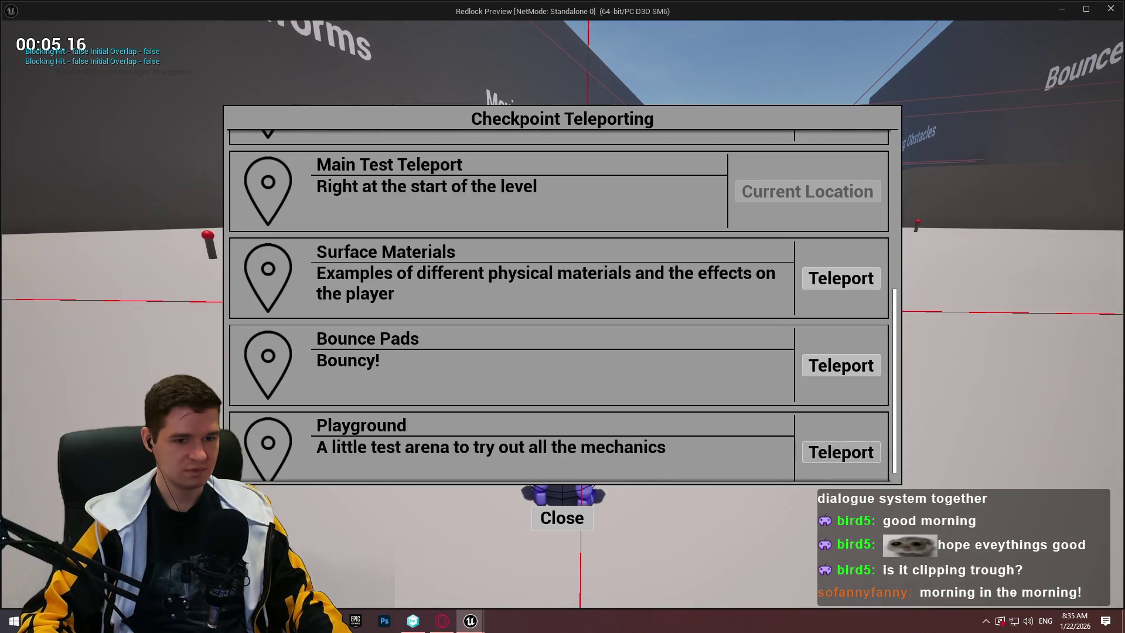
{"action": "left_click", "coordinate": [826, 450]}
Run to the tunnel, try crouching in, back out, stand up and circle back to the entrance
{"action": "key", "text": "w"}
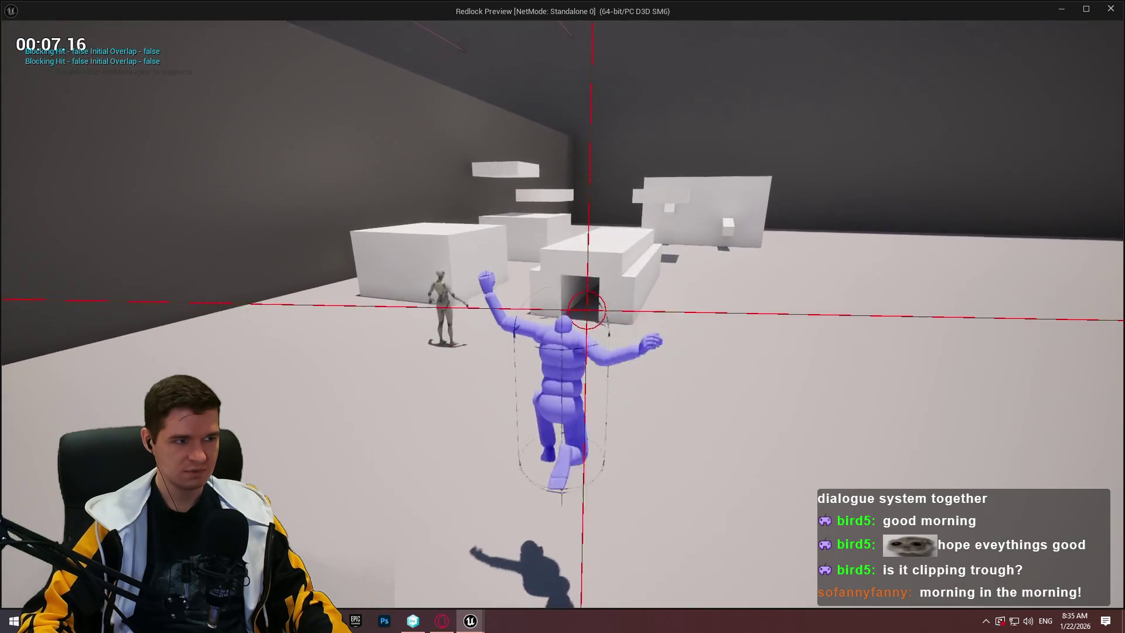
{"action": "key", "text": "c"}
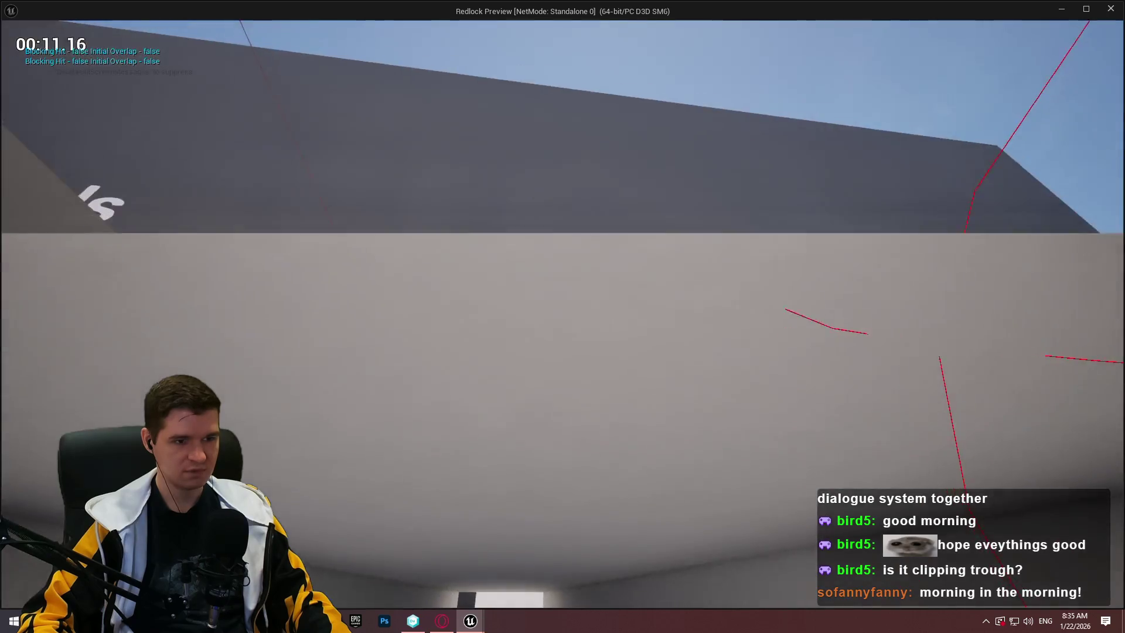
{"action": "key", "text": "s"}
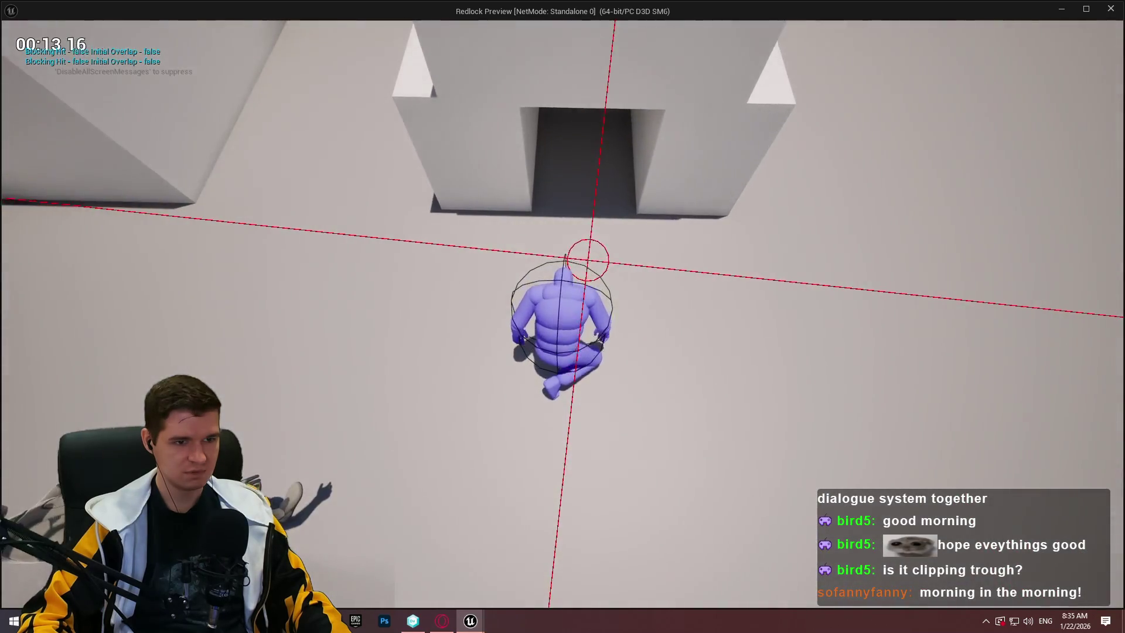
{"action": "key", "text": "c"}
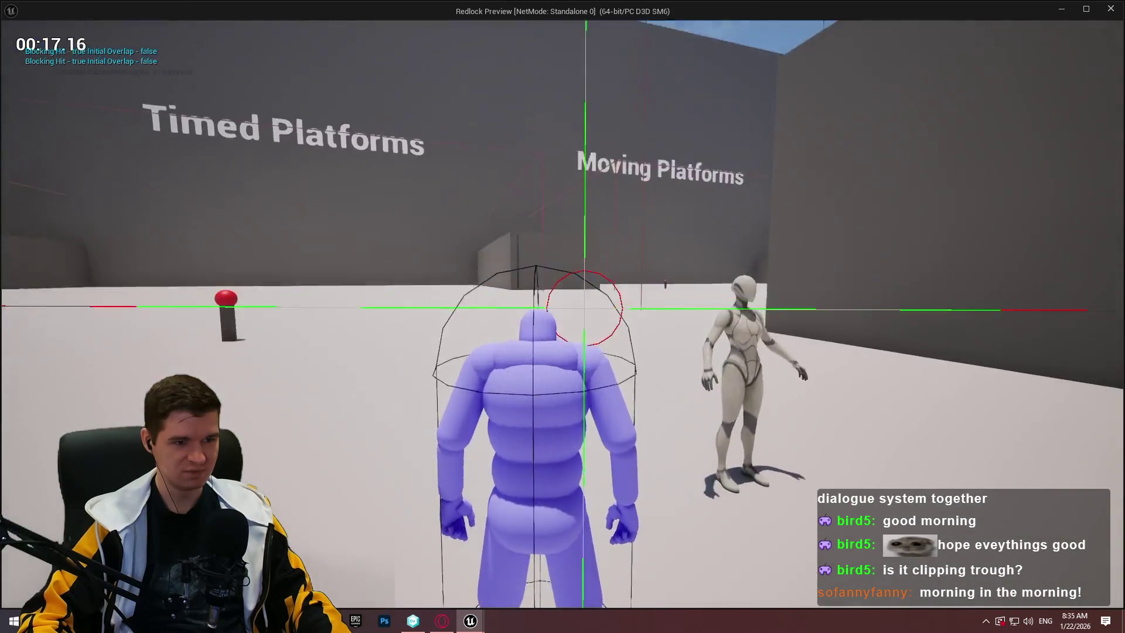
{"action": "key", "text": "w"}
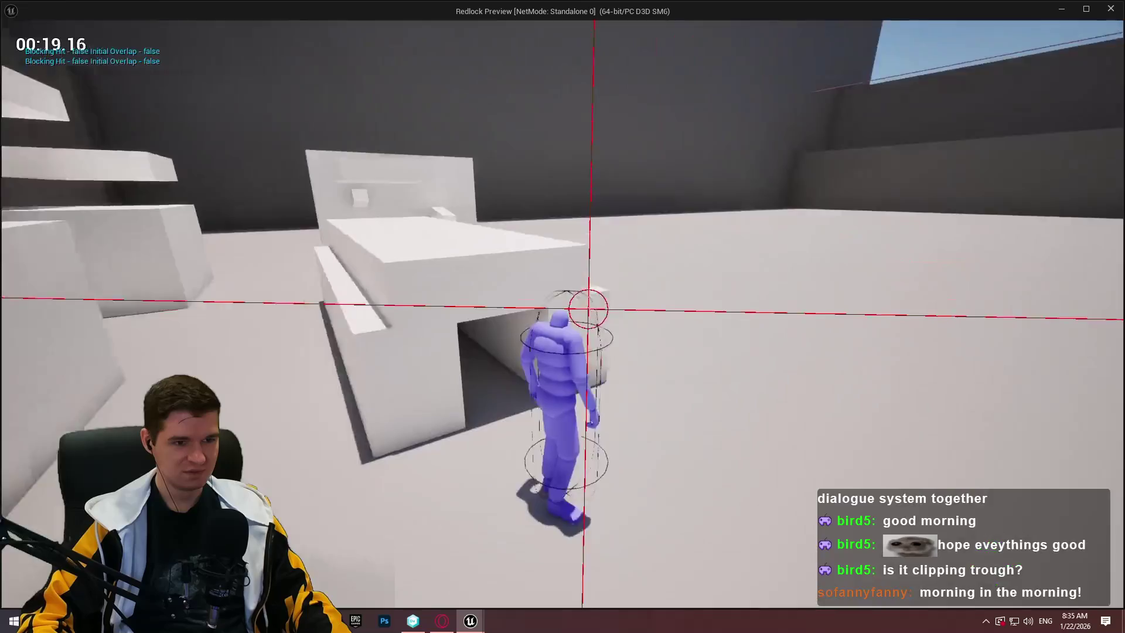
{"action": "key", "text": "w"}
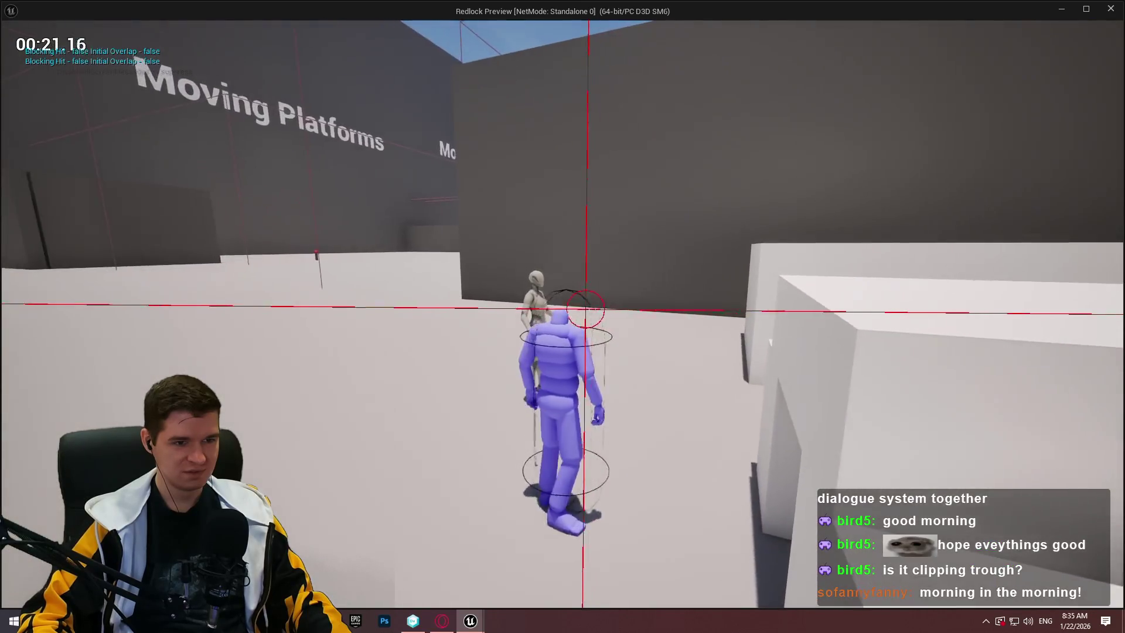
{"action": "key", "text": "w"}
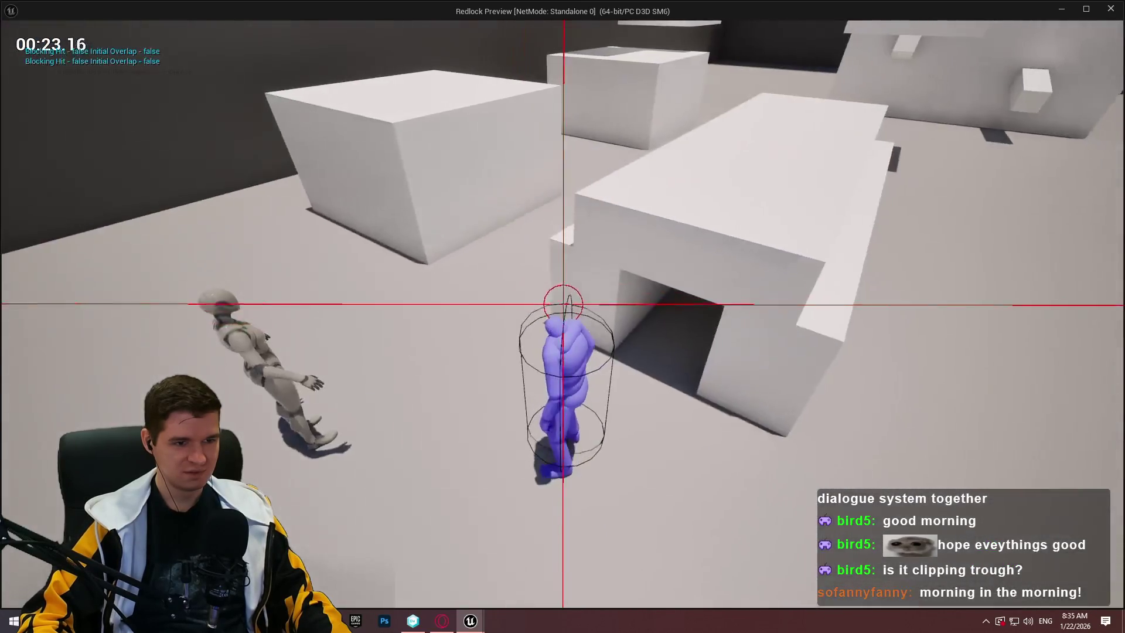
{"action": "key", "text": "w"}
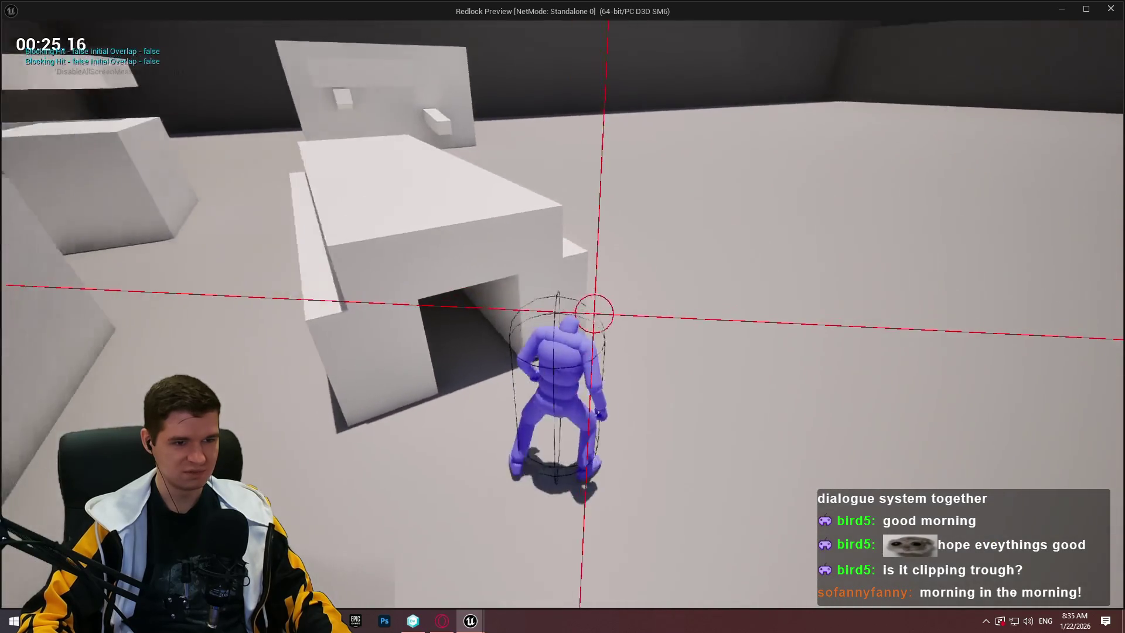
Crouch-walk down the tunnel checking the camera, then stop the preview and return to the Blueprint
{"action": "key", "text": "c"}
{"action": "key", "text": "w"}
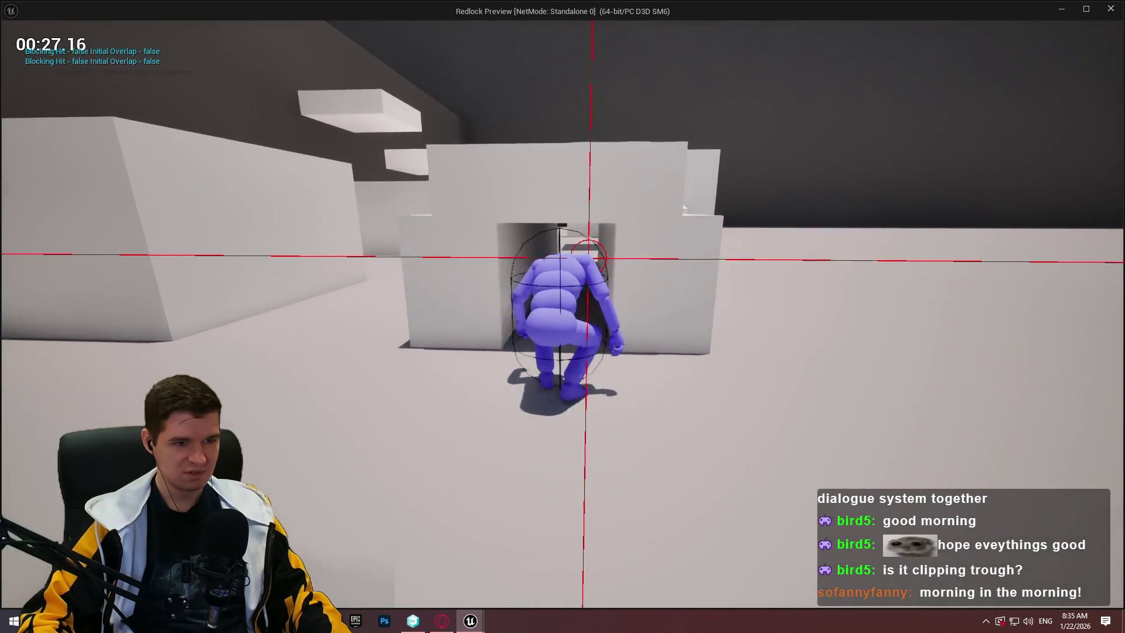
{"action": "key", "text": "w"}
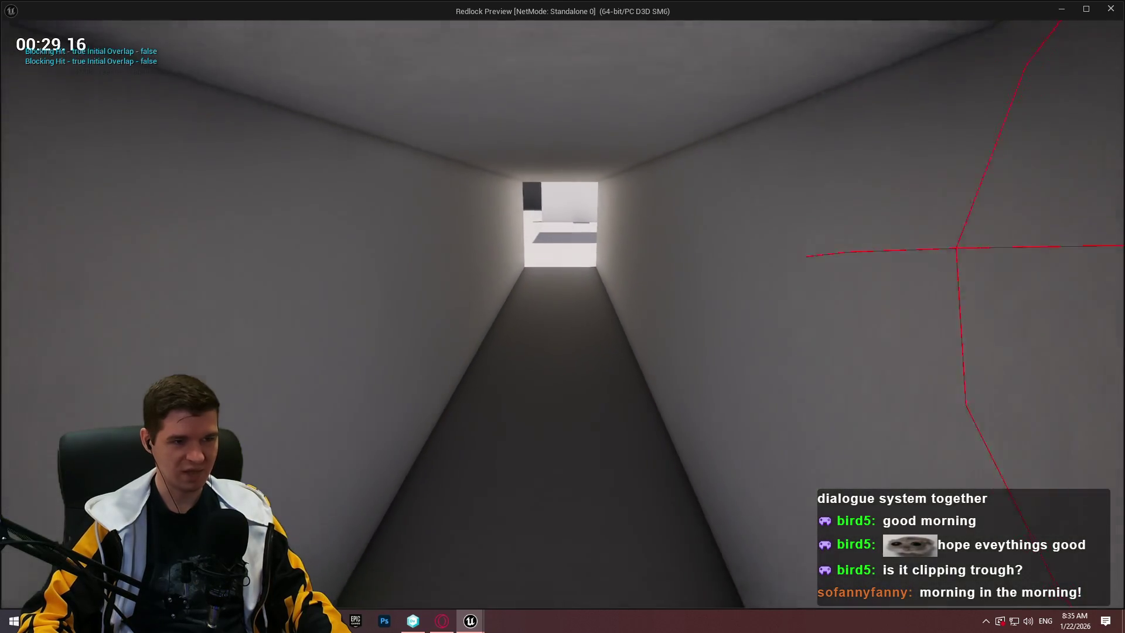
{"action": "key", "text": "w"}
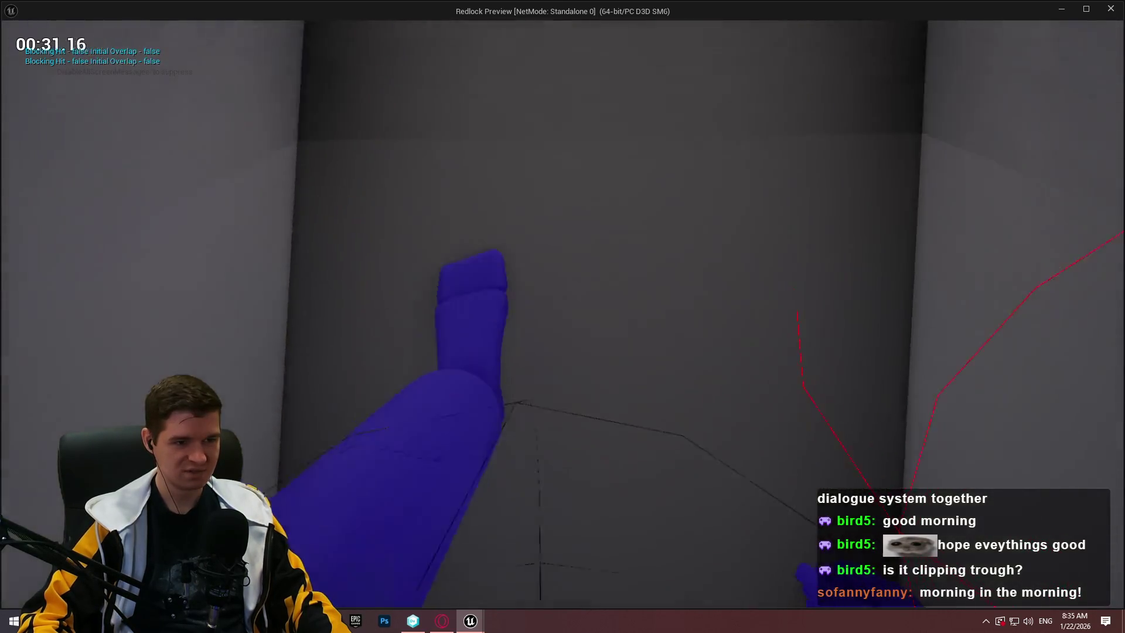
{"action": "key", "text": "w"}
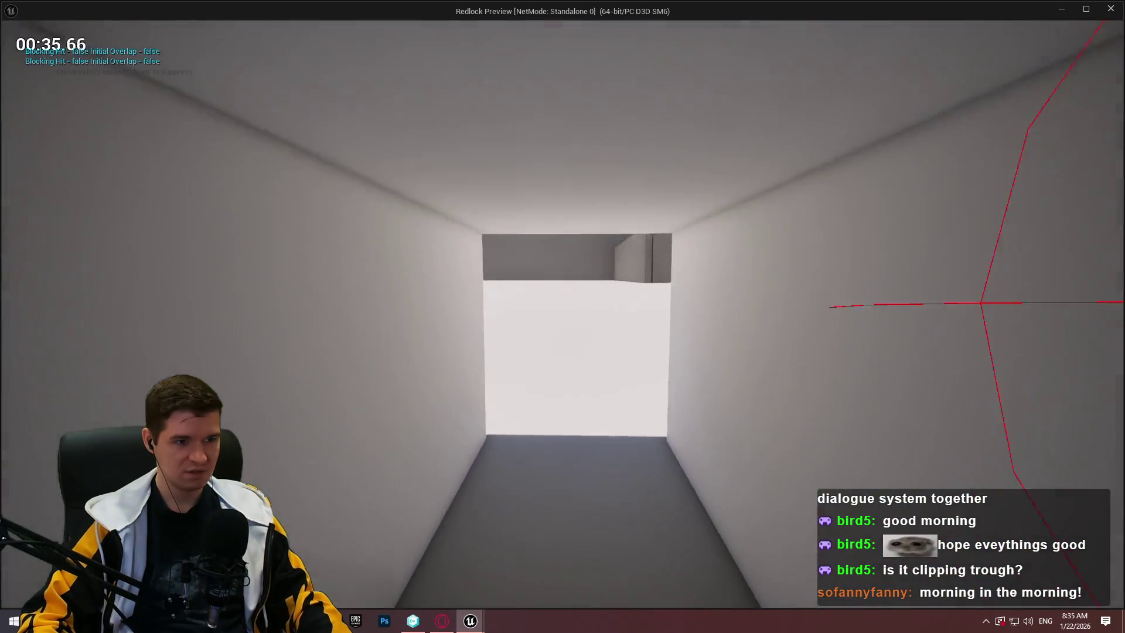
{"action": "key", "text": "Escape"}
{"action": "mouse_move", "coordinate": [629, 214]}
{"action": "left_mouse_down"}
{"action": "mouse_move", "coordinate": [701, 312]}
{"action": "mouse_move", "coordinate": [648, 255]}
{"action": "mouse_move", "coordinate": [694, 337]}
{"action": "left_mouse_up"}
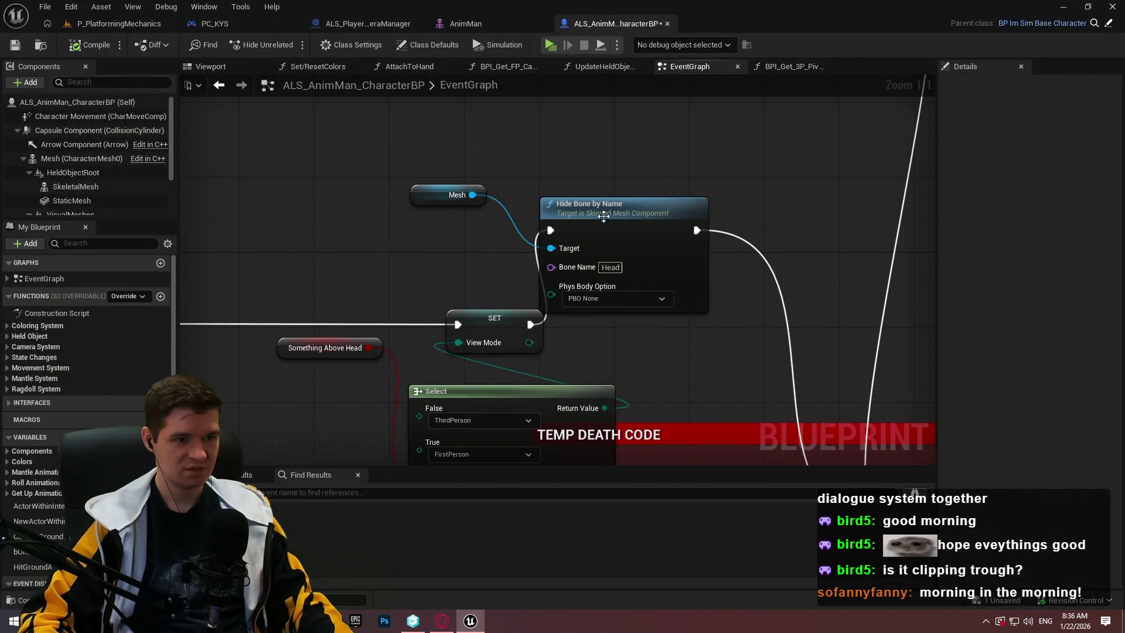
From the Mesh pin, add an Un Hide Bone by Name node and place it above Hide Bone
{"action": "left_click_drag", "start_coordinate": [472, 195], "coordinate": [575, 134]}
{"action": "type", "text": "unhid"}
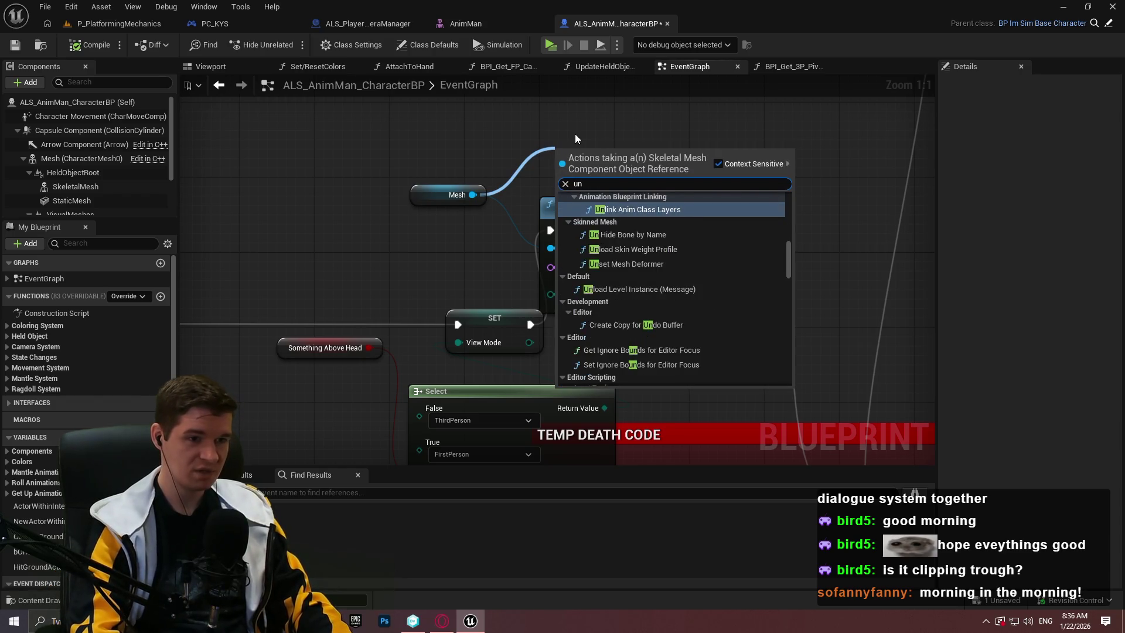
{"action": "key", "text": "Return"}
{"action": "left_click_drag", "start_coordinate": [610, 144], "coordinate": [612, 101]}
{"action": "scroll", "coordinate": [726, 205], "scroll_direction": "down", "scroll_amount": 5}
{"action": "scroll", "coordinate": [764, 252], "scroll_direction": "up", "scroll_amount": 2}
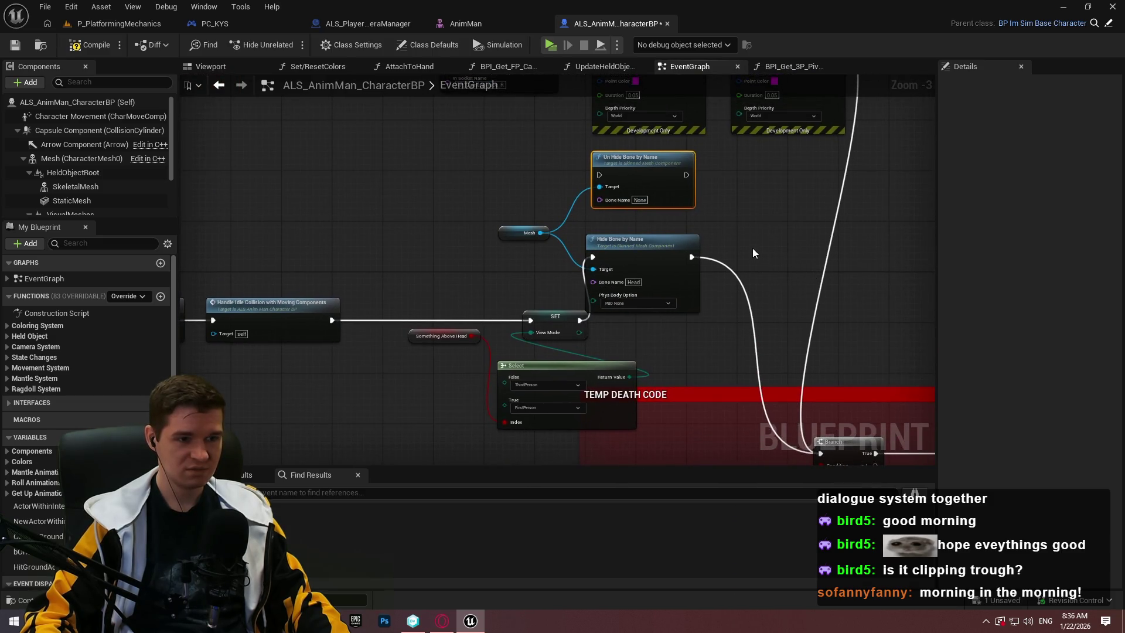
{"action": "left_click", "coordinate": [752, 249]}
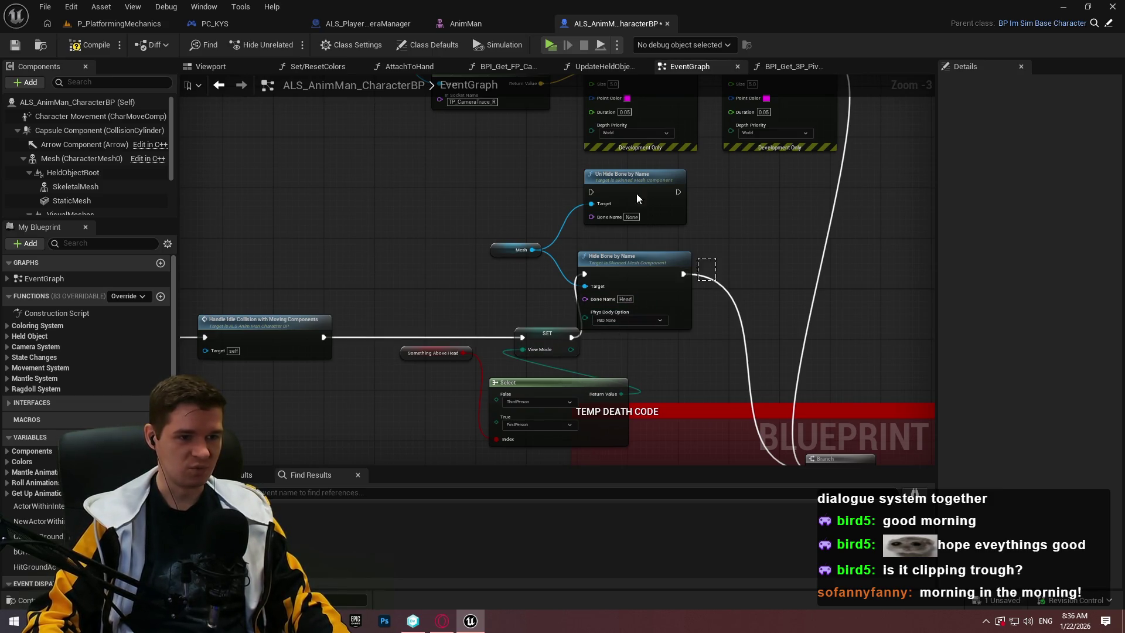
Move the socket-location and debug nodes aside and shift the Mesh and bone nodes right
{"action": "scroll", "coordinate": [637, 199], "scroll_direction": "down", "scroll_amount": 1}
{"action": "left_click_drag", "start_coordinate": [736, 315], "coordinate": [501, 222]}
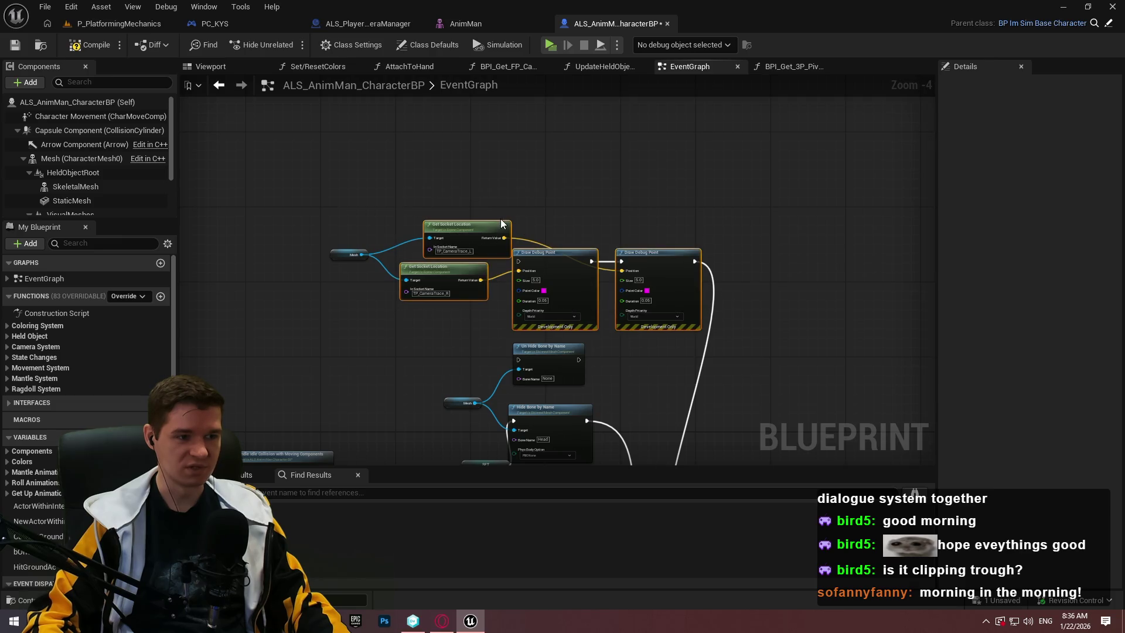
{"action": "mouse_move", "coordinate": [602, 281]}
{"action": "left_mouse_down"}
{"action": "mouse_move", "coordinate": [713, 136]}
{"action": "mouse_move", "coordinate": [817, 94]}
{"action": "mouse_move", "coordinate": [688, 96]}
{"action": "mouse_move", "coordinate": [739, 117]}
{"action": "left_mouse_up"}
{"action": "scroll", "coordinate": [749, 90], "scroll_direction": "up", "scroll_amount": 4}
{"action": "mouse_move", "coordinate": [395, 387]}
{"action": "left_mouse_down"}
{"action": "mouse_move", "coordinate": [475, 287]}
{"action": "mouse_move", "coordinate": [550, 287]}
{"action": "mouse_move", "coordinate": [651, 262]}
{"action": "mouse_move", "coordinate": [660, 272]}
{"action": "left_mouse_up"}
{"action": "left_click", "coordinate": [650, 262]}
{"action": "mouse_move", "coordinate": [640, 151]}
{"action": "left_mouse_down"}
{"action": "mouse_move", "coordinate": [845, 238]}
{"action": "mouse_move", "coordinate": [818, 232]}
{"action": "mouse_move", "coordinate": [921, 242]}
{"action": "left_mouse_up"}
{"action": "left_click", "coordinate": [768, 375]}
{"action": "left_click_drag", "start_coordinate": [769, 375], "coordinate": [673, 372]}
{"action": "left_click", "coordinate": [806, 295]}
{"action": "left_click_drag", "start_coordinate": [760, 194], "coordinate": [742, 194]}
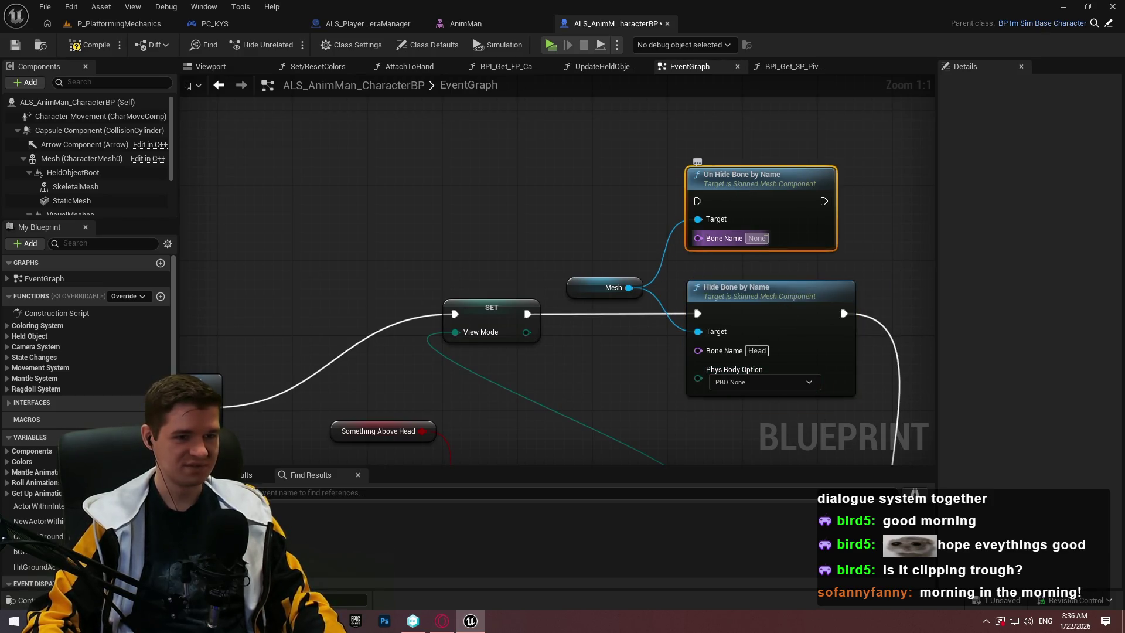
Set the Un Hide Bone node's Bone Name to Head and reposition the Mesh getter
{"action": "type", "text": "Head"}
{"action": "key", "text": "Return"}
{"action": "mouse_move", "coordinate": [576, 293]}
{"action": "left_mouse_down"}
{"action": "mouse_move", "coordinate": [621, 258]}
{"action": "mouse_move", "coordinate": [663, 170]}
{"action": "mouse_move", "coordinate": [674, 178]}
{"action": "mouse_move", "coordinate": [616, 396]}
{"action": "left_mouse_up"}
{"action": "mouse_move", "coordinate": [432, 206]}
{"action": "left_mouse_down"}
{"action": "mouse_move", "coordinate": [926, 316]}
{"action": "mouse_move", "coordinate": [926, 352]}
{"action": "left_mouse_up"}
{"action": "scroll", "coordinate": [626, 276], "scroll_direction": "down", "scroll_amount": 5}
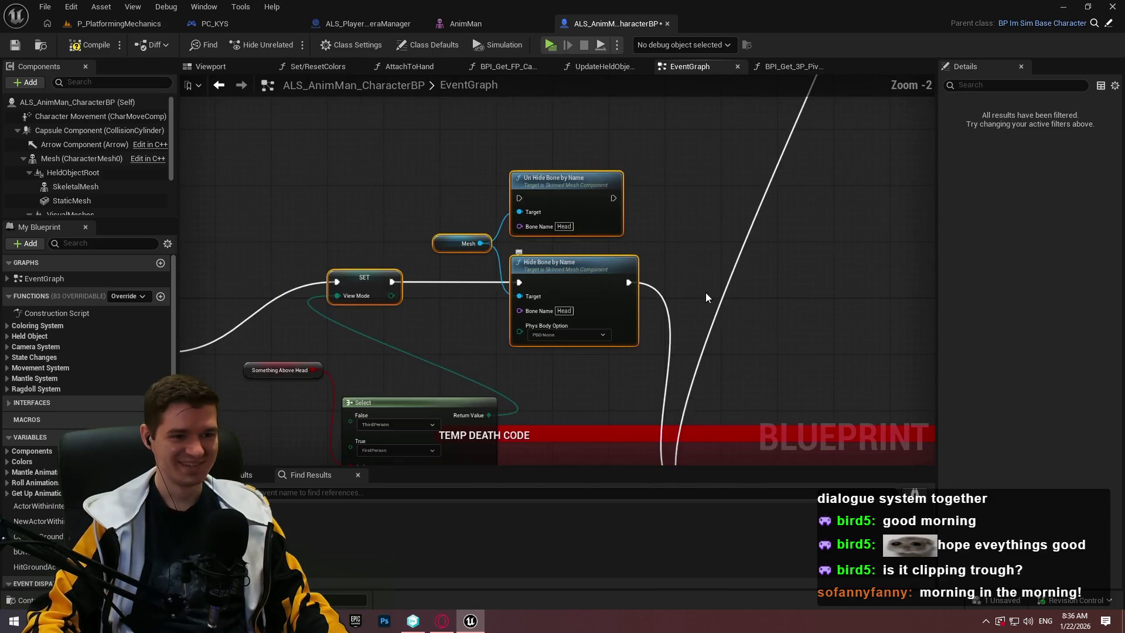
{"action": "scroll", "coordinate": [626, 276], "scroll_direction": "up", "scroll_amount": 3}
Arrange the Select and Something Above Head nodes beside SET, and add a Switch on ALS_ViewMode
{"action": "mouse_move", "coordinate": [562, 374]}
{"action": "left_mouse_down"}
{"action": "mouse_move", "coordinate": [638, 199]}
{"action": "mouse_move", "coordinate": [668, 165]}
{"action": "left_mouse_up"}
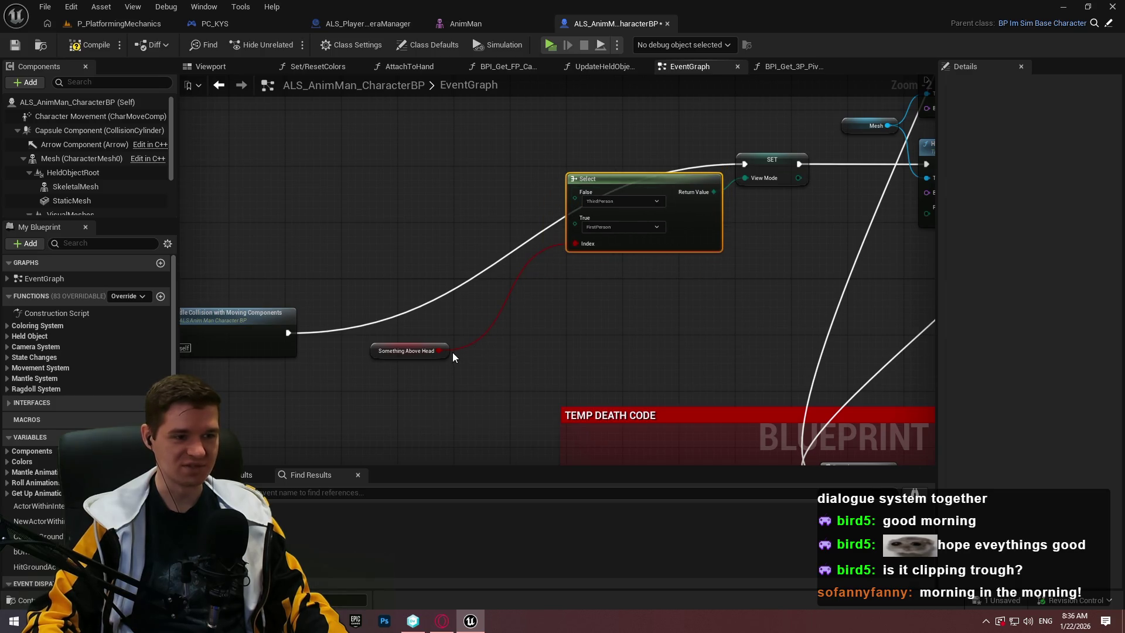
{"action": "left_click_drag", "start_coordinate": [508, 249], "coordinate": [555, 246]}
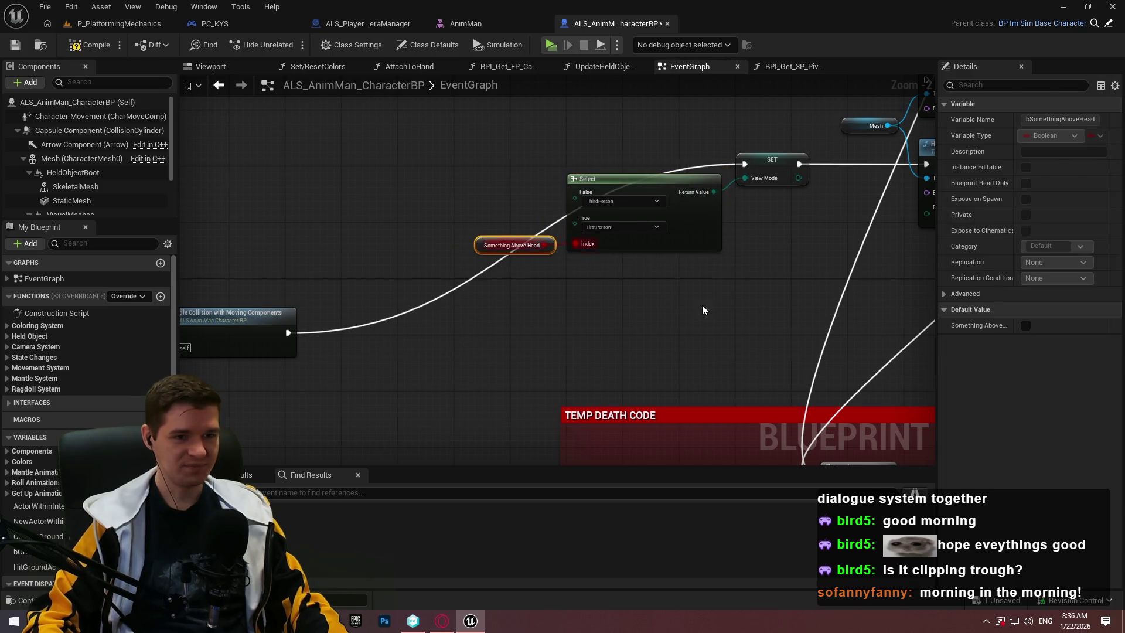
{"action": "type", "text": "switch"}
{"action": "mouse_move", "coordinate": [506, 346]}
{"action": "left_mouse_down"}
{"action": "mouse_move", "coordinate": [596, 360]}
{"action": "mouse_move", "coordinate": [561, 319]}
{"action": "mouse_move", "coordinate": [516, 333]}
{"action": "left_mouse_up"}
{"action": "key", "text": "Return"}
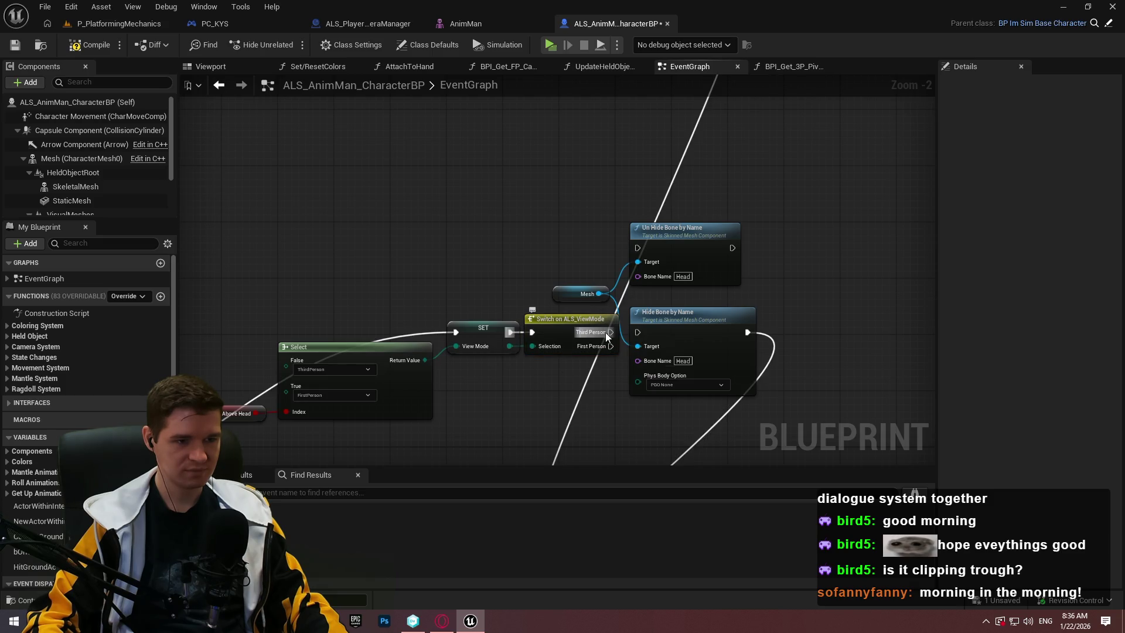
Wire First Person to Hide Bone and Third Person to Un Hide Bone, add a reroute, and save
{"action": "mouse_move", "coordinate": [609, 346]}
{"action": "left_mouse_down"}
{"action": "mouse_move", "coordinate": [637, 332]}
{"action": "mouse_move", "coordinate": [636, 251]}
{"action": "left_mouse_up"}
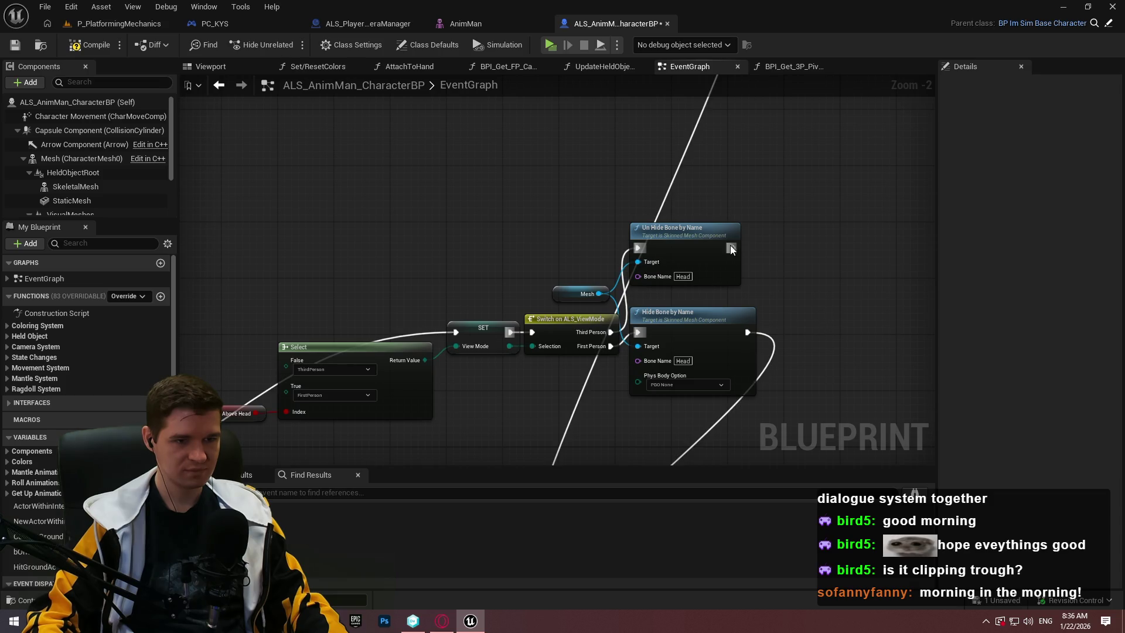
{"action": "left_click_drag", "start_coordinate": [815, 306], "coordinate": [820, 308]}
{"action": "double_click", "coordinate": [771, 340]}
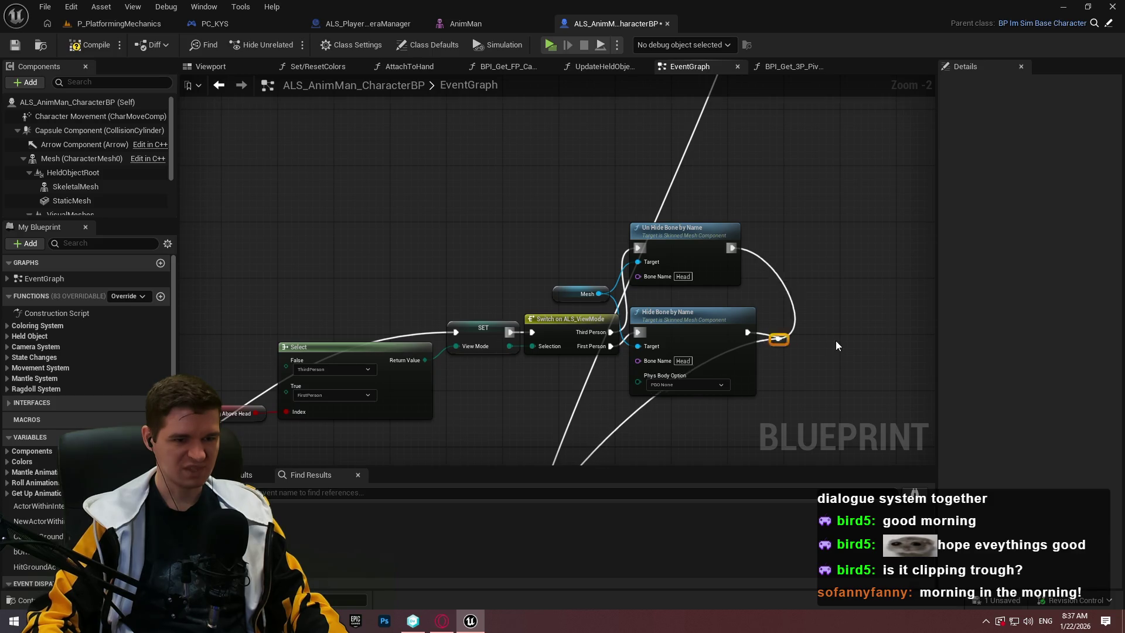
{"action": "left_click", "coordinate": [13, 47]}
{"action": "left_click", "coordinate": [486, 22]}
Move AnimMan's FP_Camera socket to about 4.5, 2.29, 0.27 and save the mesh
{"action": "left_click", "coordinate": [947, 250]}
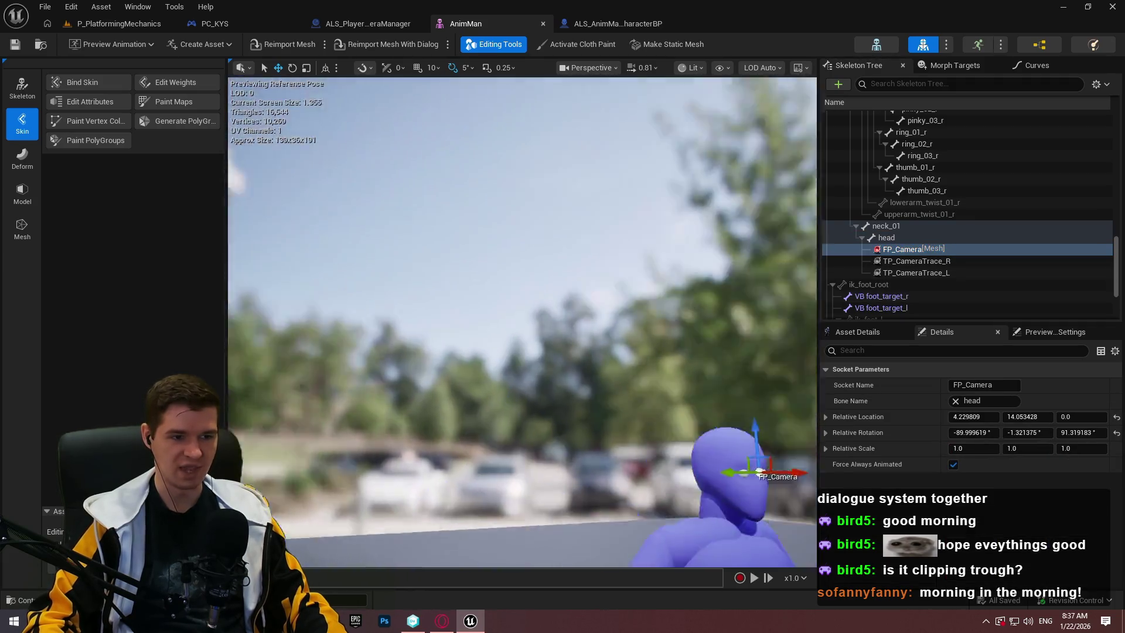
{"action": "left_click_drag", "start_coordinate": [646, 189], "coordinate": [646, 189]}
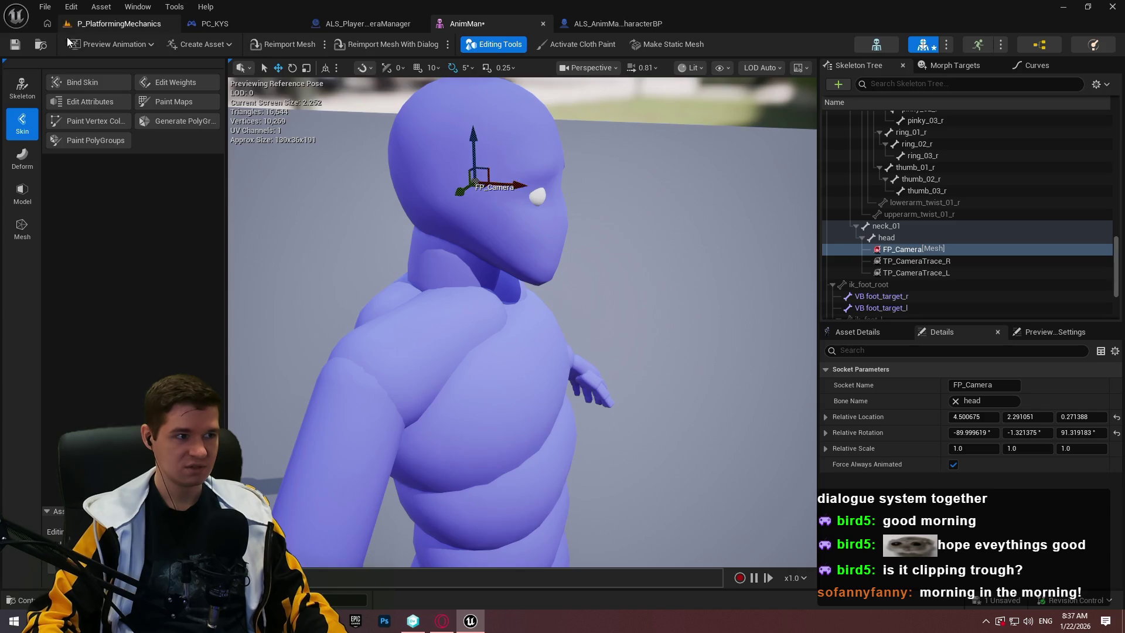
{"action": "left_click", "coordinate": [22, 44]}
{"action": "key", "text": "ctrl+Tab"}
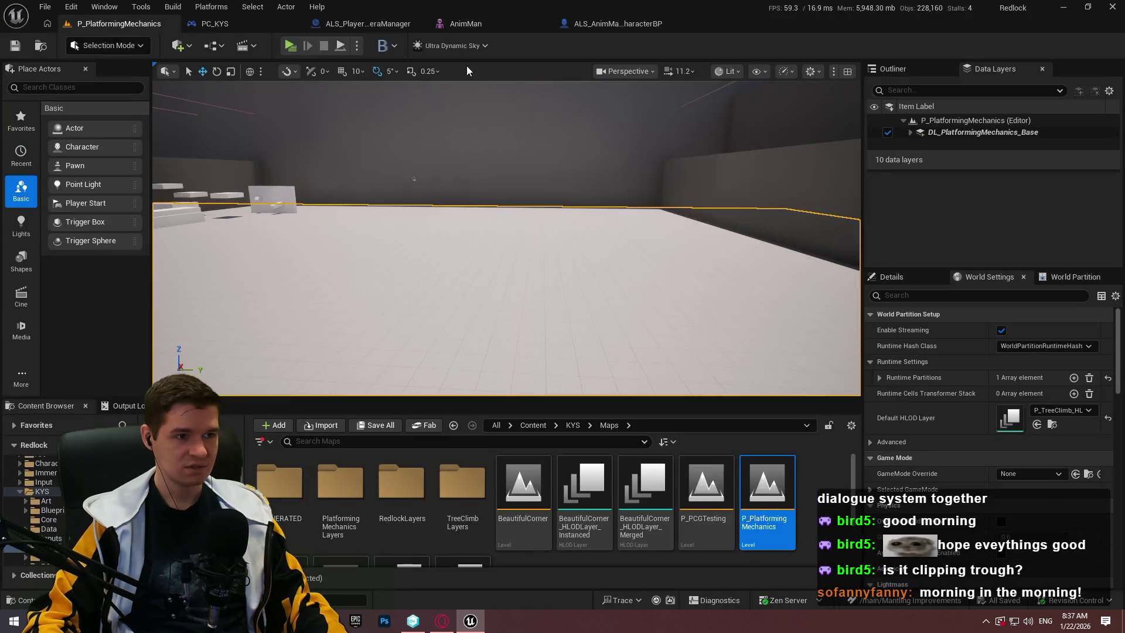
Launch a standalone Redlock preview and close the intro dialog to play in third person
{"action": "left_click", "coordinate": [290, 44]}
{"action": "left_click", "coordinate": [593, 504]}
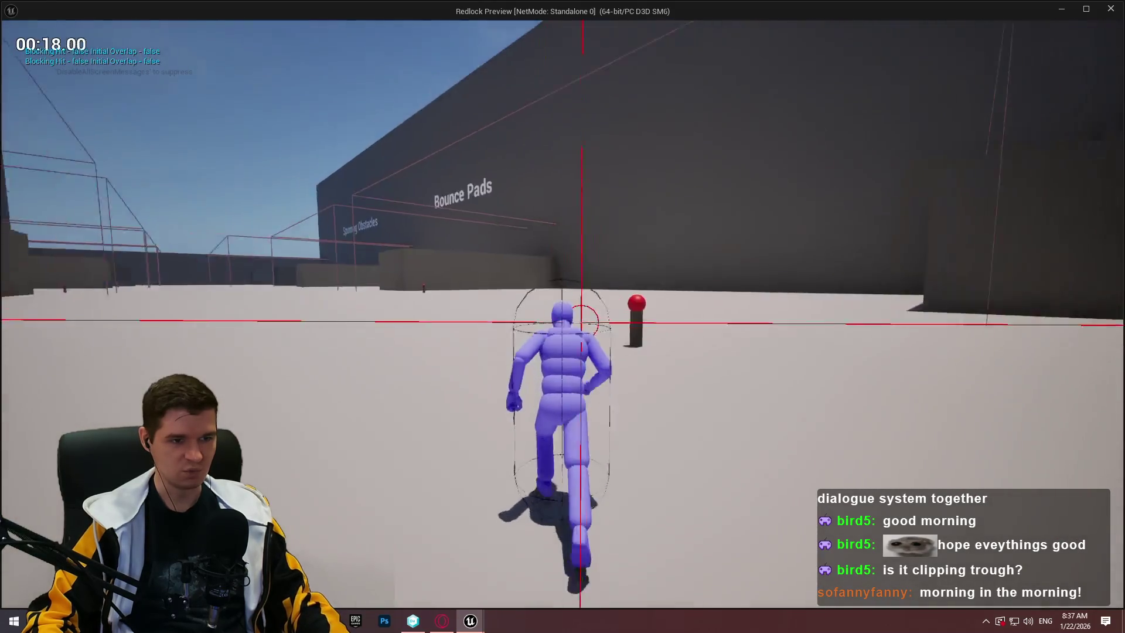
Use the checkpoint teleport menu to send the character to the Playground arena
{"action": "key", "text": "e"}
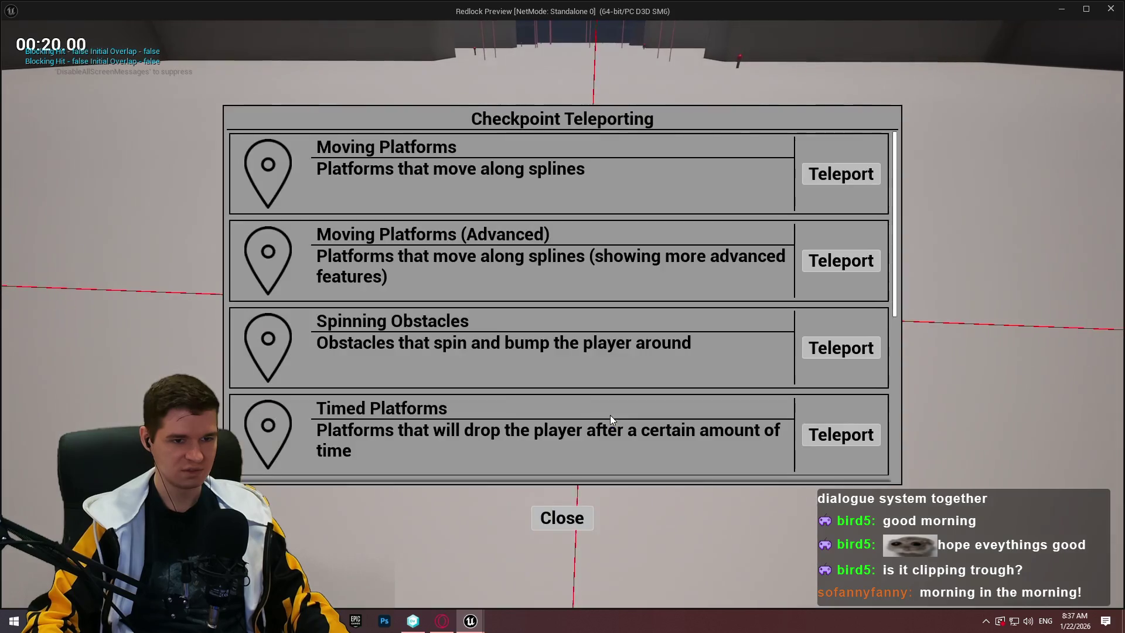
{"action": "left_click", "coordinate": [556, 528]}
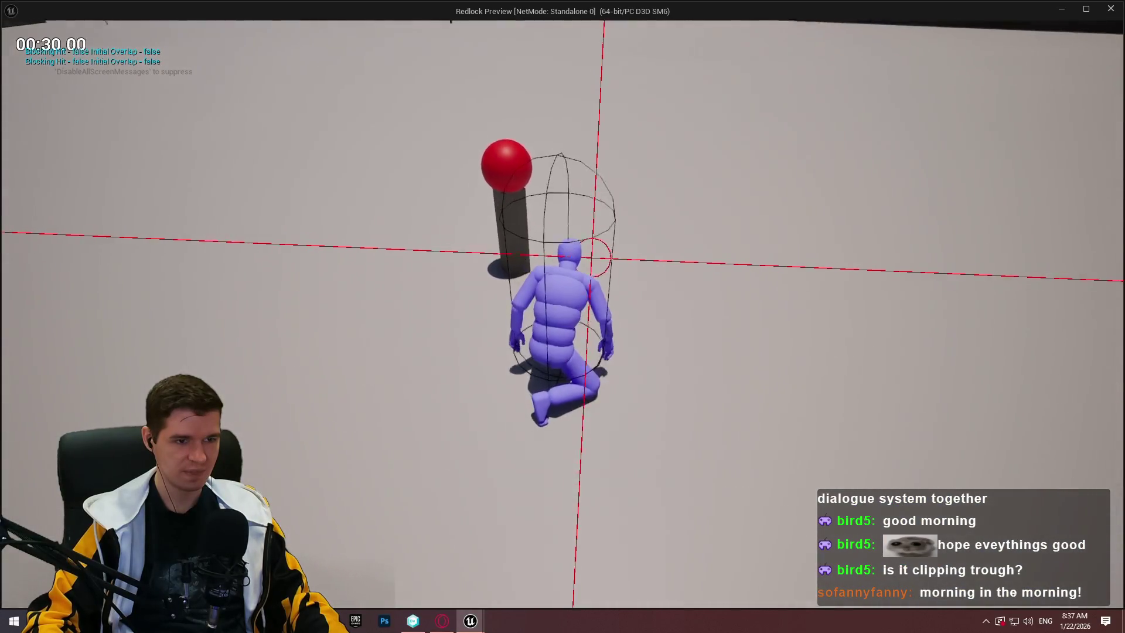
{"action": "key", "text": "e"}
{"action": "scroll", "coordinate": [669, 329], "scroll_direction": "down", "scroll_amount": 1}
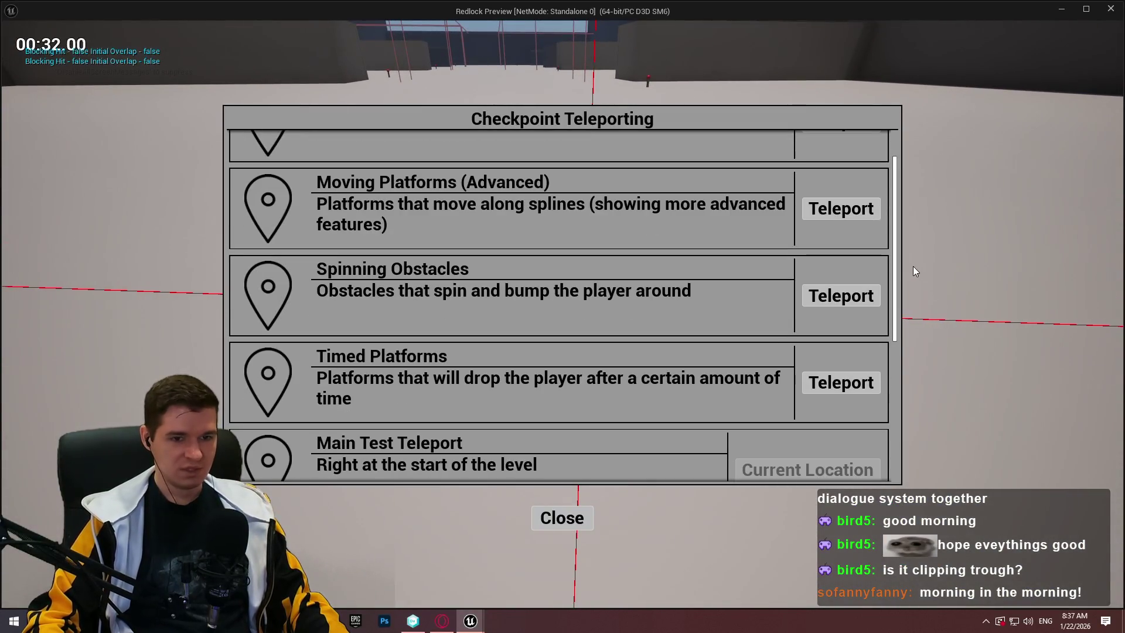
{"action": "left_click_drag", "start_coordinate": [893, 246], "coordinate": [837, 476]}
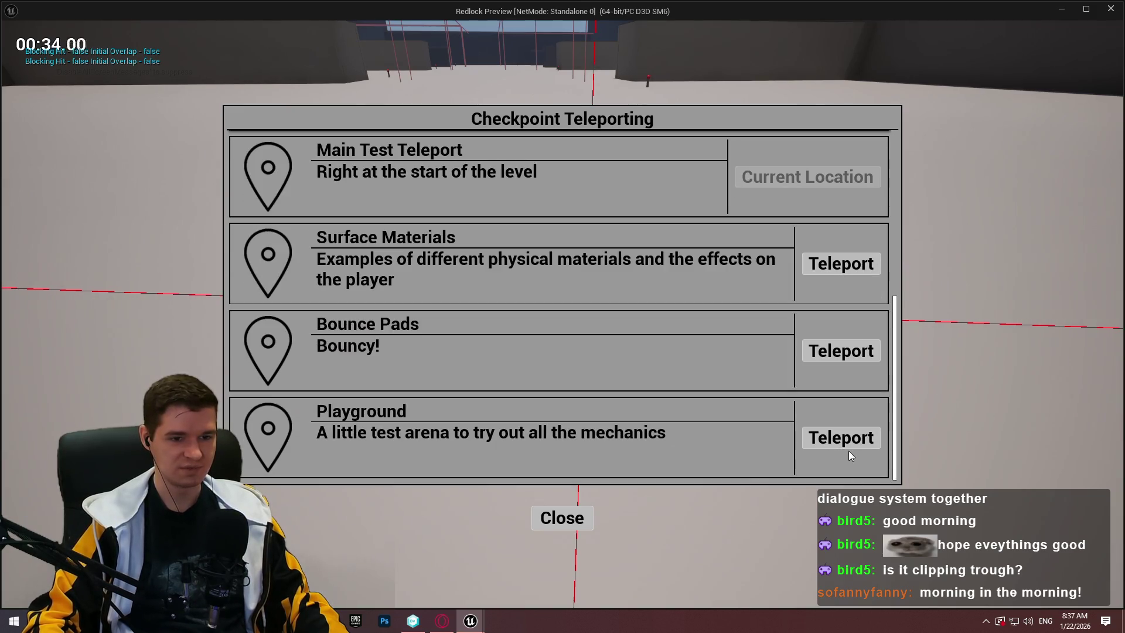
{"action": "left_click", "coordinate": [848, 448]}
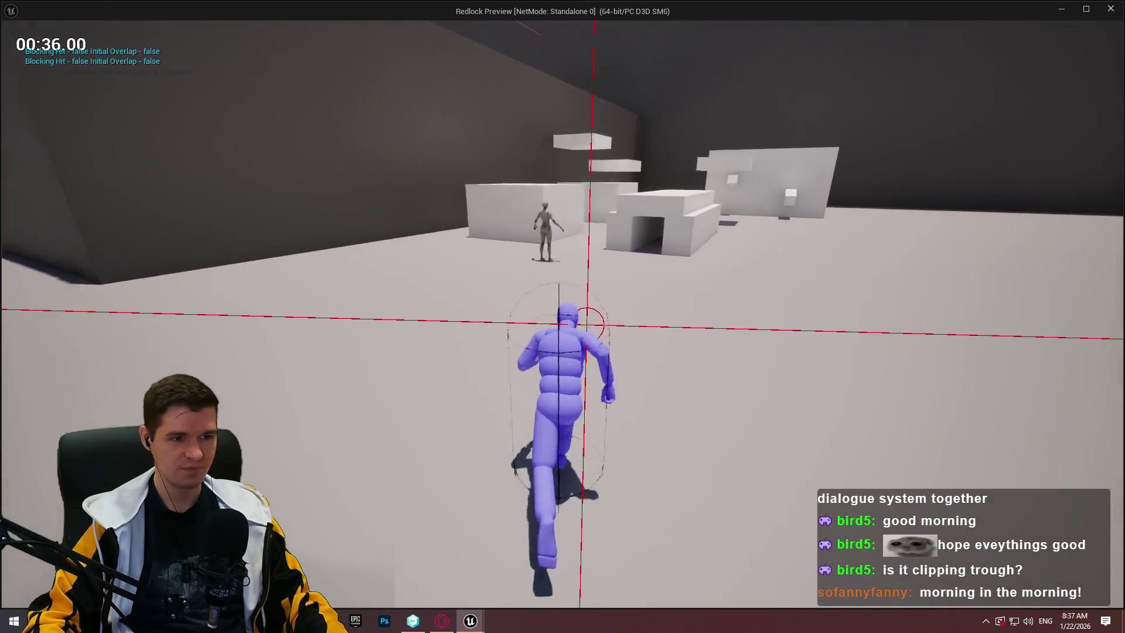
Crouch-walk through the Playground tunnel looking around in first person, then stop the preview
{"action": "key", "text": "c"}
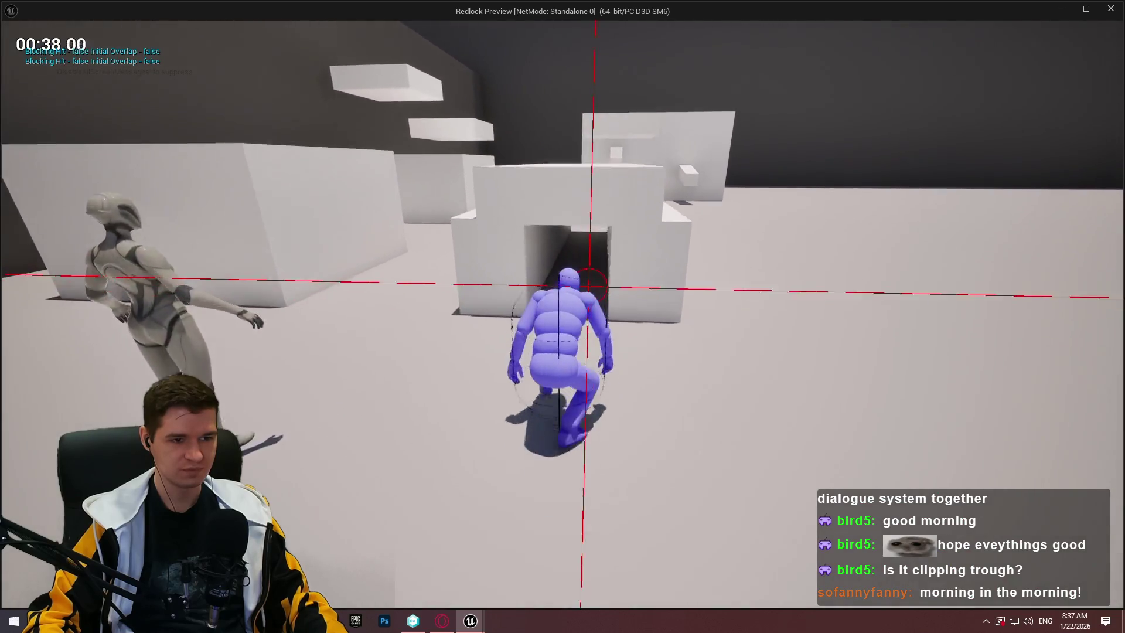
{"action": "key", "text": "w"}
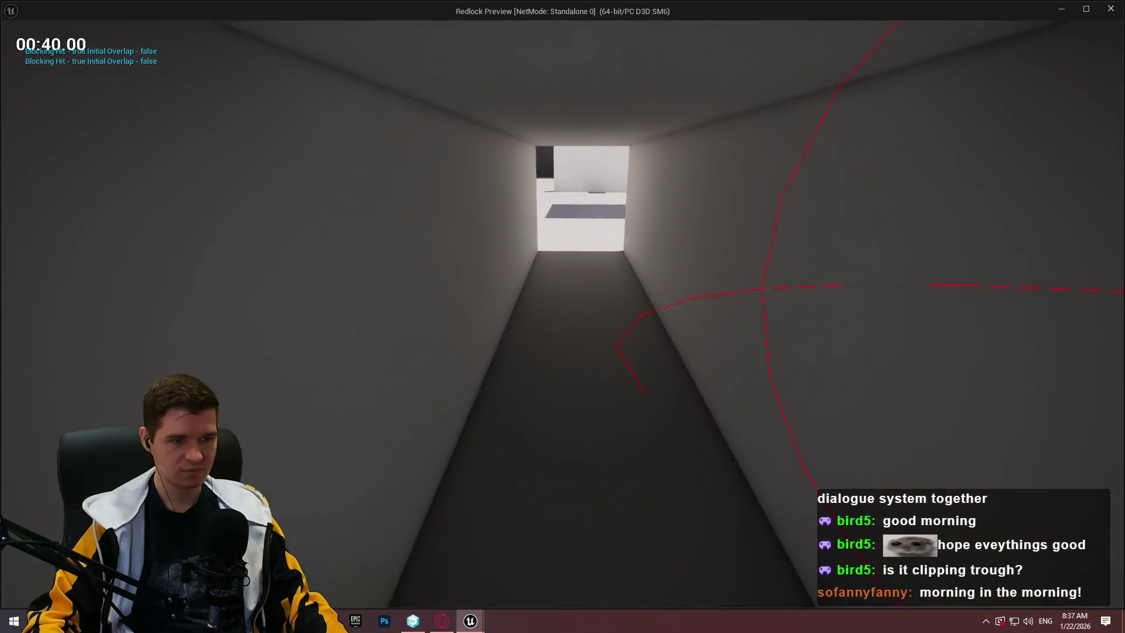
{"action": "key", "text": "w"}
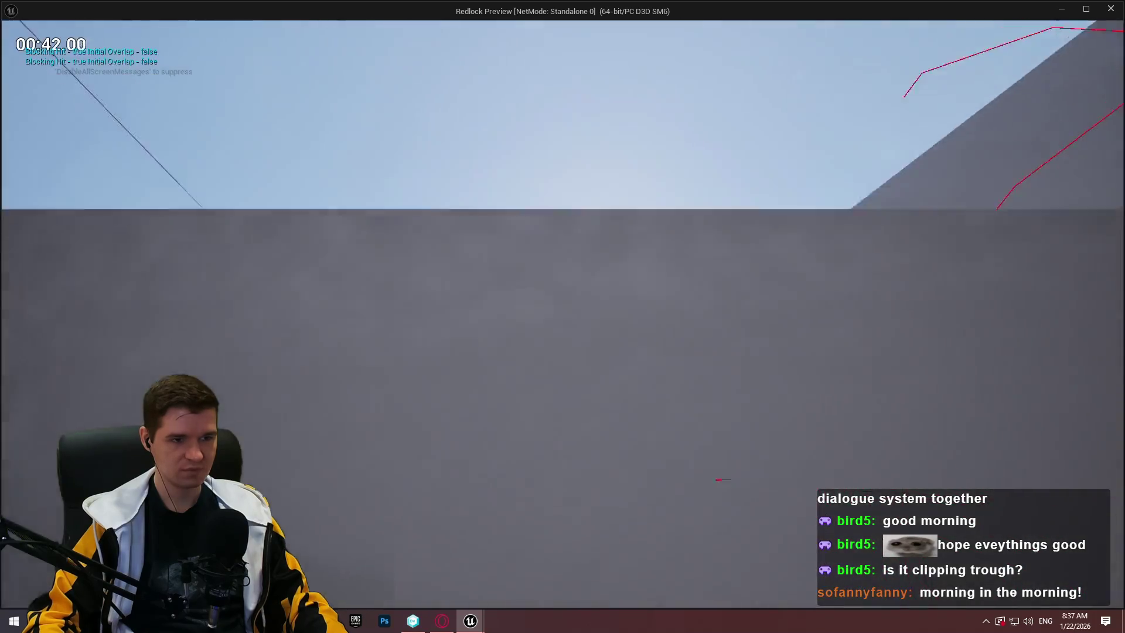
{"action": "key", "text": "w"}
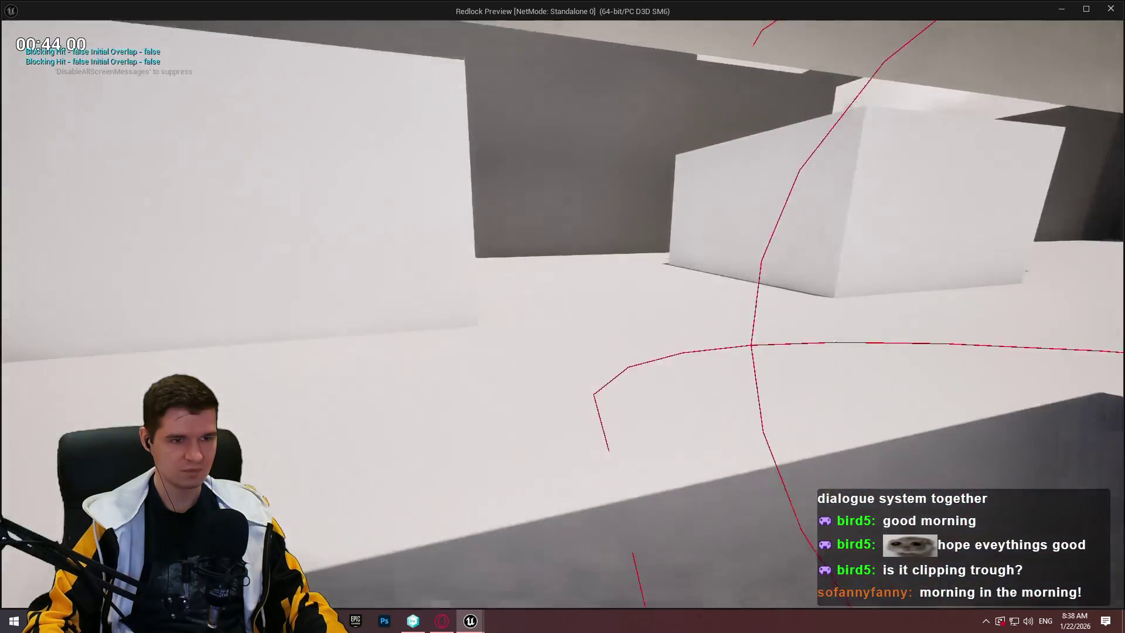
{"action": "key", "text": "w"}
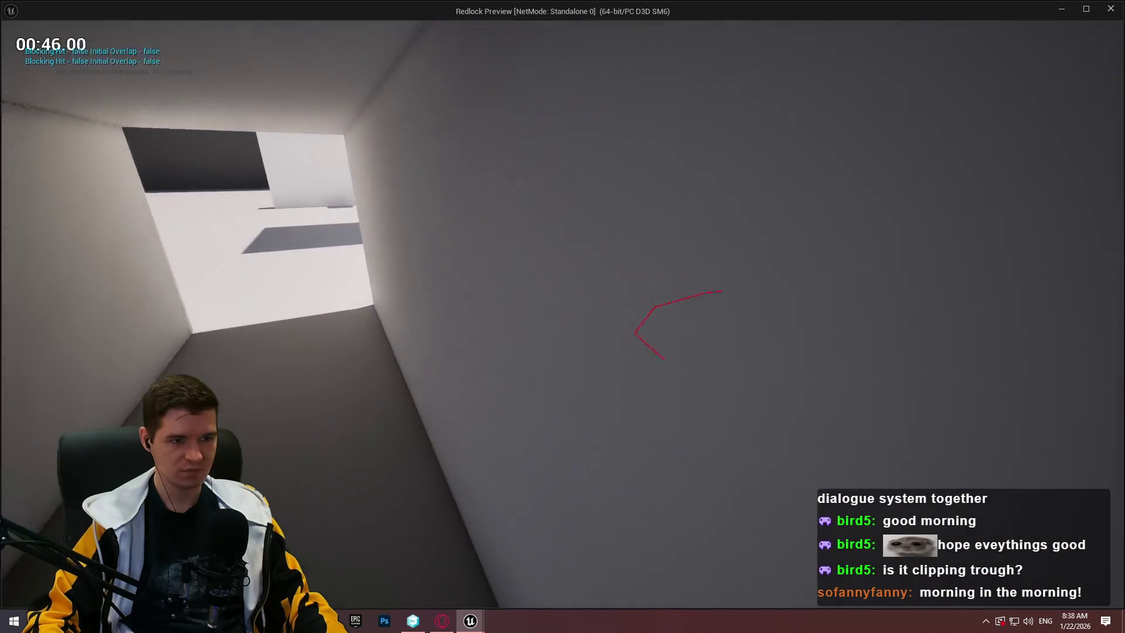
{"action": "key", "text": "w"}
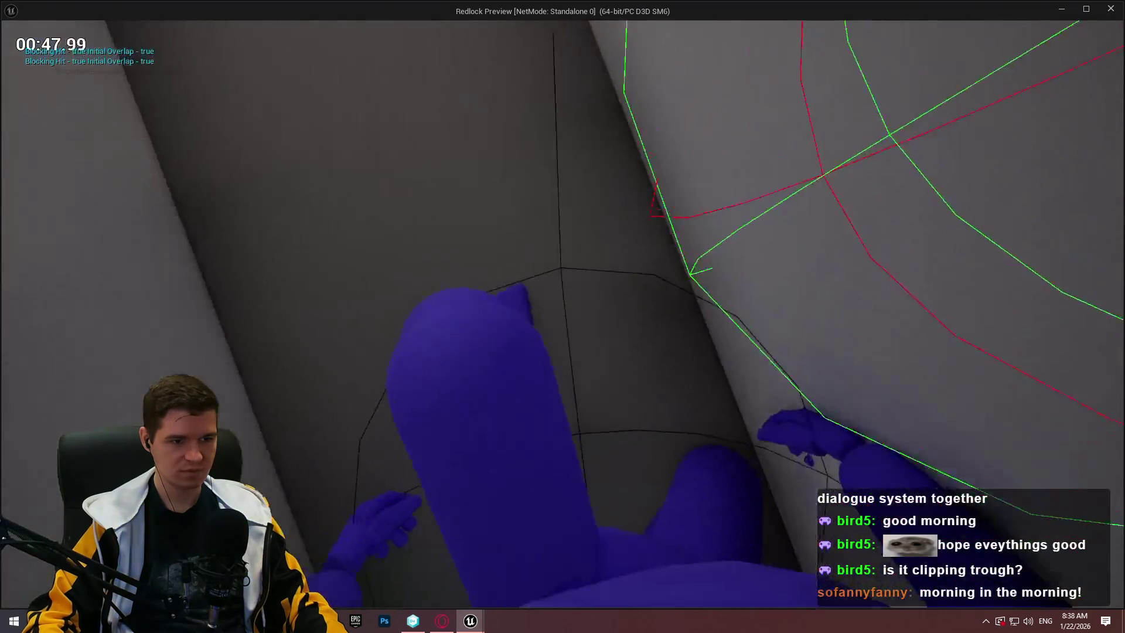
{"action": "key", "text": "w"}
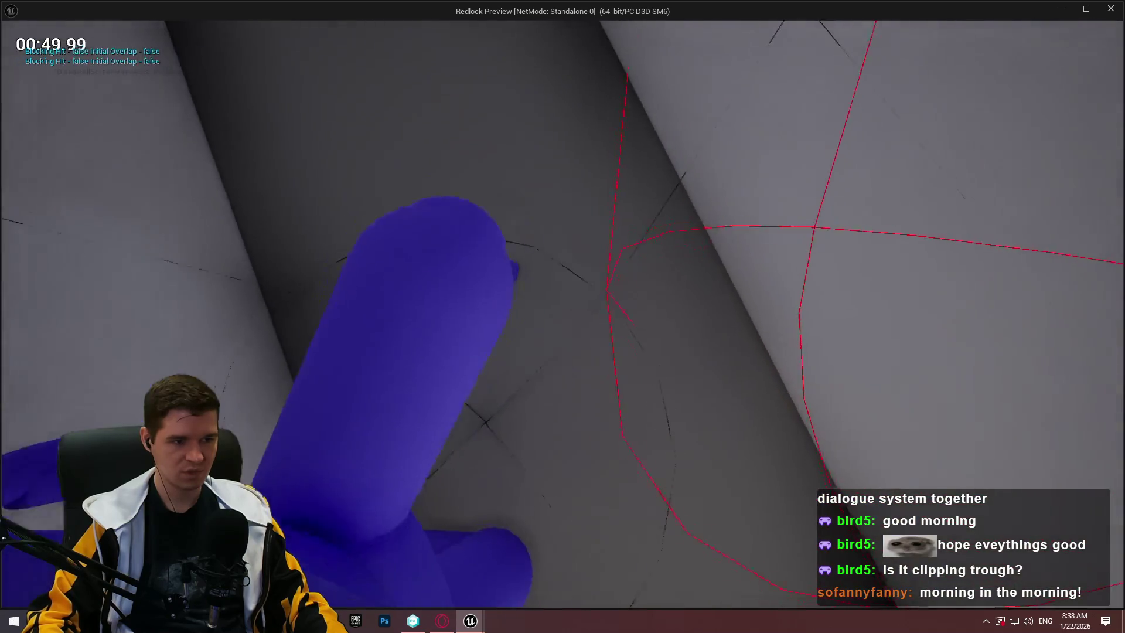
{"action": "key", "text": "w"}
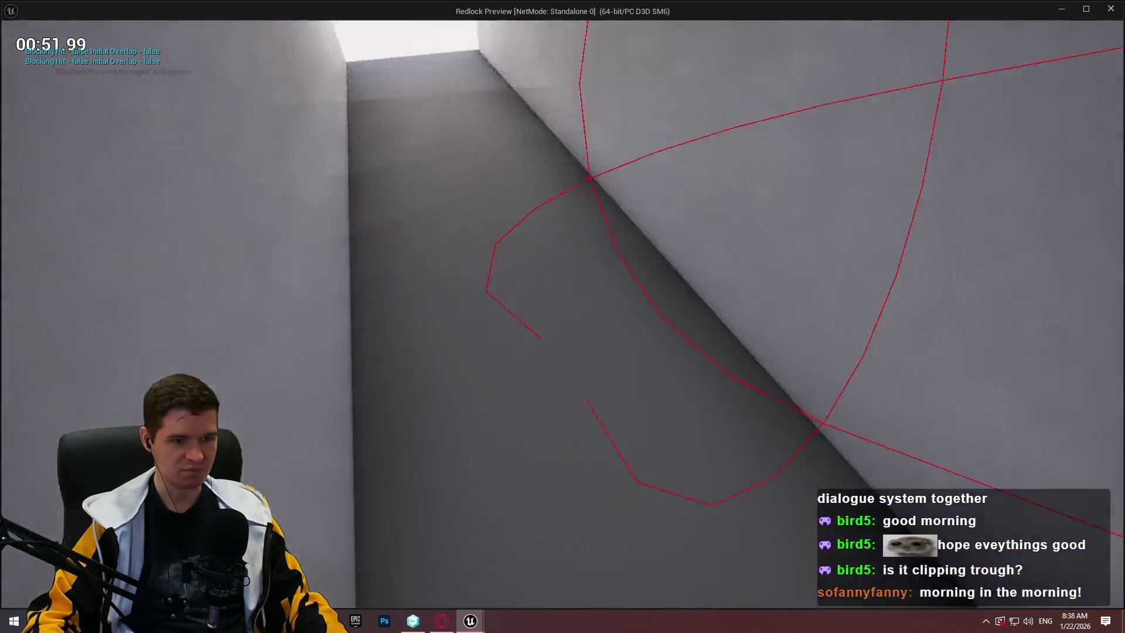
{"action": "key", "text": "w"}
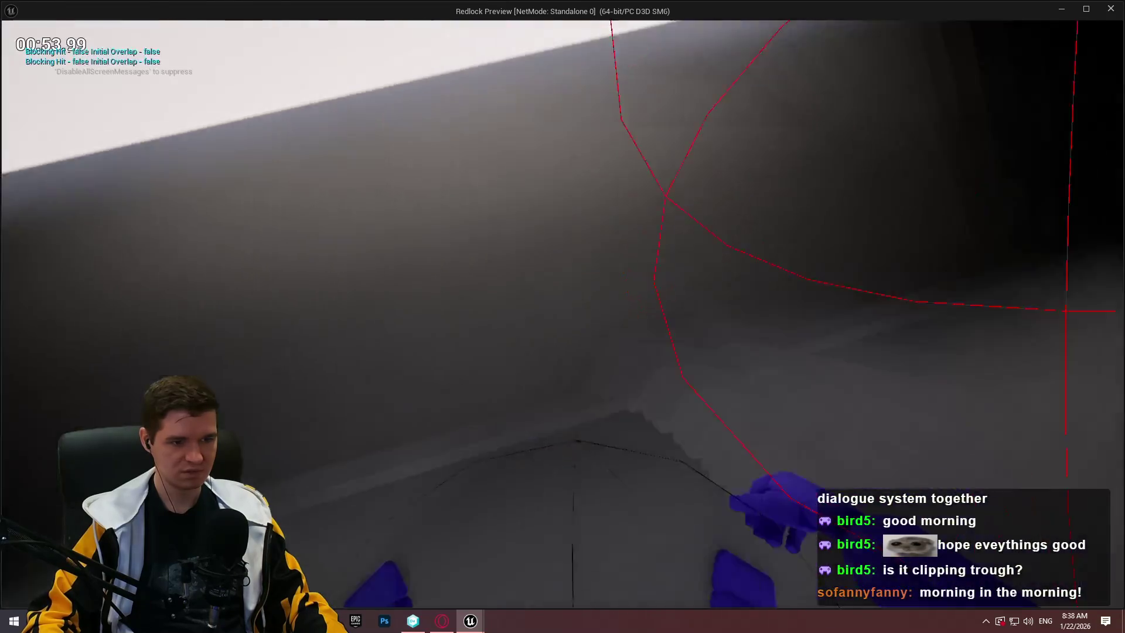
{"action": "key", "text": "w"}
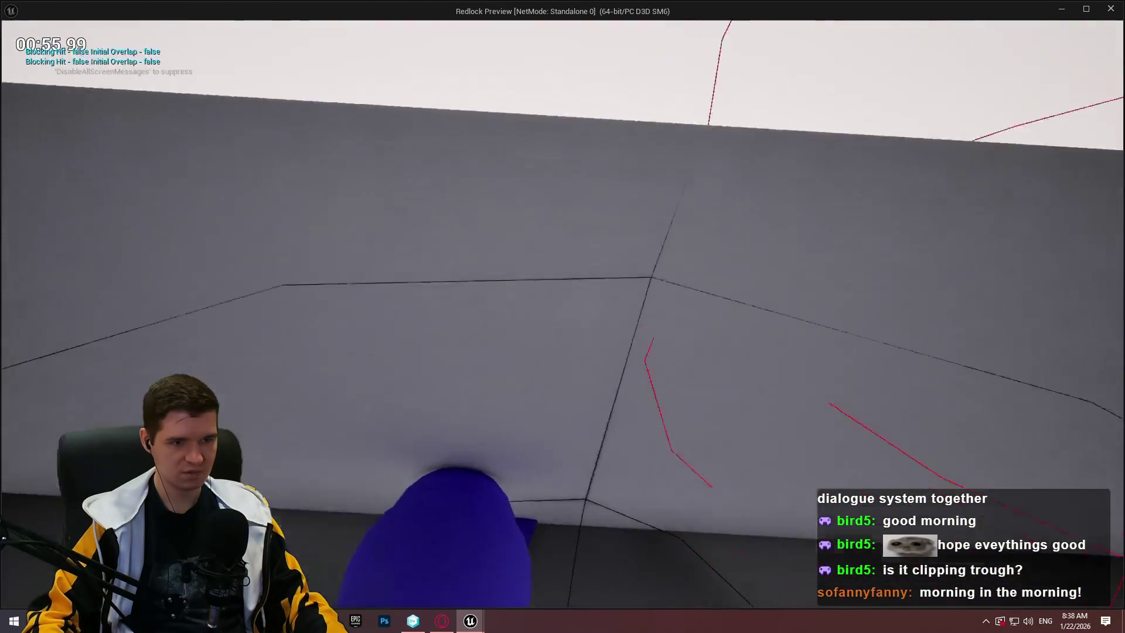
{"action": "key", "text": "w"}
{"action": "key", "text": "w"}
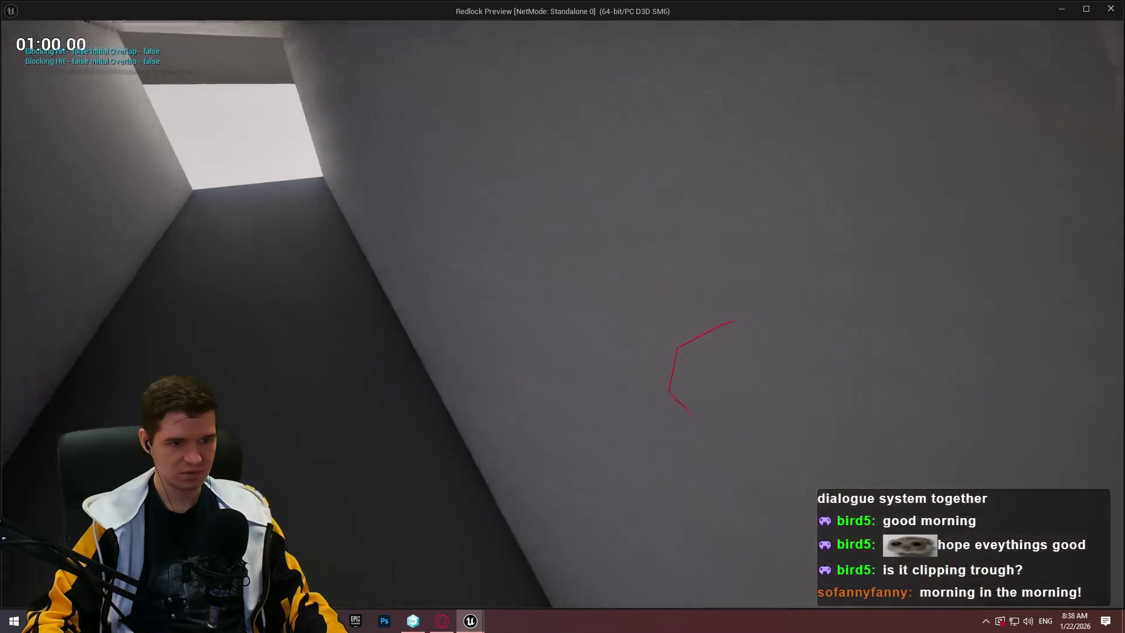
{"action": "key", "text": "Escape"}
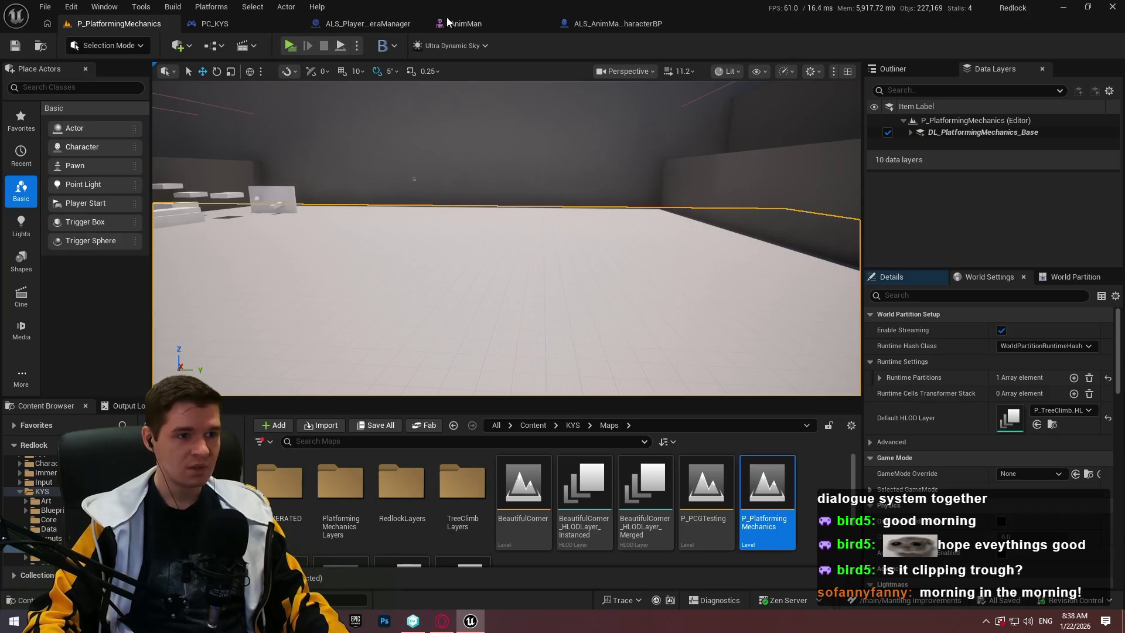
{"action": "left_click", "coordinate": [463, 23]}
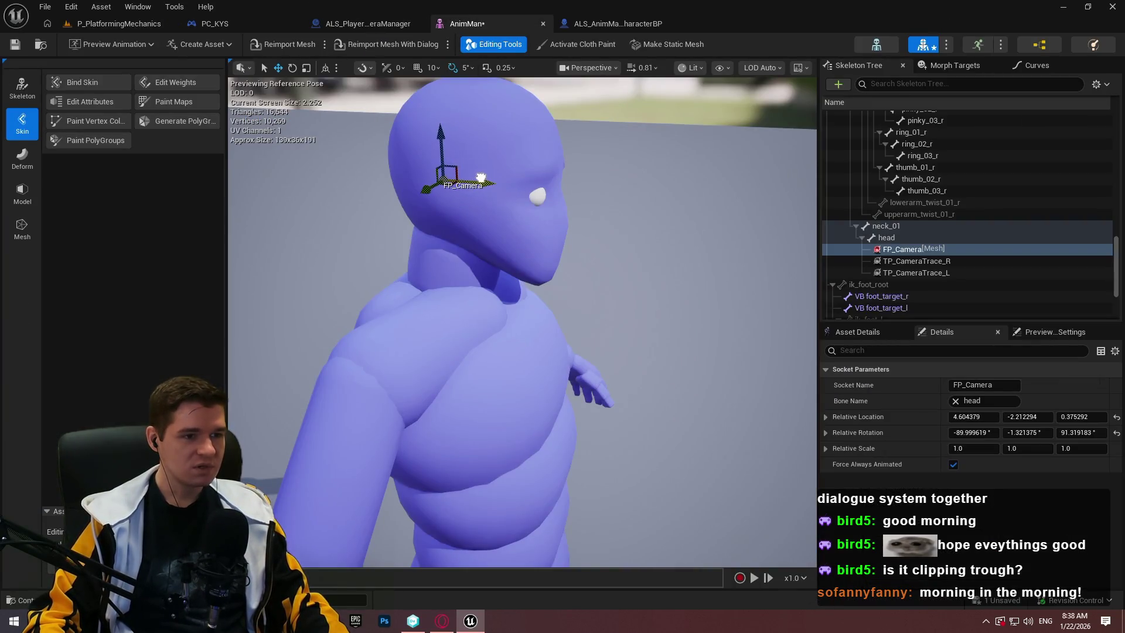
Frame the FP_Camera socket on AnimMan's head, select the head mesh and orbit to the torso
{"action": "mouse_move", "coordinate": [399, 195]}
{"action": "left_mouse_down"}
{"action": "mouse_move", "coordinate": [375, 199]}
{"action": "mouse_move", "coordinate": [422, 193]}
{"action": "mouse_move", "coordinate": [351, 194]}
{"action": "left_mouse_up"}
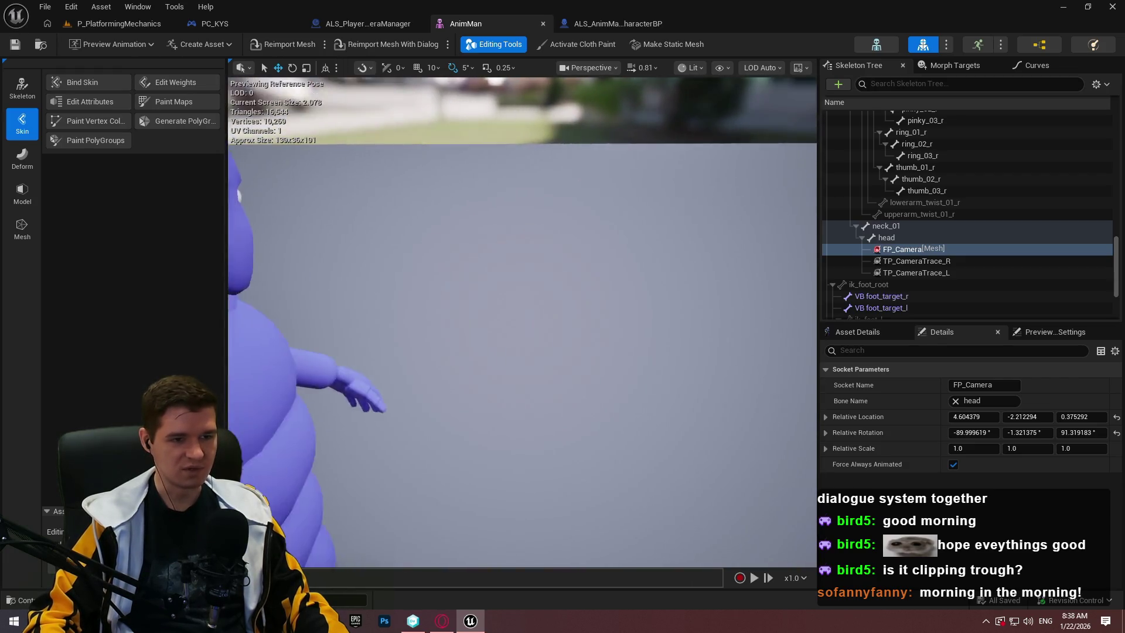
{"action": "key", "text": "f"}
{"action": "scroll", "coordinate": [450, 300], "scroll_direction": "up", "scroll_amount": 3}
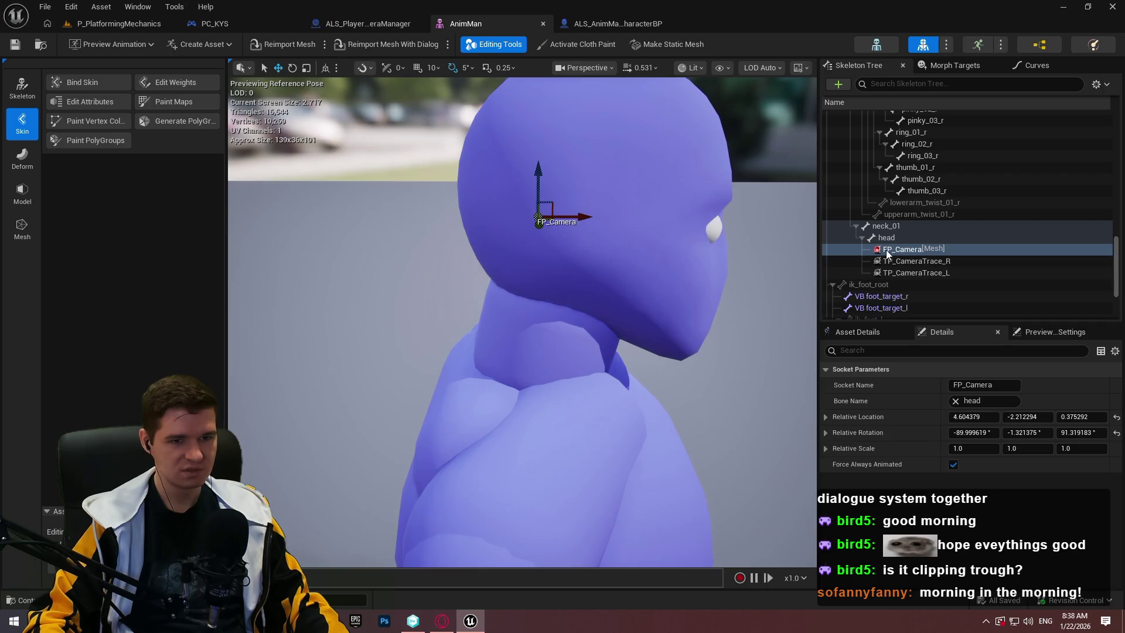
{"action": "left_click", "coordinate": [570, 271]}
{"action": "left_click_drag", "start_coordinate": [570, 271], "coordinate": [727, 309]}
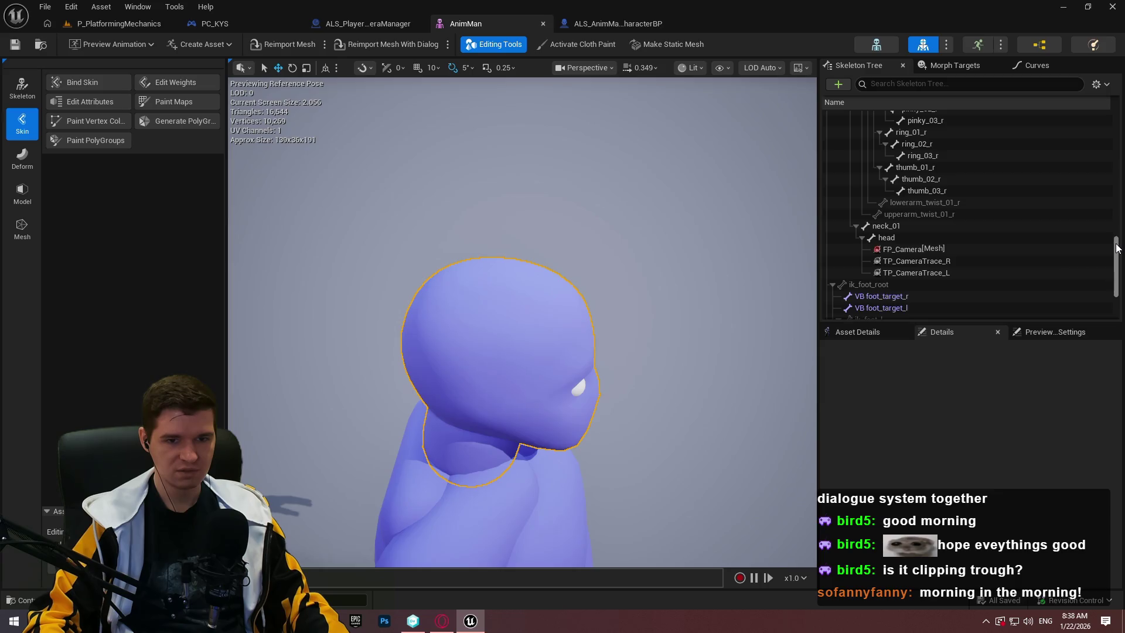
{"action": "scroll", "coordinate": [1097, 303], "scroll_direction": "down", "scroll_amount": 10}
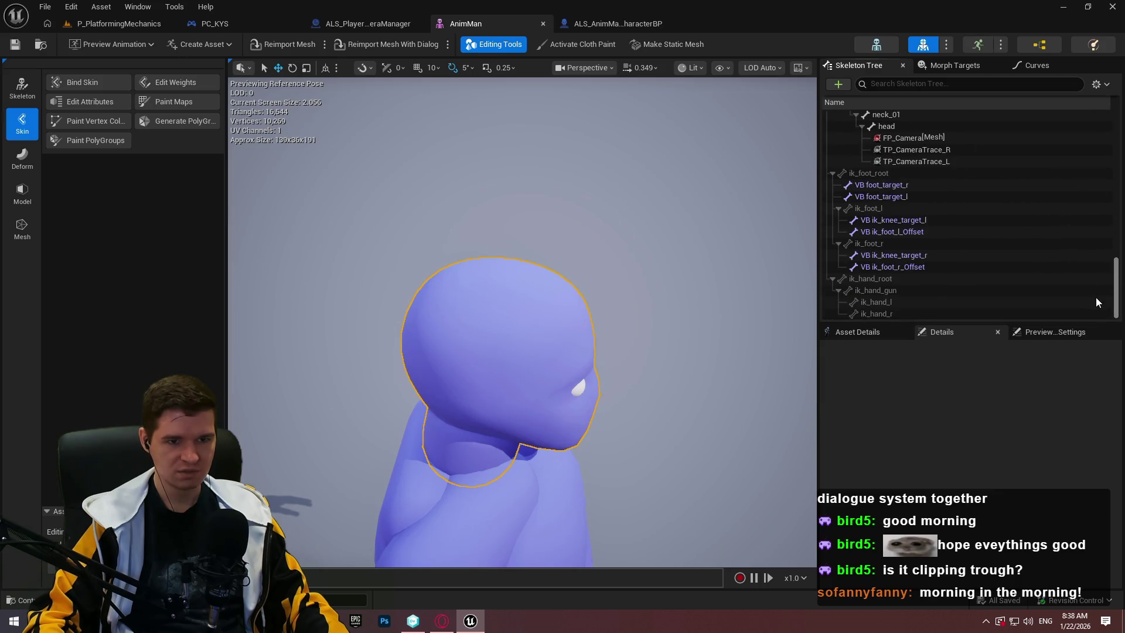
{"action": "mouse_move", "coordinate": [450, 415]}
{"action": "left_mouse_down"}
{"action": "mouse_move", "coordinate": [515, 408]}
{"action": "mouse_move", "coordinate": [450, 415]}
{"action": "left_mouse_up"}
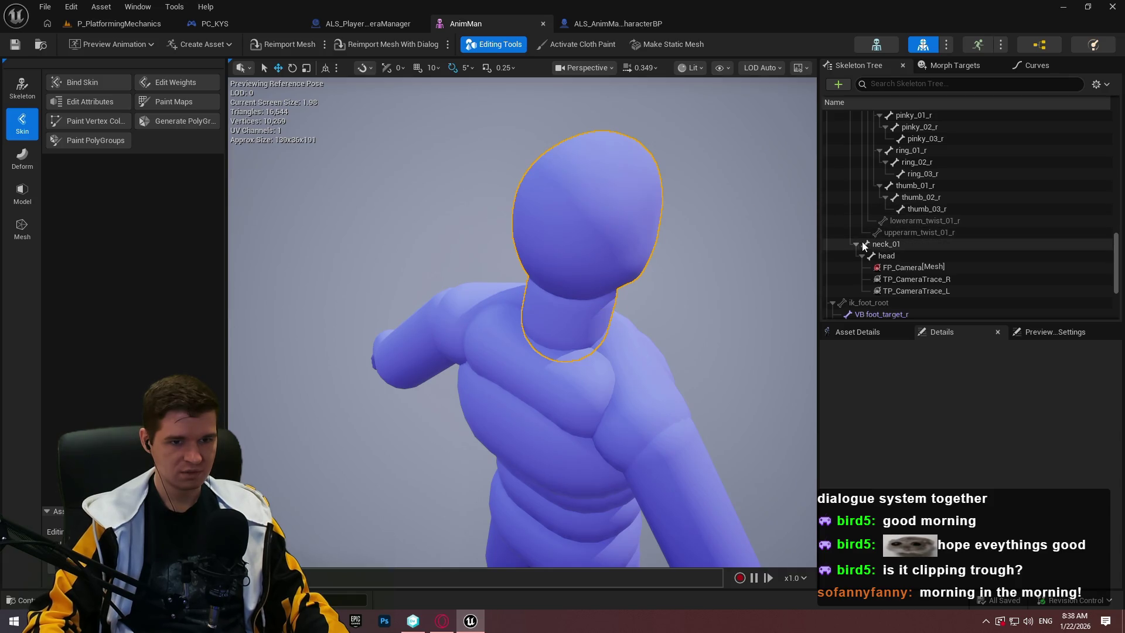
Inspect AnimMan's neck_01 bone and look over the mesh's morph targets
{"action": "left_click", "coordinate": [879, 245]}
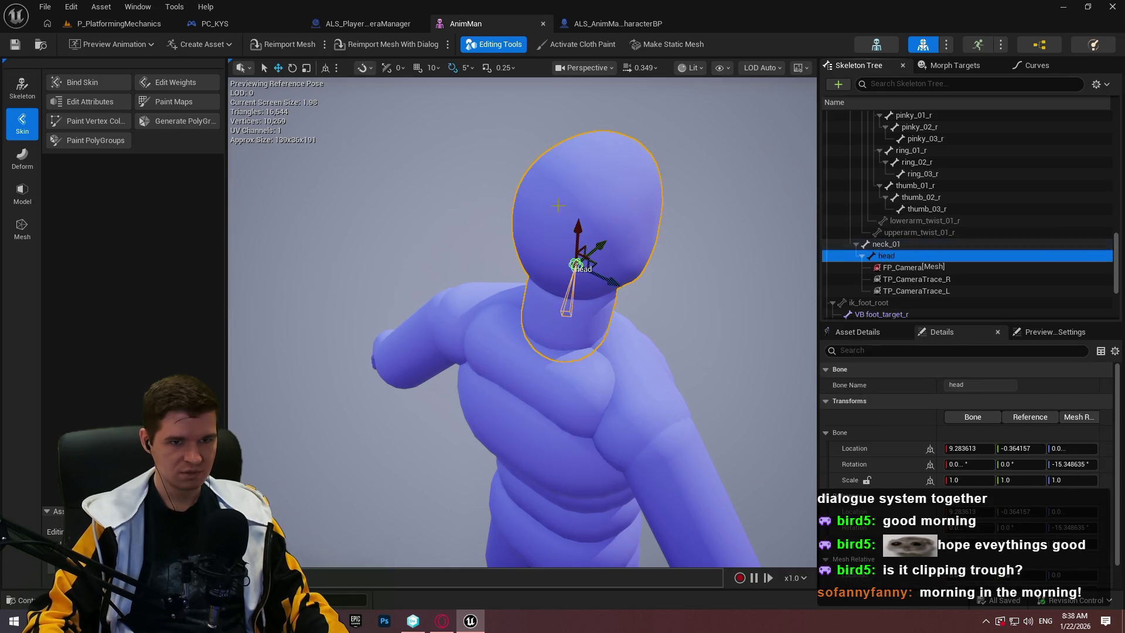
{"action": "key", "text": "Escape"}
{"action": "left_click", "coordinate": [955, 66]}
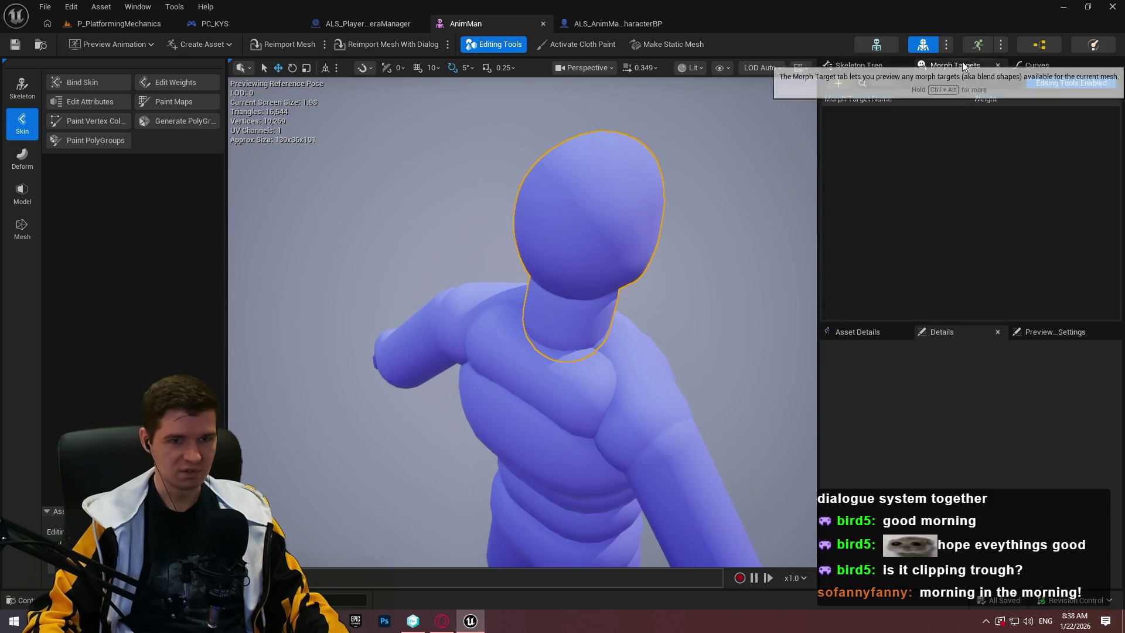
{"action": "left_click", "coordinate": [859, 65]}
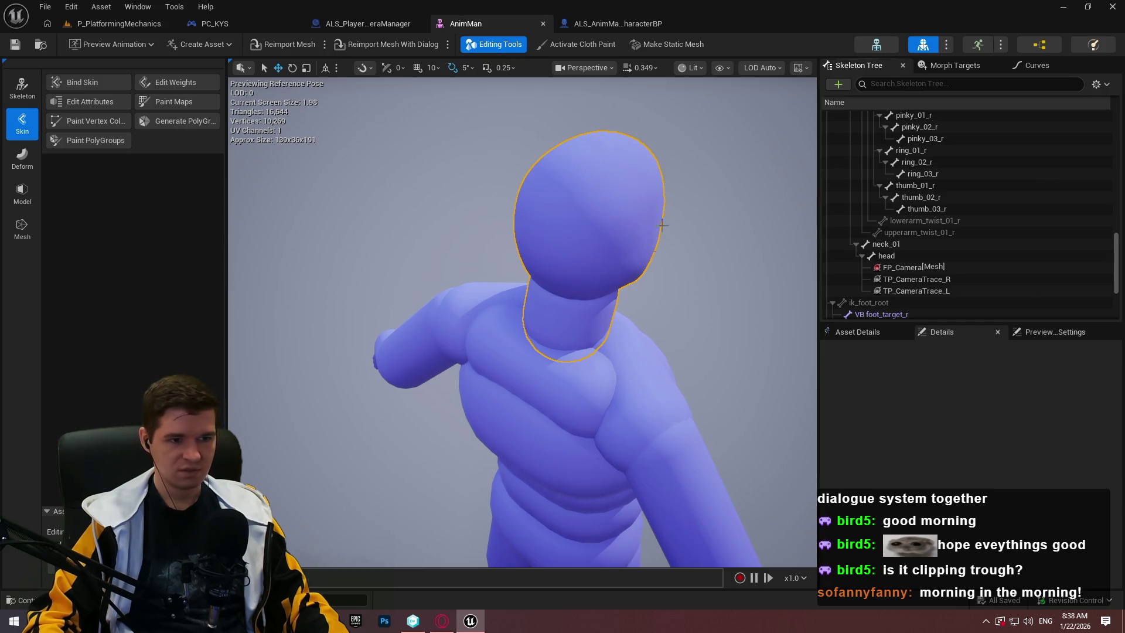
{"action": "mouse_move", "coordinate": [1113, 303]}
{"action": "left_mouse_down"}
{"action": "mouse_move", "coordinate": [1112, 140]}
{"action": "mouse_move", "coordinate": [1119, 295]}
{"action": "left_mouse_up"}
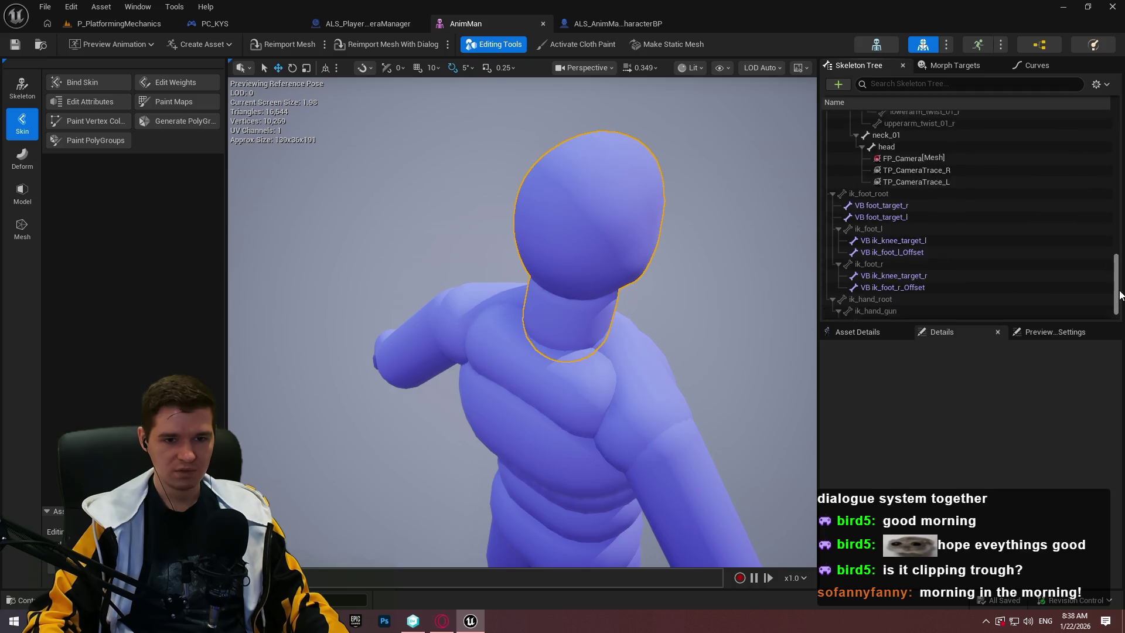
Review AnimMan's material slots, preview settings and head section options, then return to P_PlatformingMechanics
{"action": "left_click", "coordinate": [828, 333]}
{"action": "left_click", "coordinate": [1046, 334]}
{"action": "left_click", "coordinate": [872, 330]}
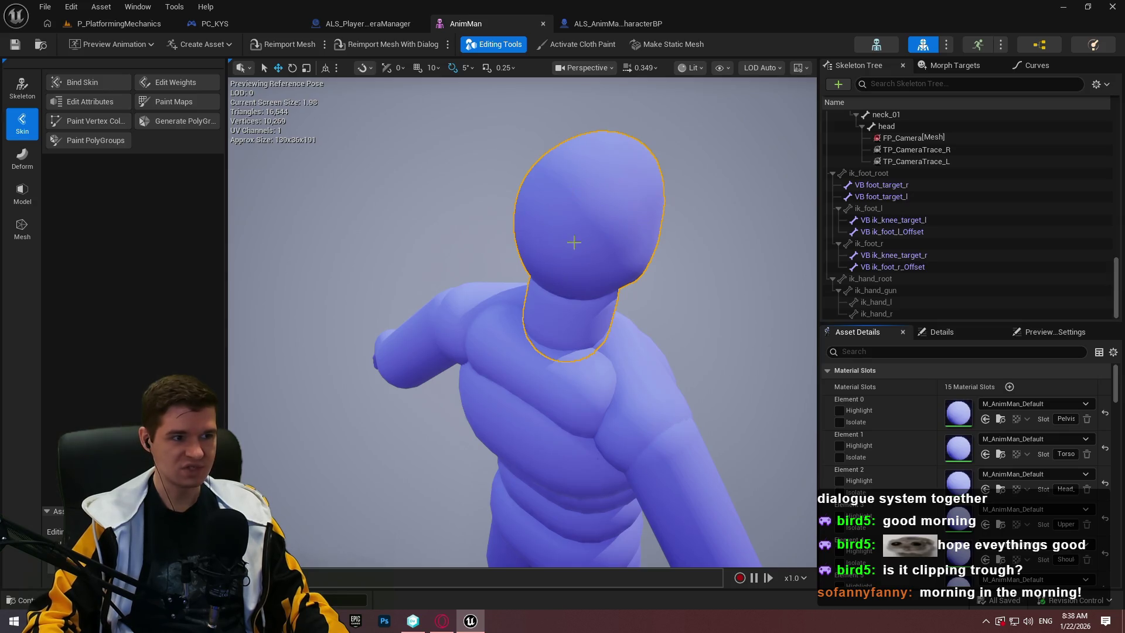
{"action": "right_click", "coordinate": [605, 242]}
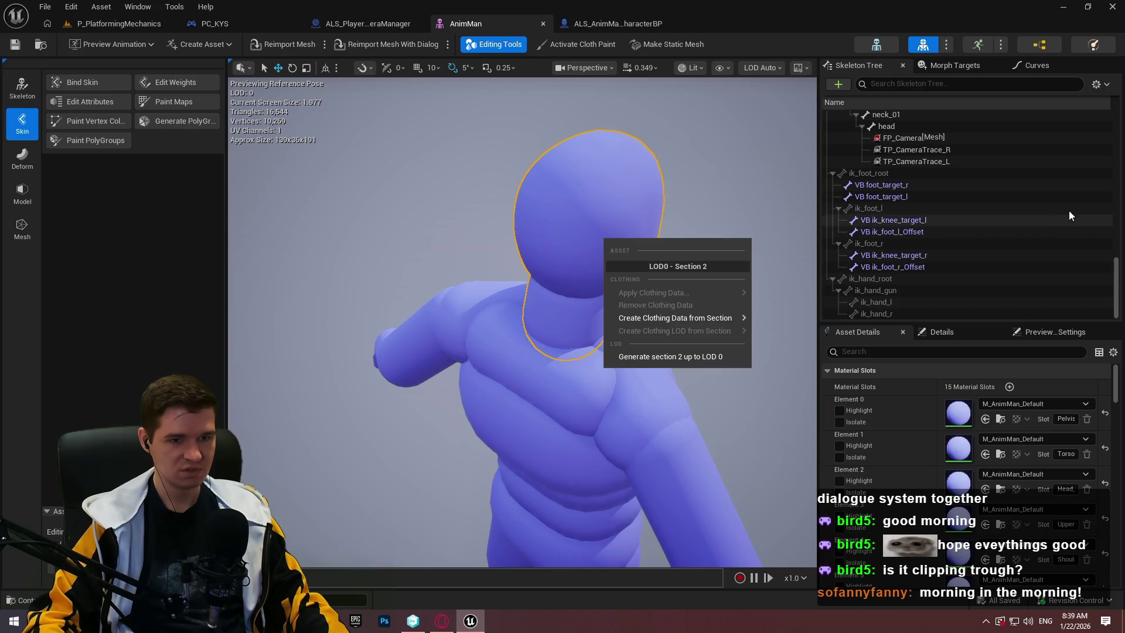
{"action": "left_click_drag", "start_coordinate": [1119, 292], "coordinate": [1119, 210]}
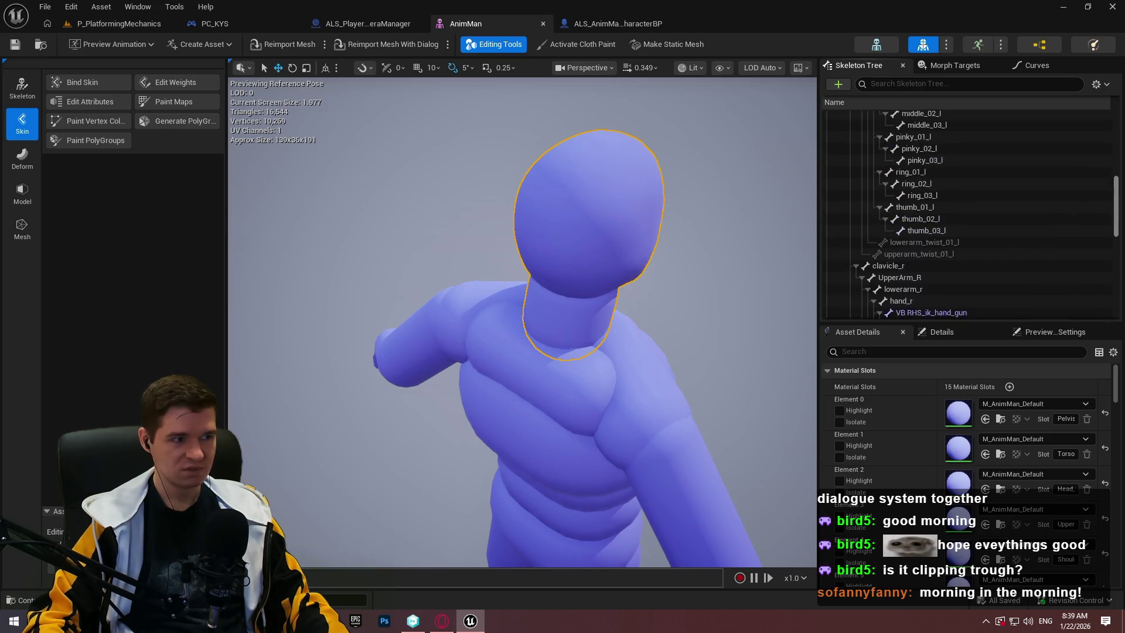
{"action": "left_click", "coordinate": [17, 91]}
{"action": "left_click", "coordinate": [24, 133]}
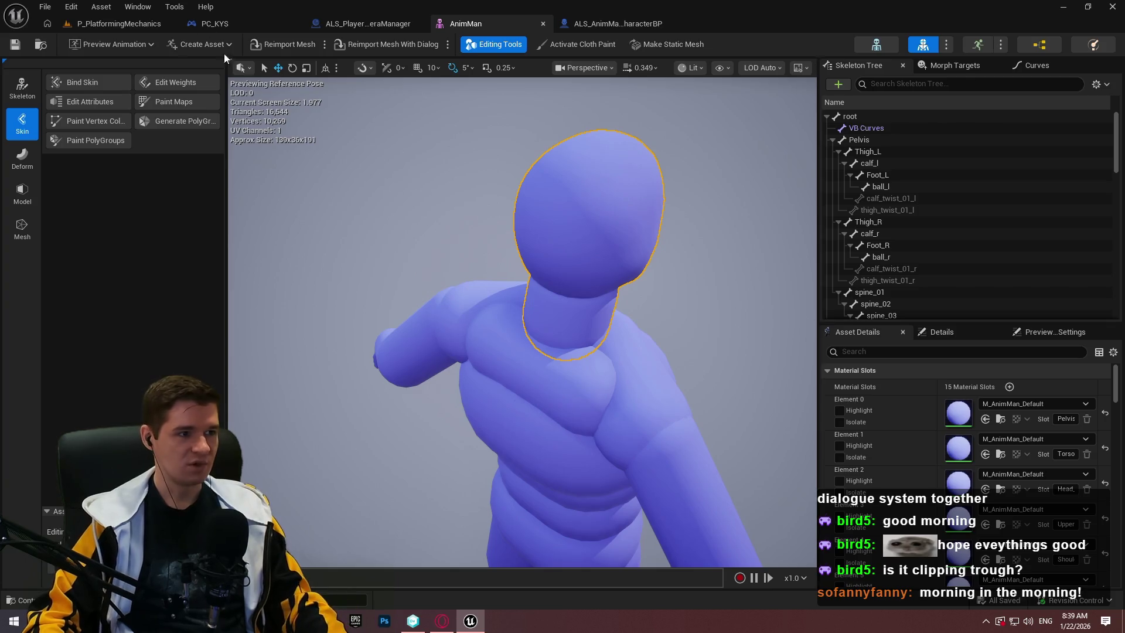
{"action": "left_click", "coordinate": [136, 22]}
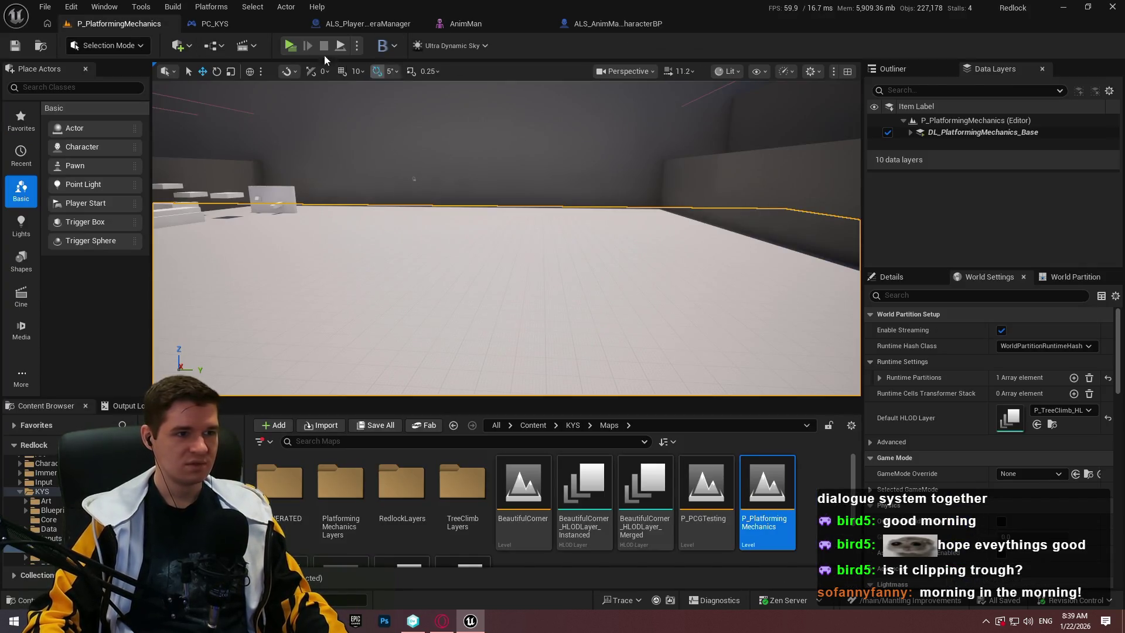
Start a Play-in-Editor preview and teleport the character to the Playground checkpoint
{"action": "left_click", "coordinate": [290, 44]}
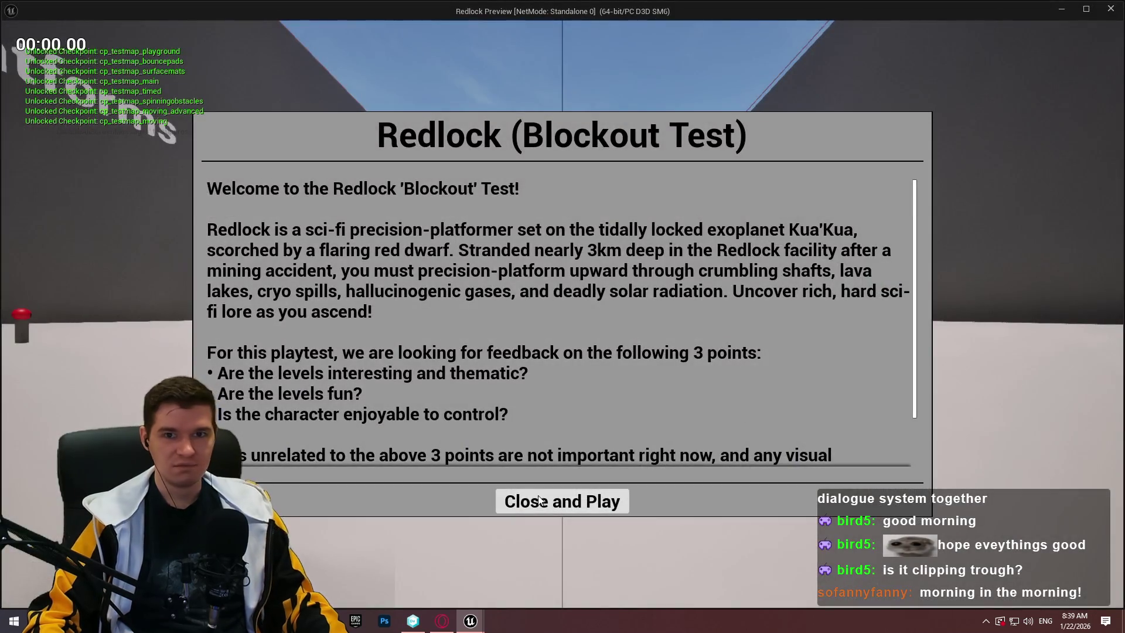
{"action": "left_click", "coordinate": [539, 500]}
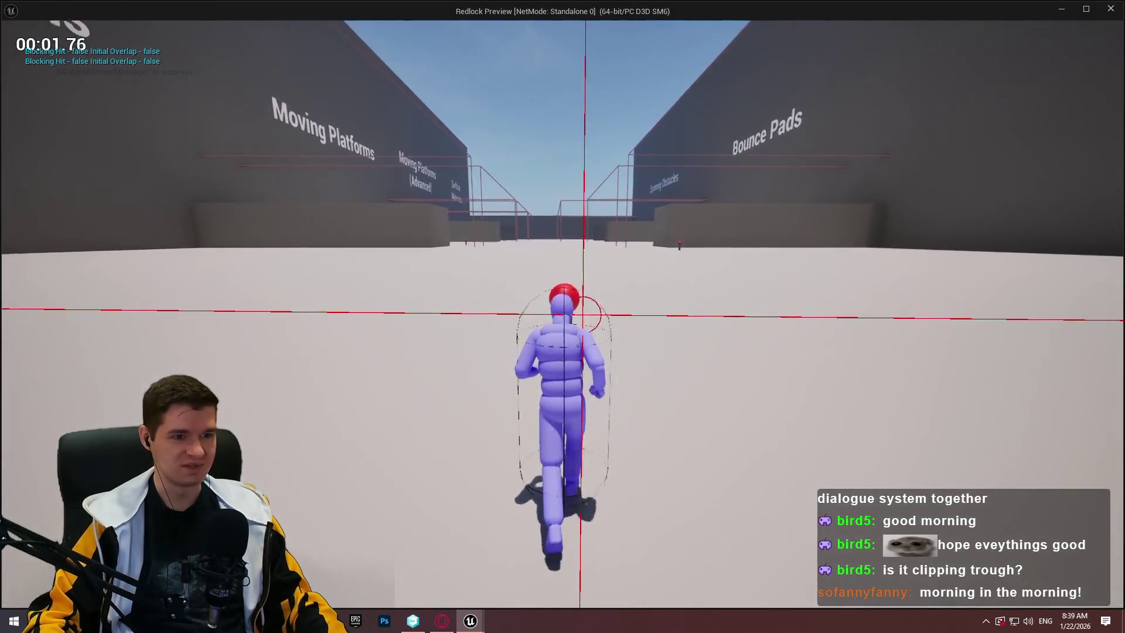
{"action": "key", "text": "e"}
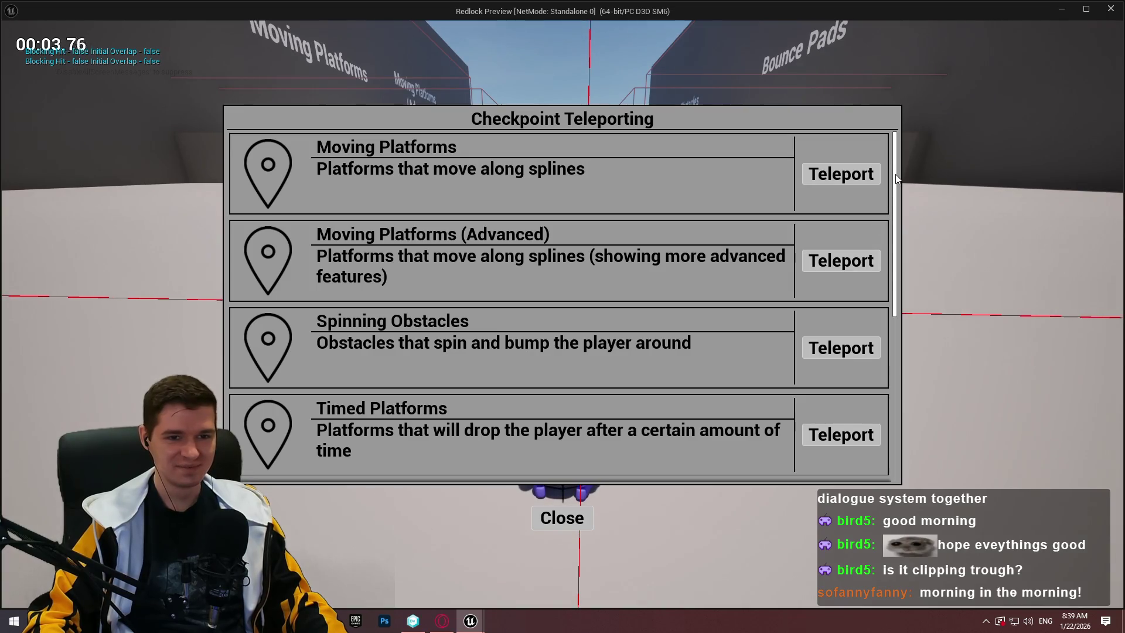
{"action": "left_click_drag", "start_coordinate": [896, 179], "coordinate": [914, 521]}
{"action": "left_click", "coordinate": [855, 442]}
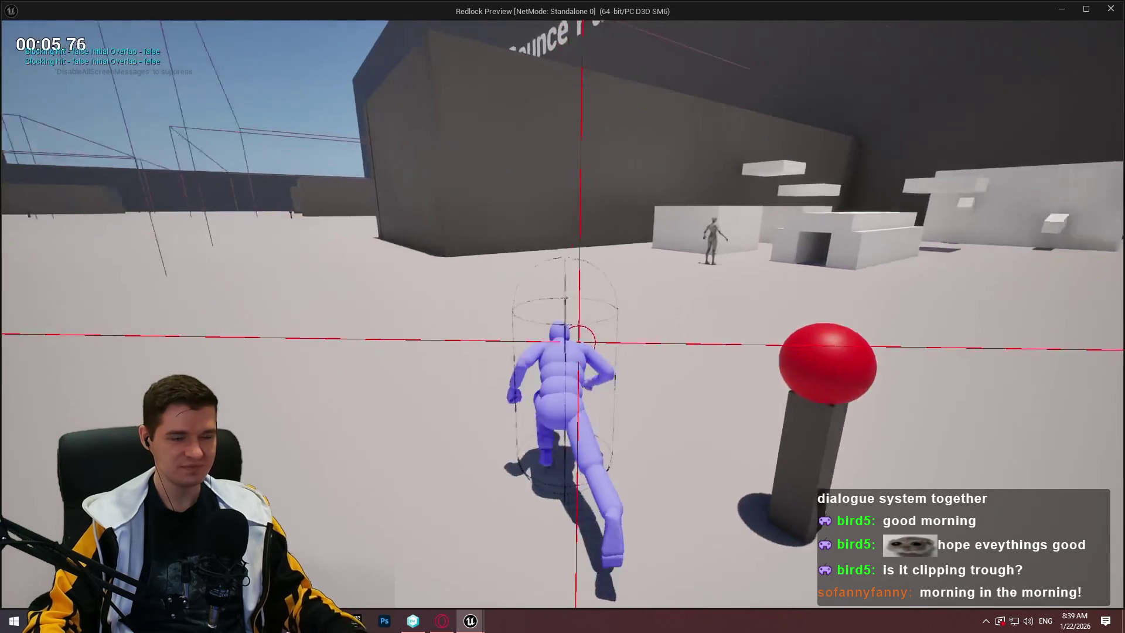
Vault onto the white block, crouch-walk into the tunnel checking for clipping, then stop play
{"action": "key", "text": "space"}
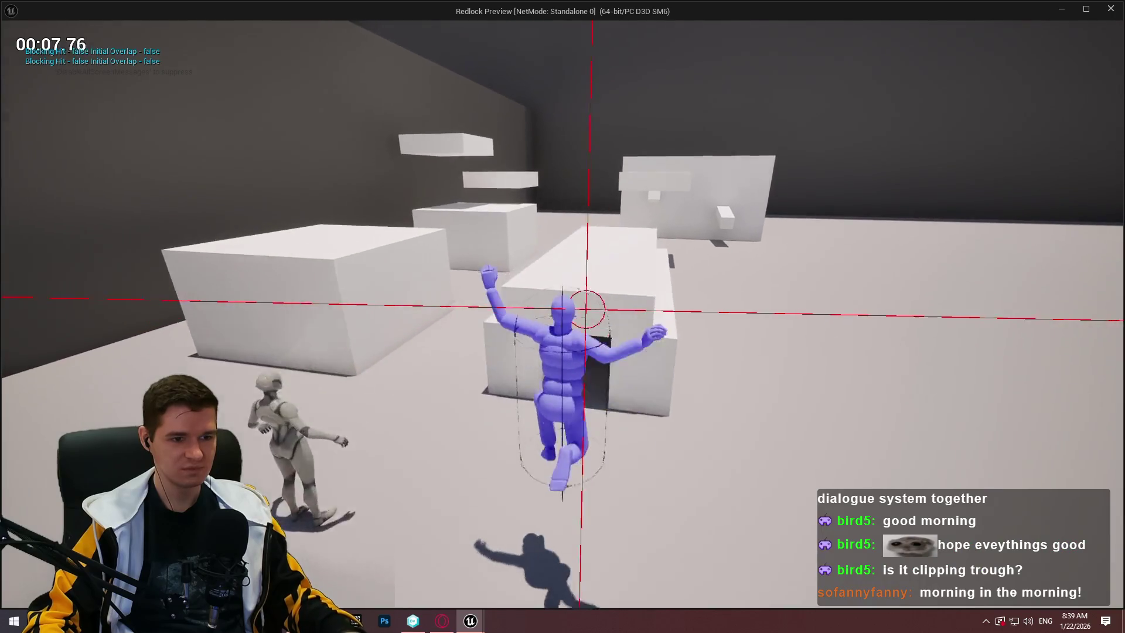
{"action": "key", "text": "w"}
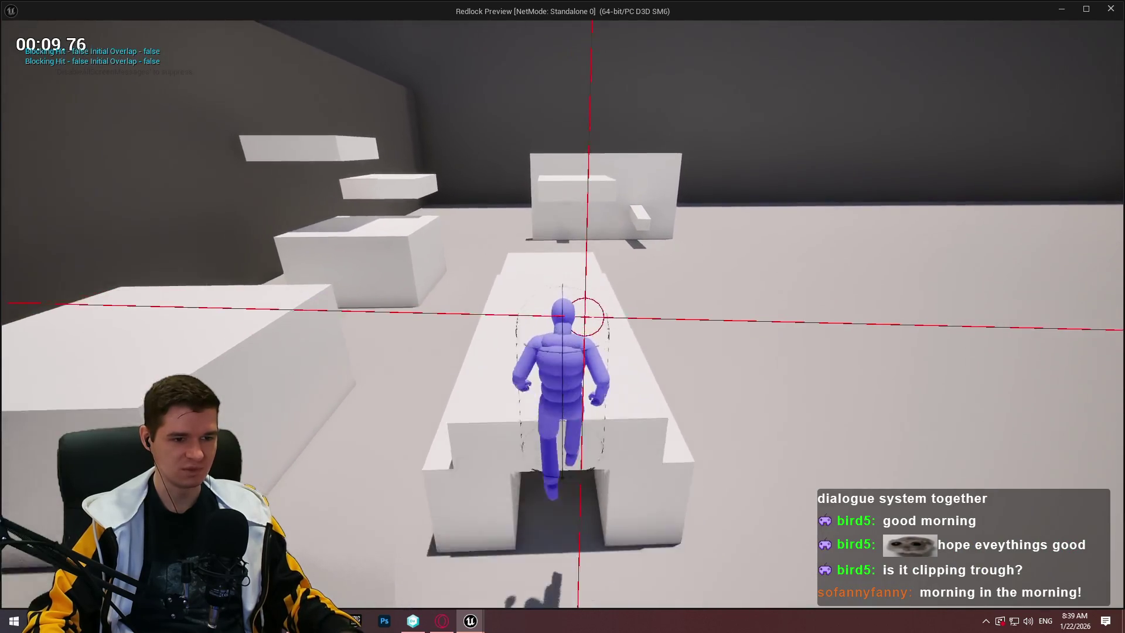
{"action": "key", "text": "w"}
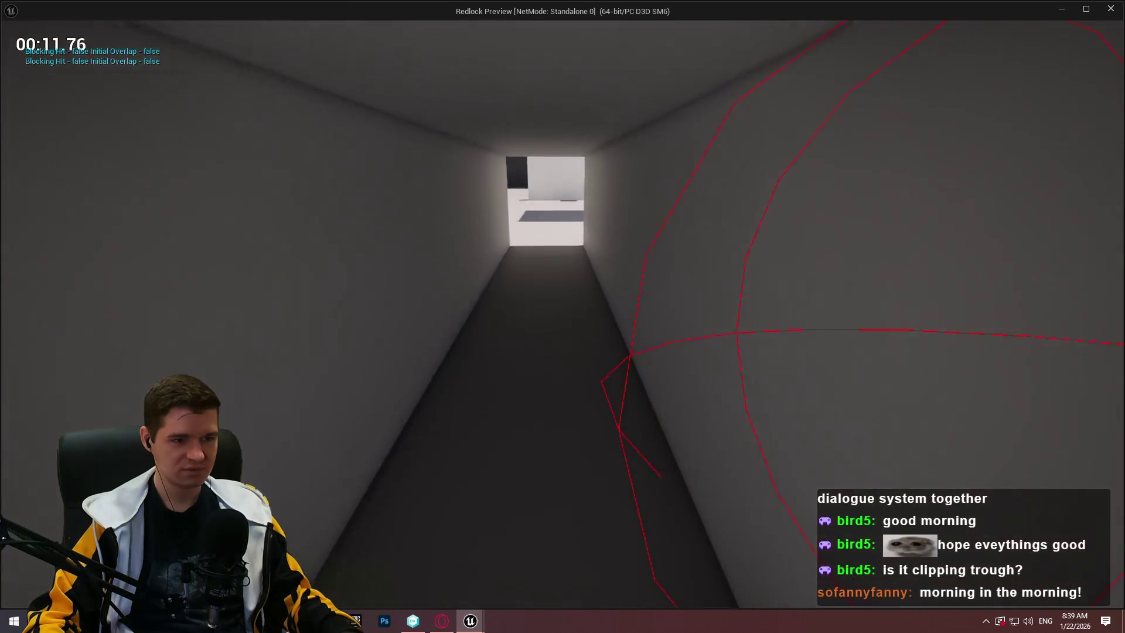
{"action": "key", "text": "w"}
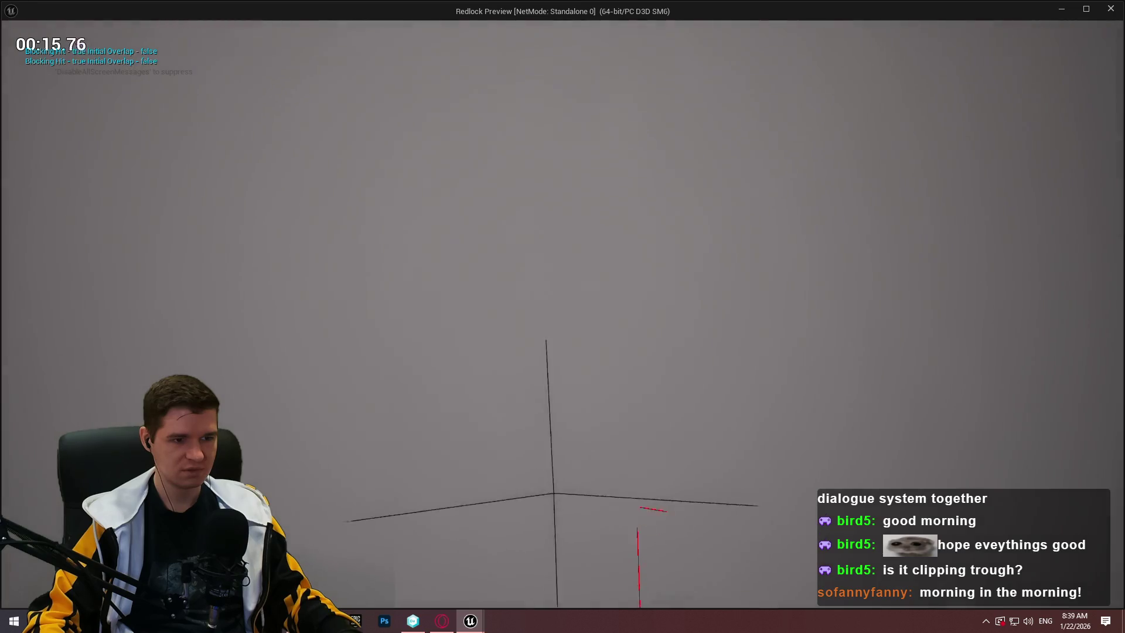
{"action": "key", "text": "w"}
{"action": "key", "text": "w"}
{"action": "key", "text": "w"}
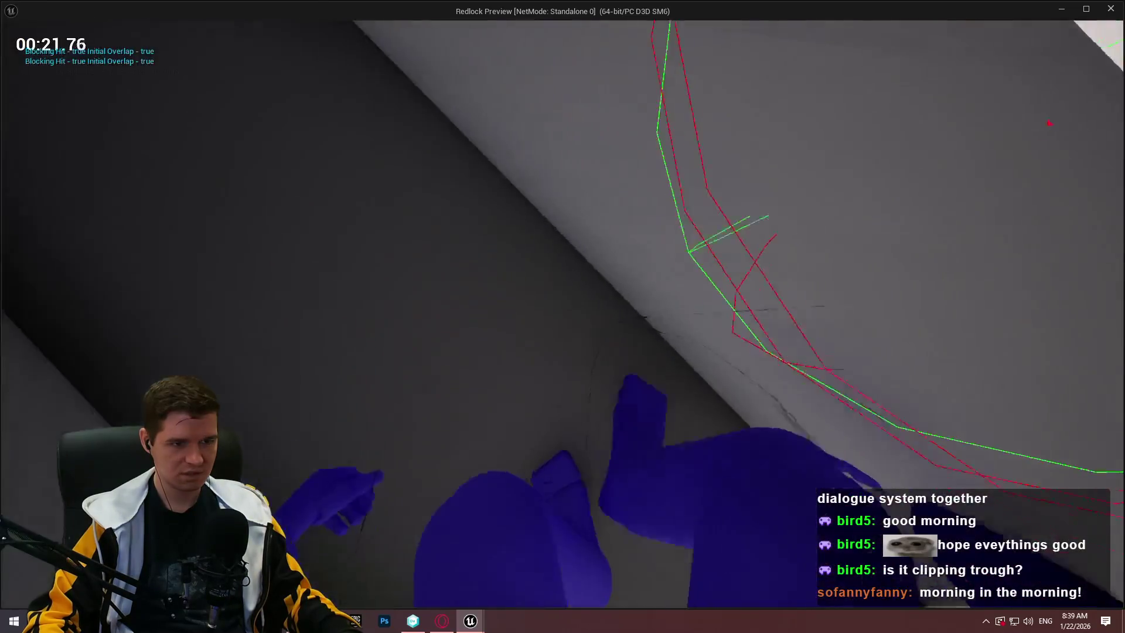
{"action": "key", "text": "w"}
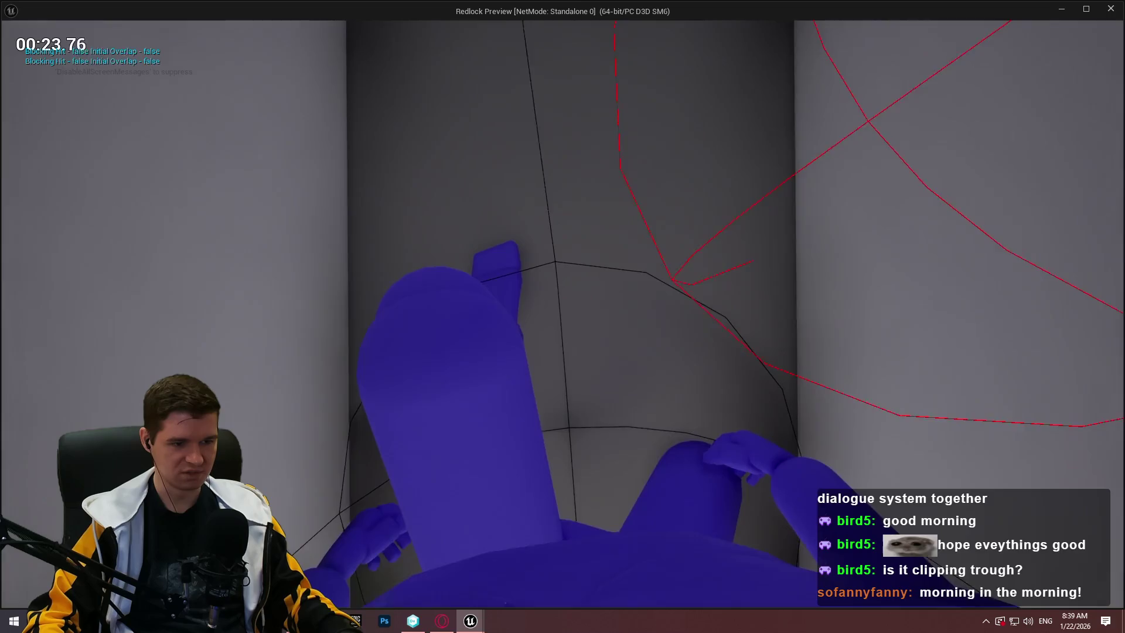
{"action": "key", "text": "Escape"}
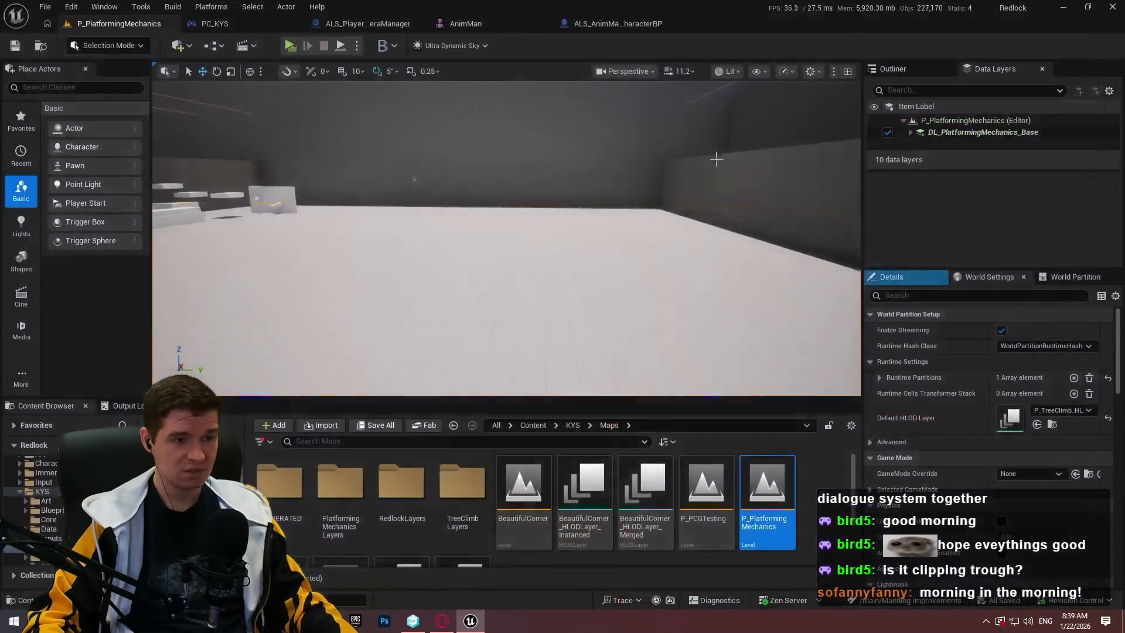
Select AnimMan's FP_Camera head socket, then launch a new play preview from the level
{"action": "left_click", "coordinate": [460, 22]}
{"action": "scroll", "coordinate": [979, 227], "scroll_direction": "down", "scroll_amount": 3}
{"action": "left_click_drag", "start_coordinate": [1116, 158], "coordinate": [1118, 319]}
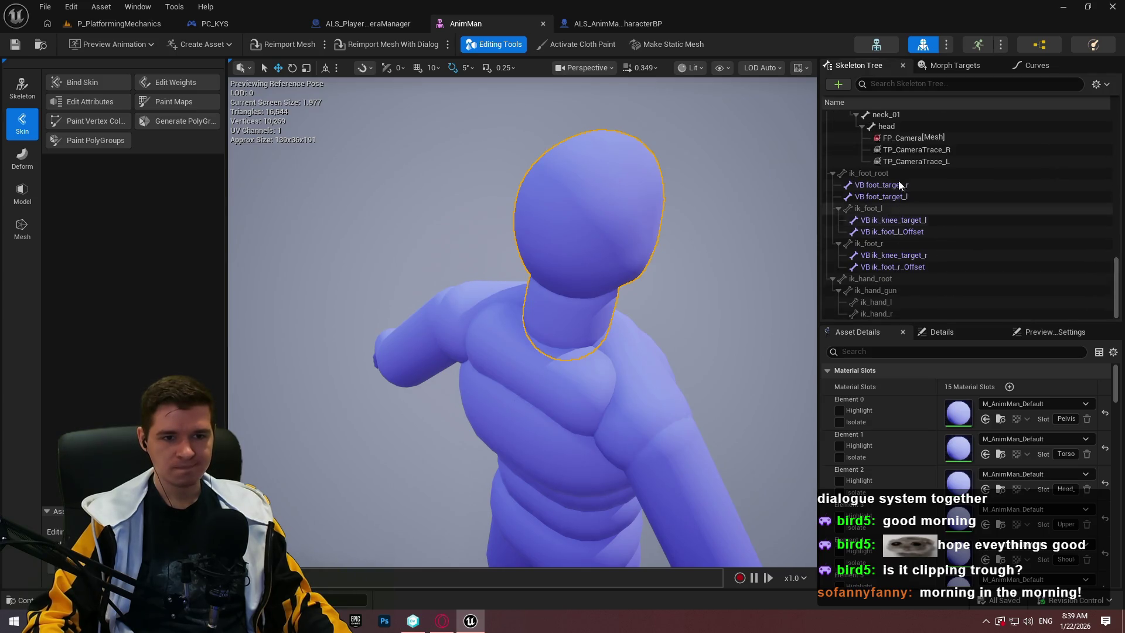
{"action": "left_click", "coordinate": [902, 138]}
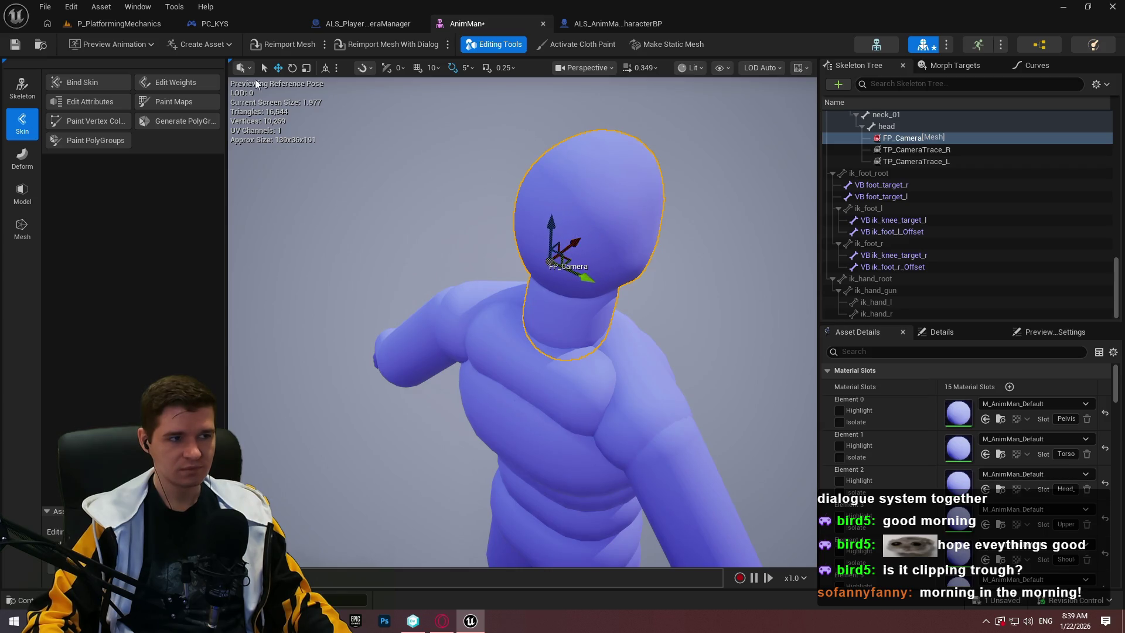
{"action": "left_click", "coordinate": [107, 28]}
{"action": "left_click", "coordinate": [289, 46]}
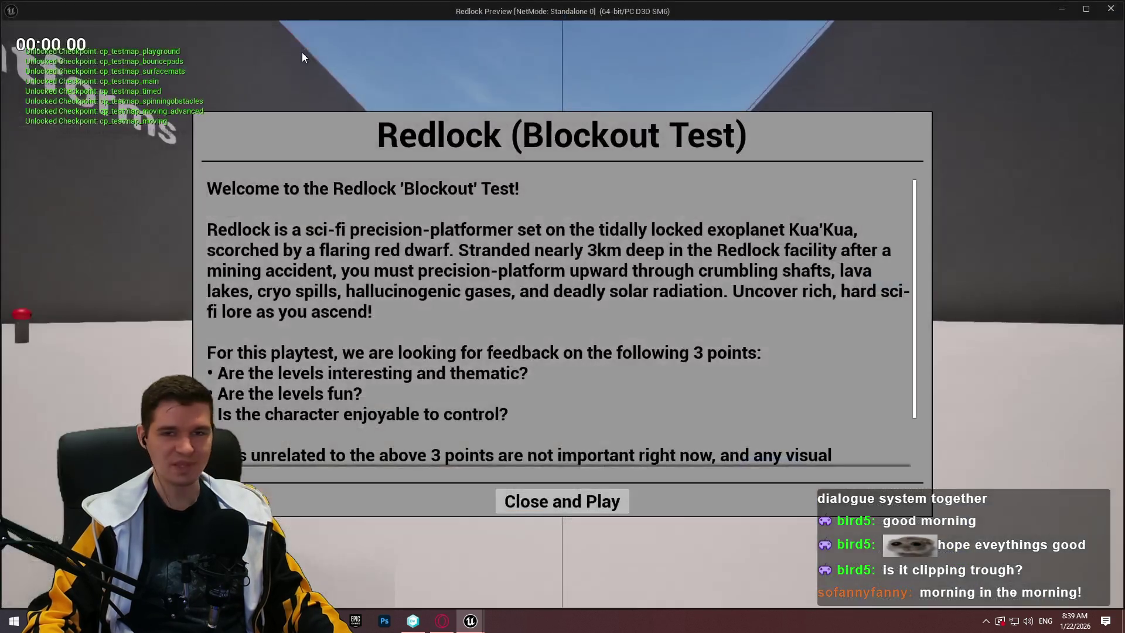
Crouch and walk through the tunnel checking the first-person camera, then end the preview
{"action": "left_click", "coordinate": [568, 508]}
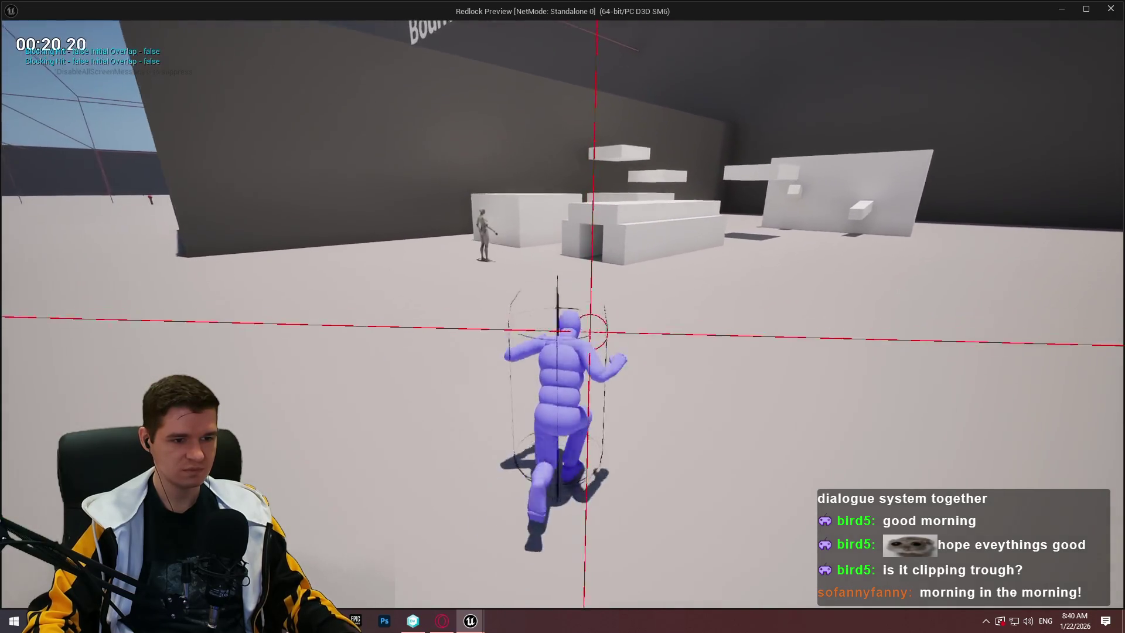
{"action": "key", "text": "c"}
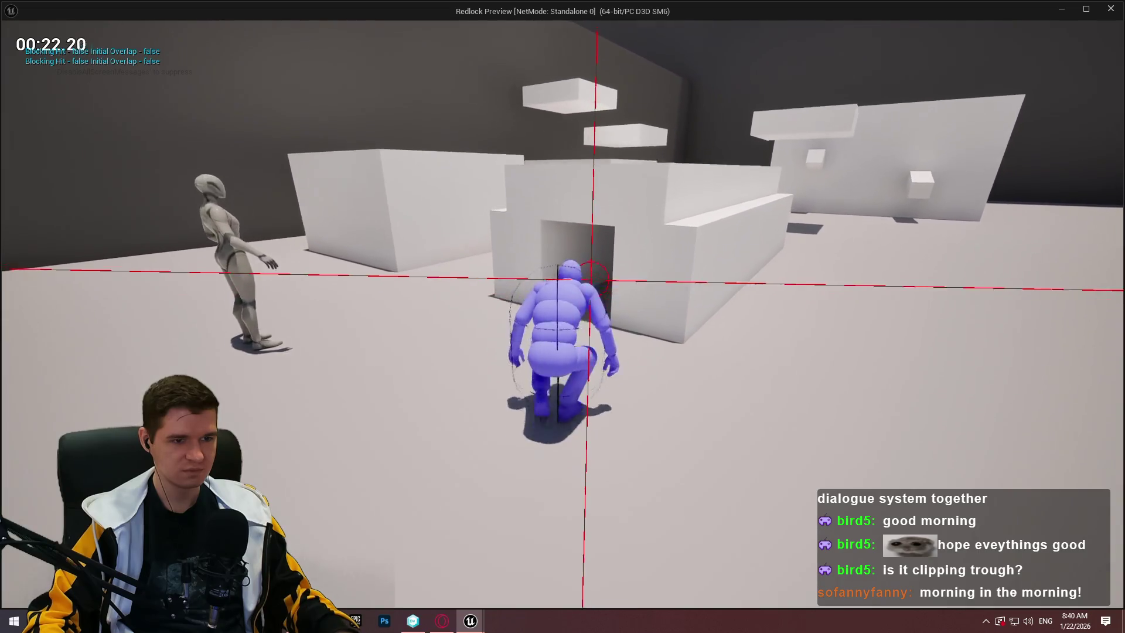
{"action": "key", "text": "w"}
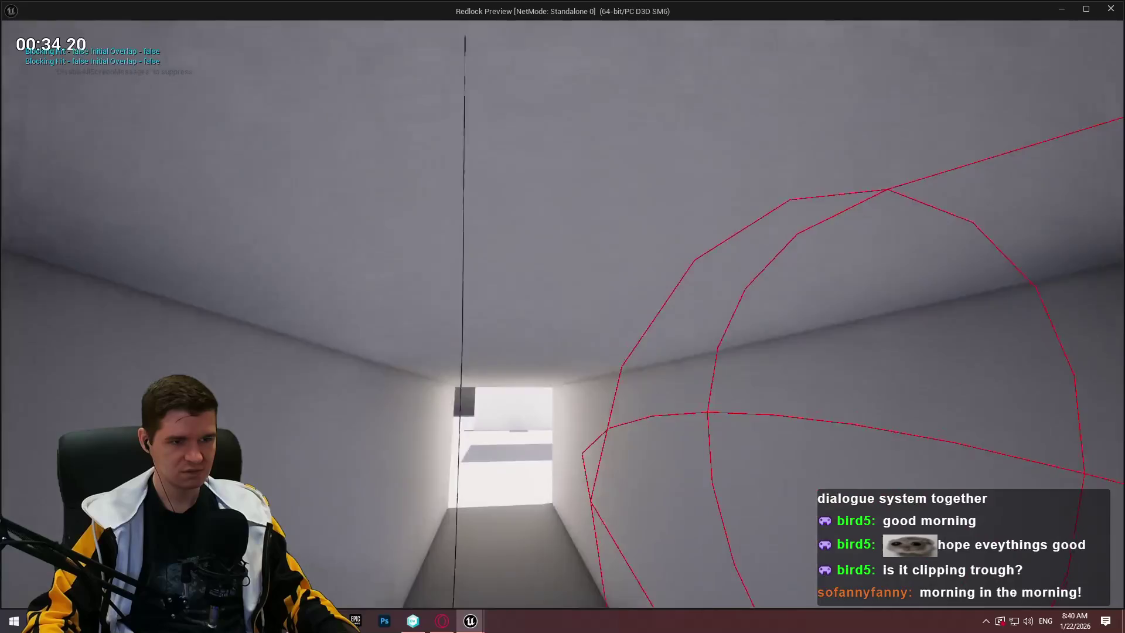
{"action": "key", "text": "Escape"}
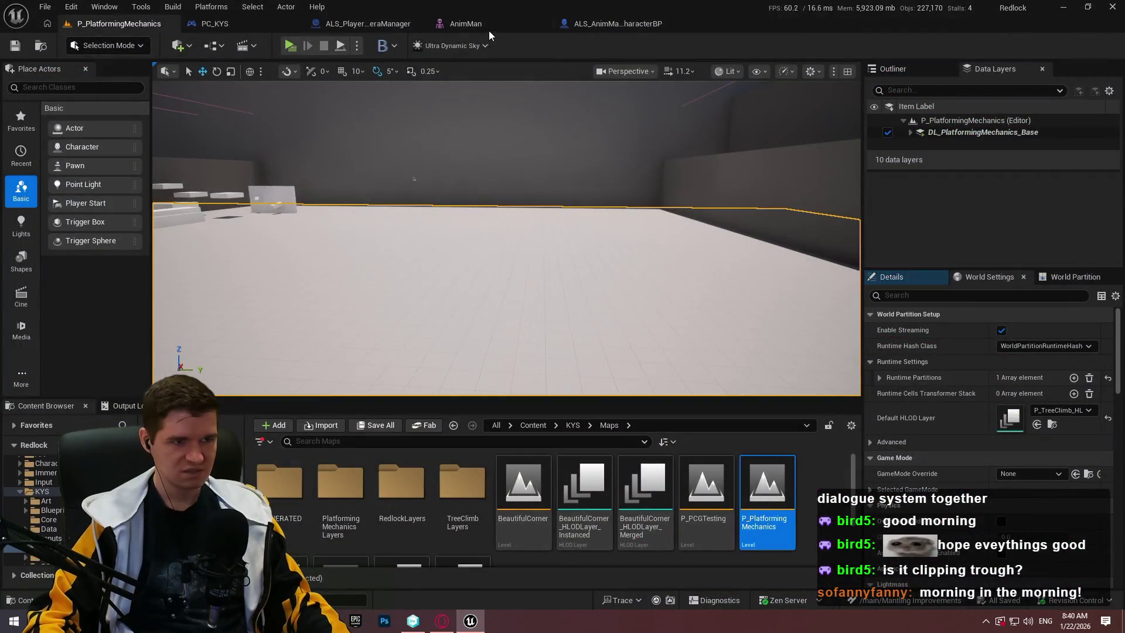
Nudge AnimMan's FP_Camera socket to relative location 4.755522, -8.775713, 0.526727
{"action": "left_click", "coordinate": [466, 23]}
{"action": "left_click", "coordinate": [950, 331]}
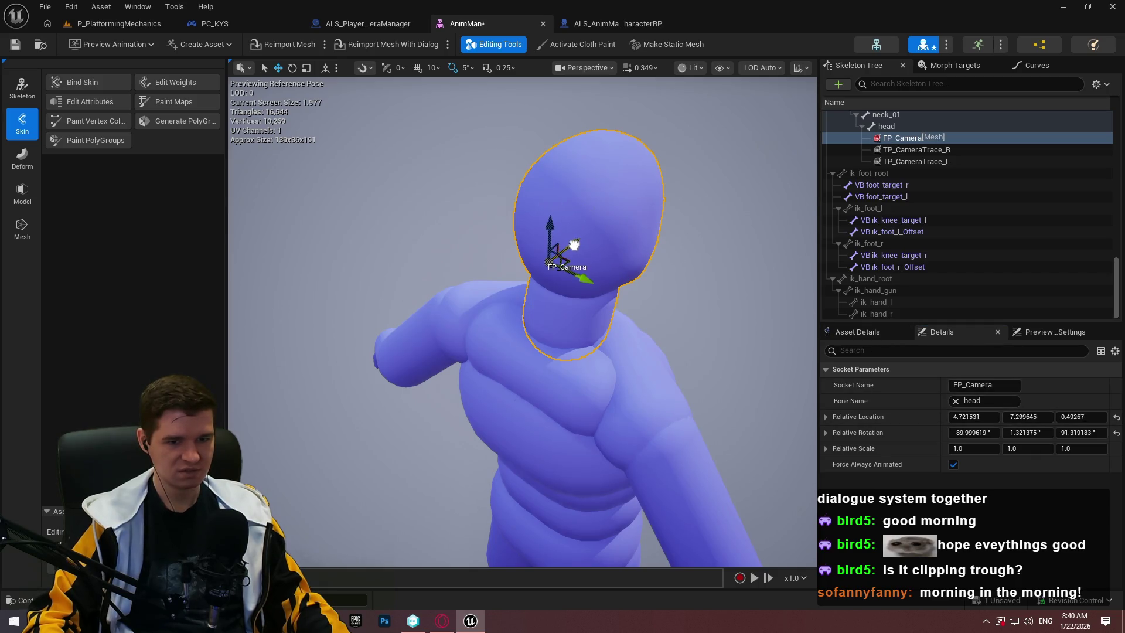
{"action": "left_click_drag", "start_coordinate": [574, 246], "coordinate": [662, 255]}
{"action": "scroll", "coordinate": [567, 247], "scroll_direction": "down", "scroll_amount": 2}
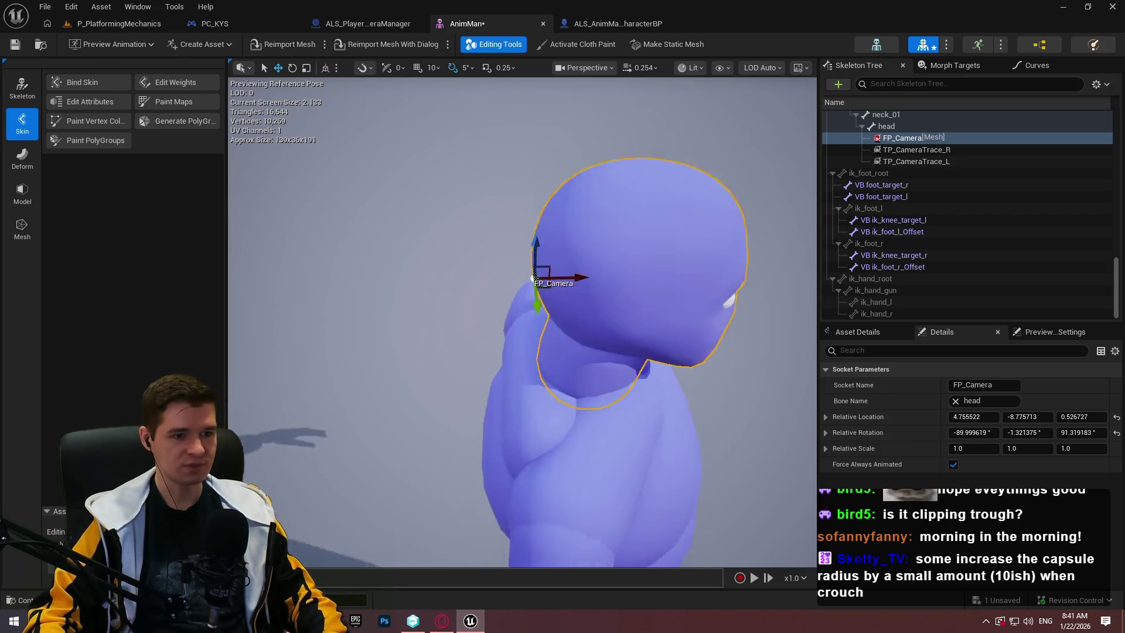
{"action": "scroll", "coordinate": [510, 203], "scroll_direction": "up", "scroll_amount": 3}
{"action": "scroll", "coordinate": [510, 203], "scroll_direction": "down", "scroll_amount": 2}
{"action": "mouse_move", "coordinate": [545, 232]}
{"action": "left_mouse_down"}
{"action": "mouse_move", "coordinate": [545, 211]}
{"action": "mouse_move", "coordinate": [574, 217]}
{"action": "mouse_move", "coordinate": [583, 249]}
{"action": "left_mouse_up"}
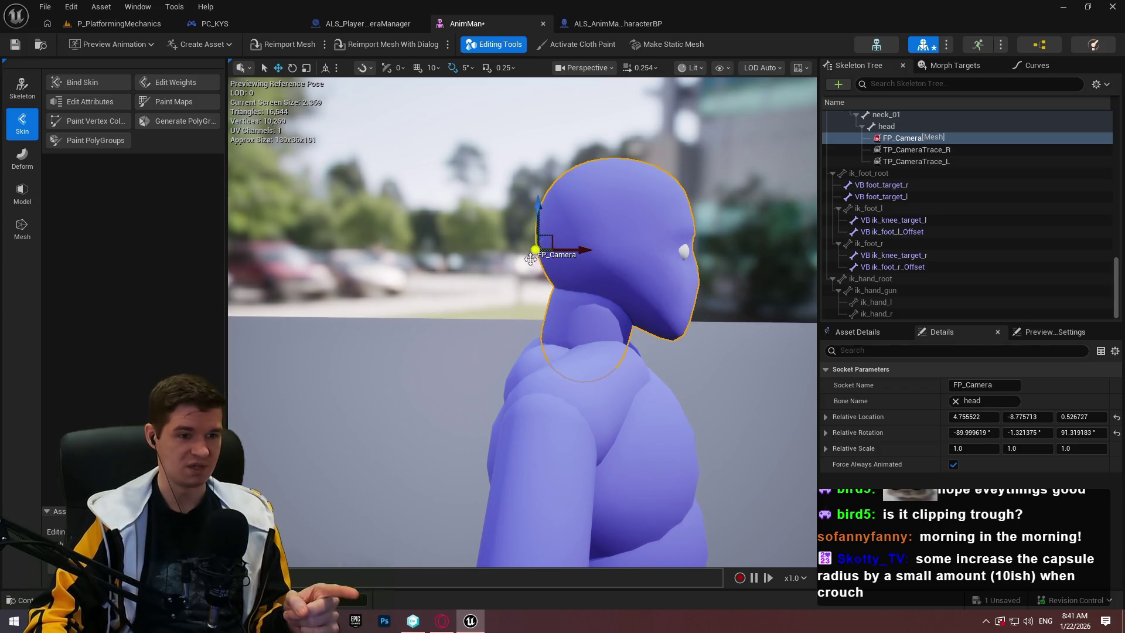
Save AnimMan and bring up the ALS_AnimMan_CharacterBP event graph
{"action": "left_click", "coordinate": [15, 46]}
{"action": "left_click", "coordinate": [371, 25]}
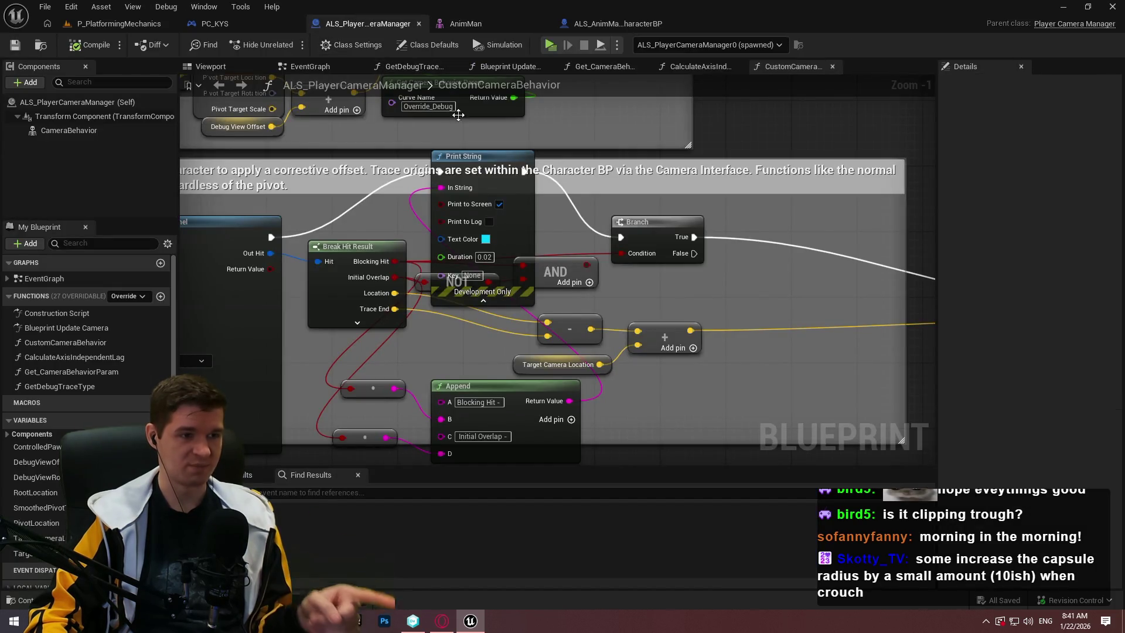
{"action": "scroll", "coordinate": [557, 270], "scroll_direction": "down", "scroll_amount": 4}
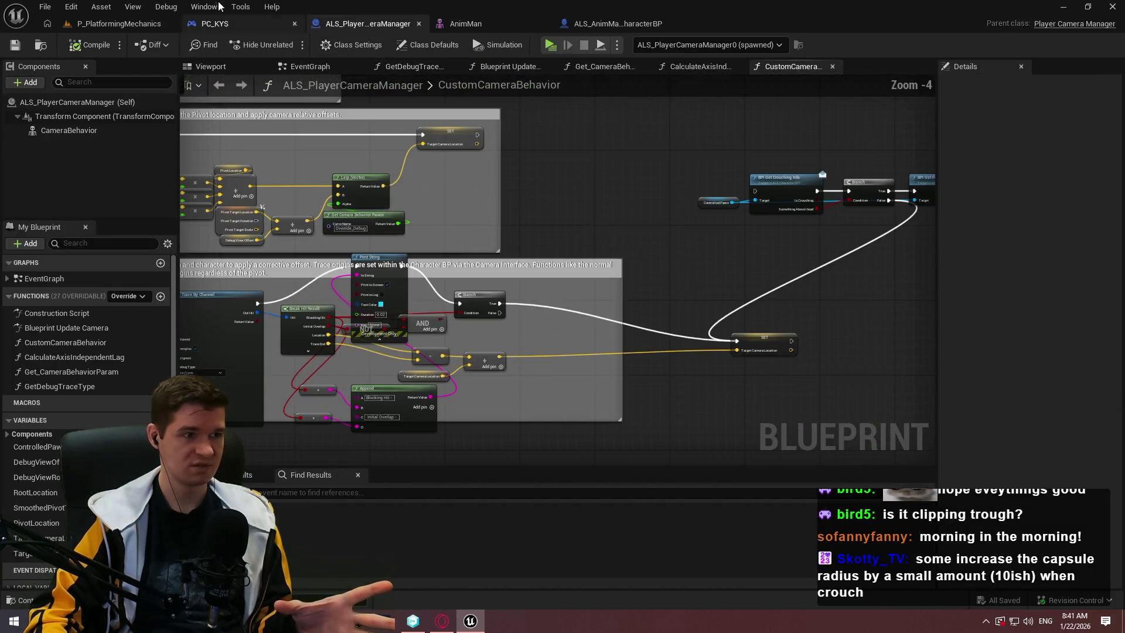
{"action": "left_click", "coordinate": [615, 23]}
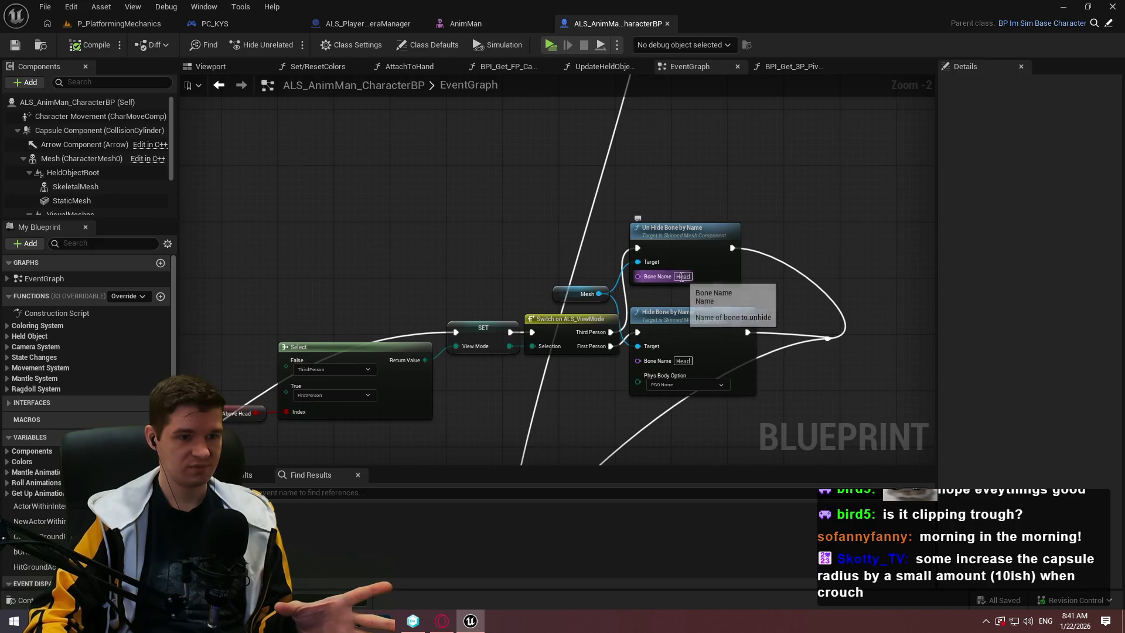
Wire the execution flow into Un Hide Bone by Name's input
{"action": "mouse_move", "coordinate": [681, 274]}
{"action": "left_mouse_down"}
{"action": "mouse_move", "coordinate": [673, 264]}
{"action": "mouse_move", "coordinate": [535, 428]}
{"action": "mouse_move", "coordinate": [528, 323]}
{"action": "mouse_move", "coordinate": [590, 257]}
{"action": "left_mouse_up"}
{"action": "mouse_move", "coordinate": [756, 251]}
{"action": "left_mouse_down"}
{"action": "mouse_move", "coordinate": [728, 283]}
{"action": "mouse_move", "coordinate": [683, 447]}
{"action": "left_mouse_up"}
{"action": "scroll", "coordinate": [596, 381], "scroll_direction": "up", "scroll_amount": 3}
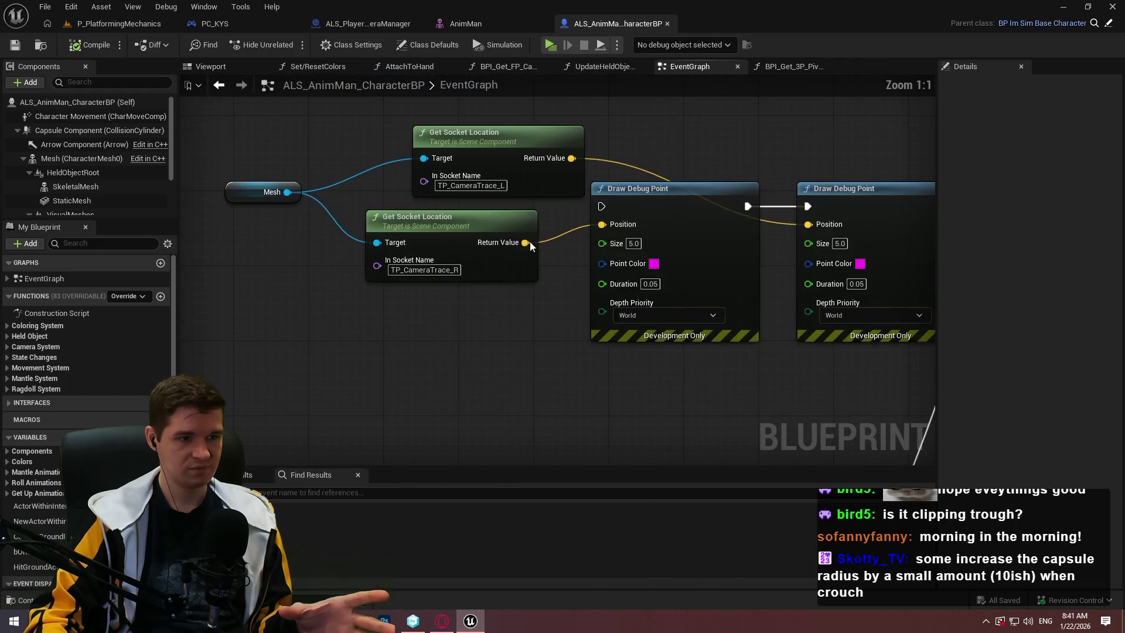
{"action": "mouse_move", "coordinate": [810, 205]}
{"action": "left_mouse_down"}
{"action": "mouse_move", "coordinate": [879, 281]}
{"action": "mouse_move", "coordinate": [587, 245]}
{"action": "left_mouse_up"}
{"action": "left_click_drag", "start_coordinate": [648, 266], "coordinate": [418, 141]}
{"action": "scroll", "coordinate": [670, 188], "scroll_direction": "down", "scroll_amount": 4}
{"action": "scroll", "coordinate": [662, 124], "scroll_direction": "up", "scroll_amount": 4}
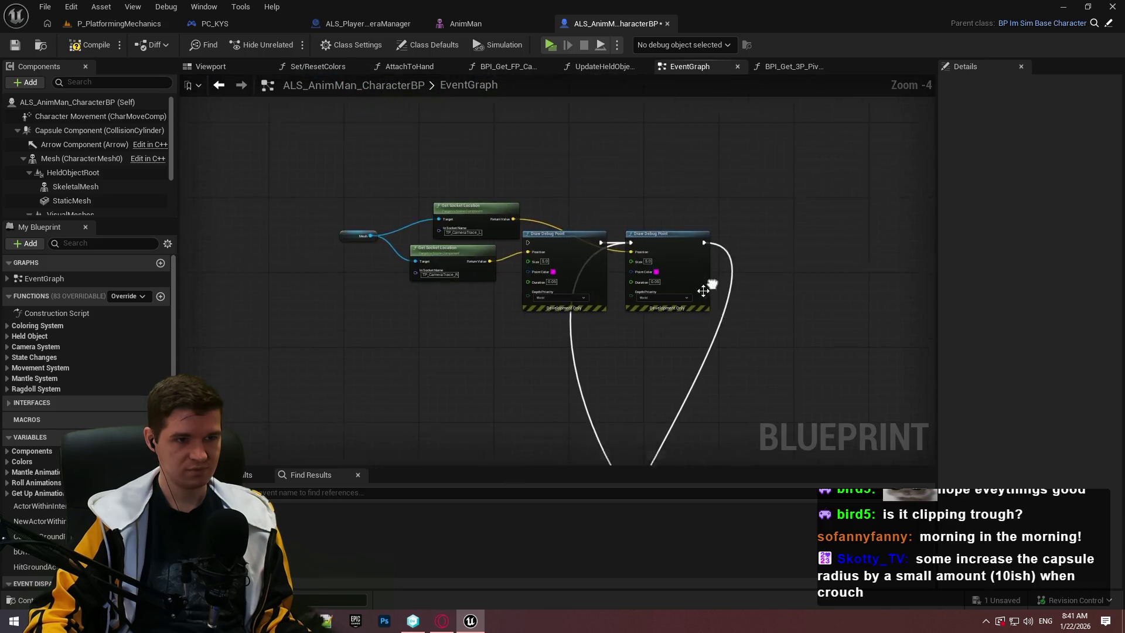
Set Get Socket Location's In Socket Name to FP_Camera and compile the blueprint
{"action": "left_click", "coordinate": [358, 228]}
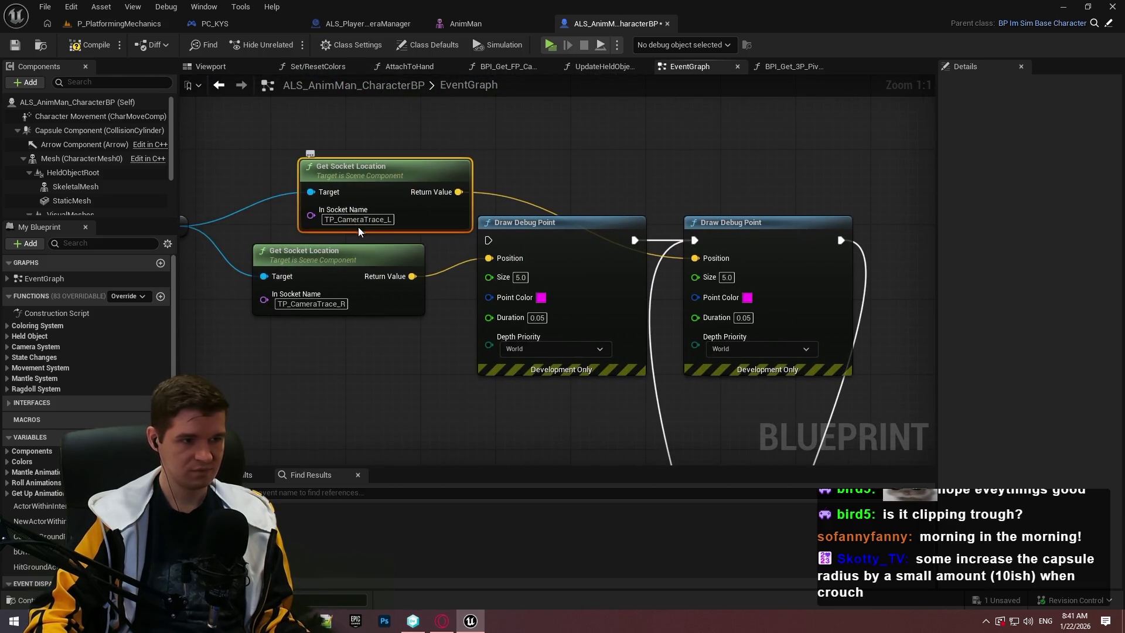
{"action": "left_click", "coordinate": [358, 219]}
{"action": "key", "text": "BackSpace"}
{"action": "type", "text": "P_Camera"}
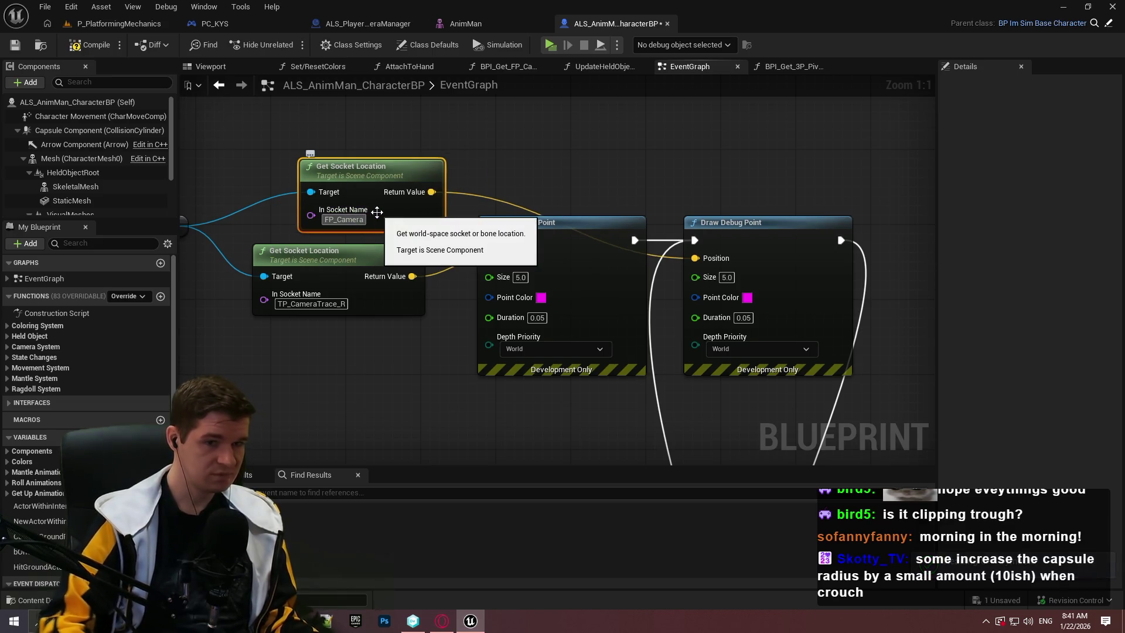
{"action": "left_click", "coordinate": [193, 120]}
{"action": "left_click", "coordinate": [94, 46]}
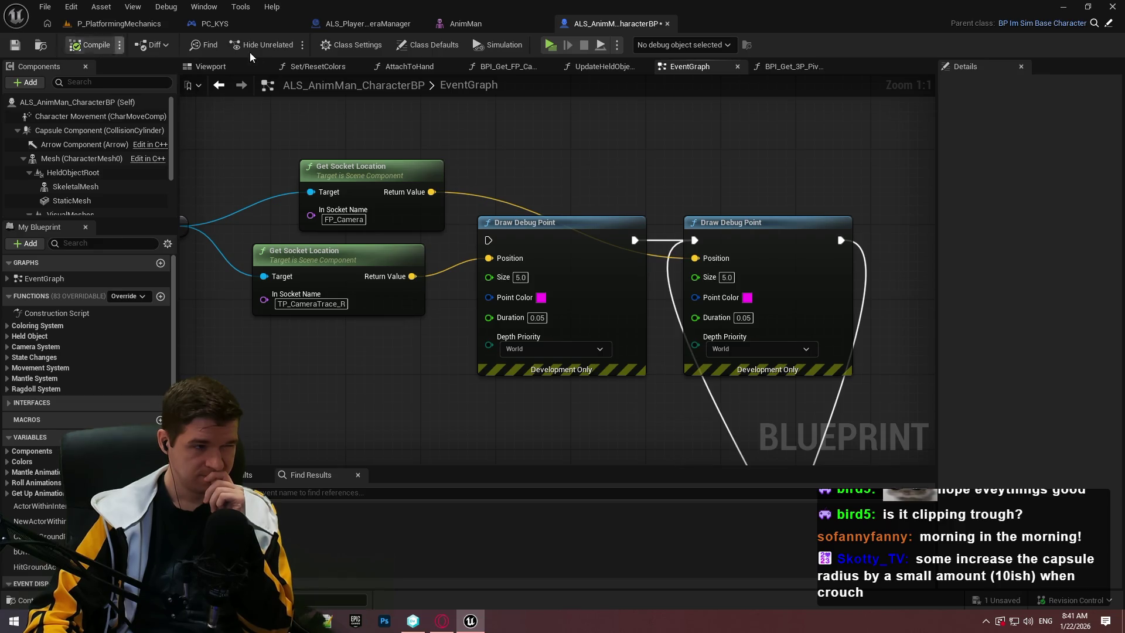
{"action": "left_click", "coordinate": [117, 23]}
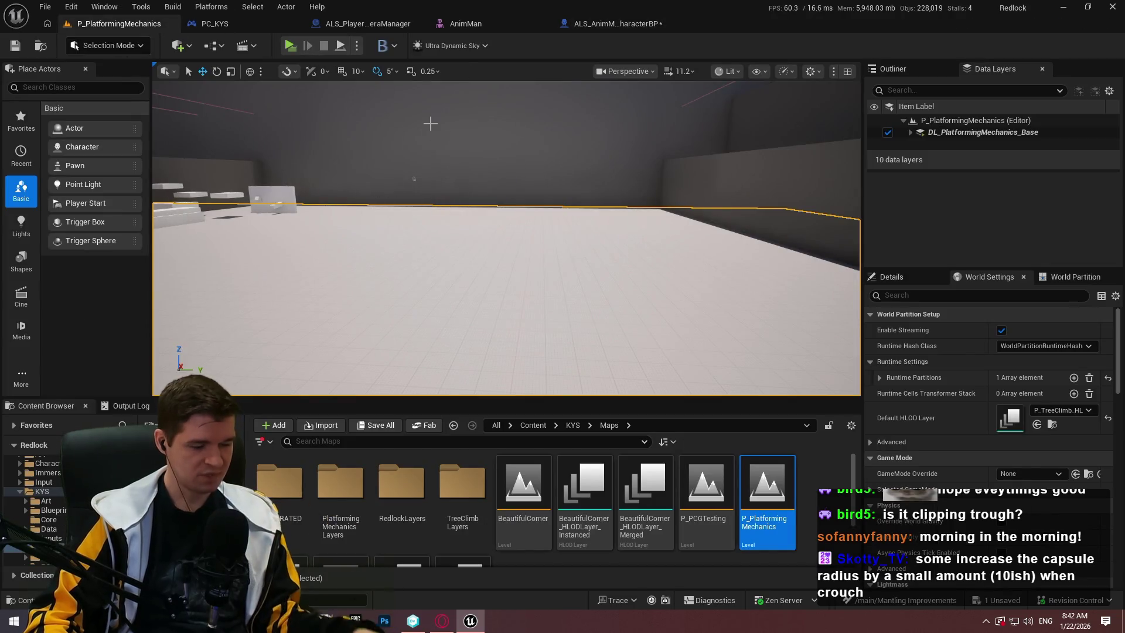
Play the level from this viewport spot in full-screen mode
{"action": "right_click", "coordinate": [505, 193]}
{"action": "left_click", "coordinate": [584, 600]}
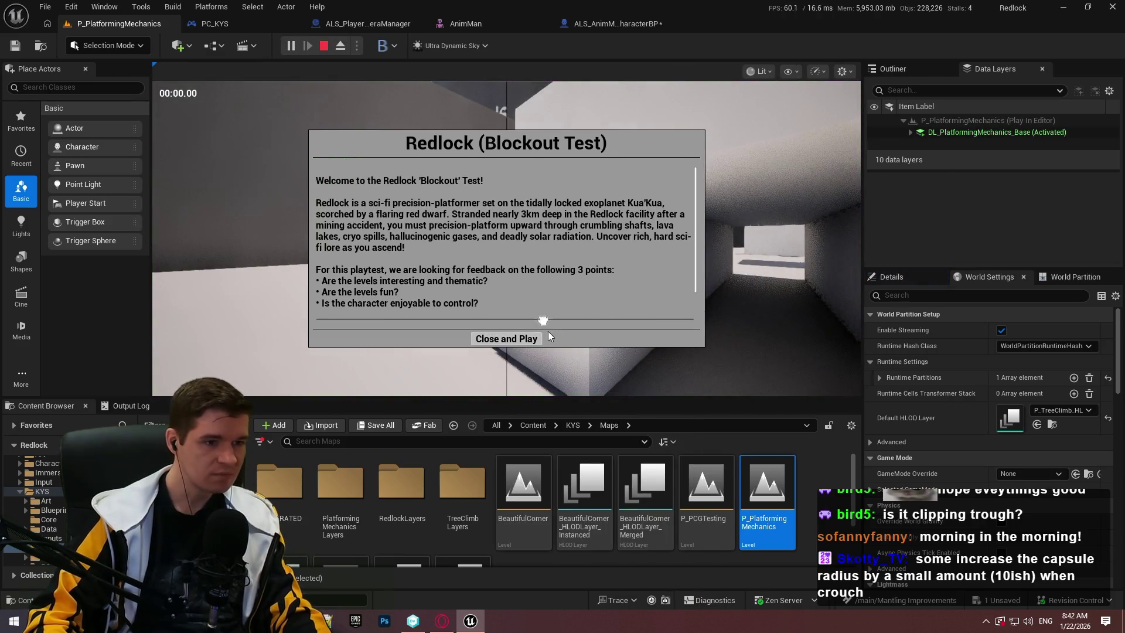
{"action": "left_click", "coordinate": [534, 339]}
{"action": "key", "text": "F11"}
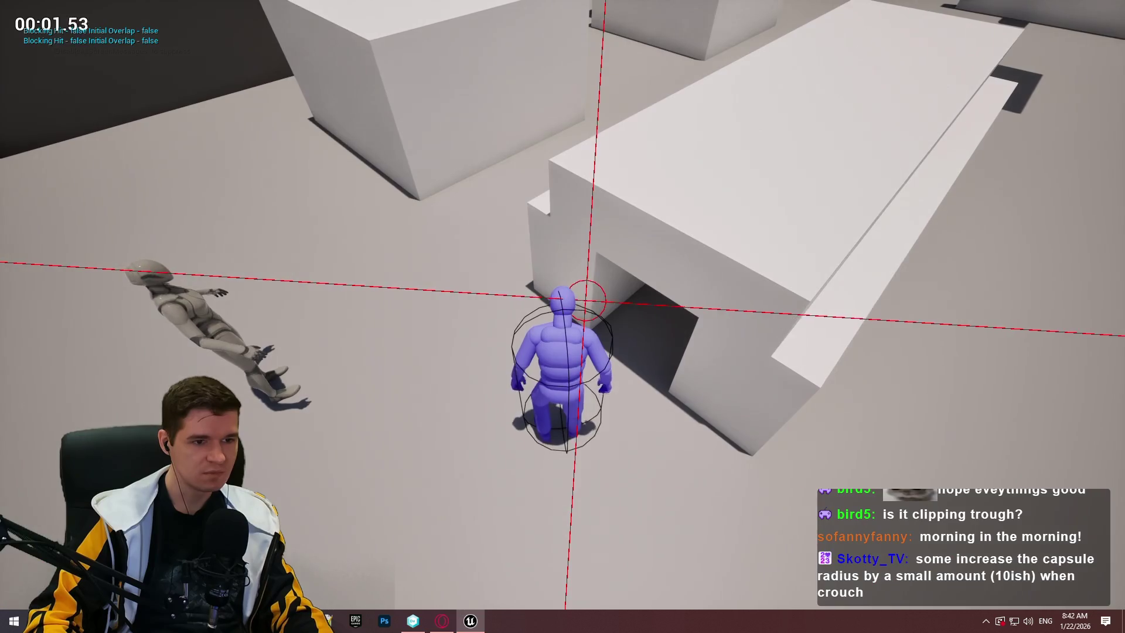
Toggle crouch and move the crouched character into the narrow tunnel
{"action": "key", "text": "c"}
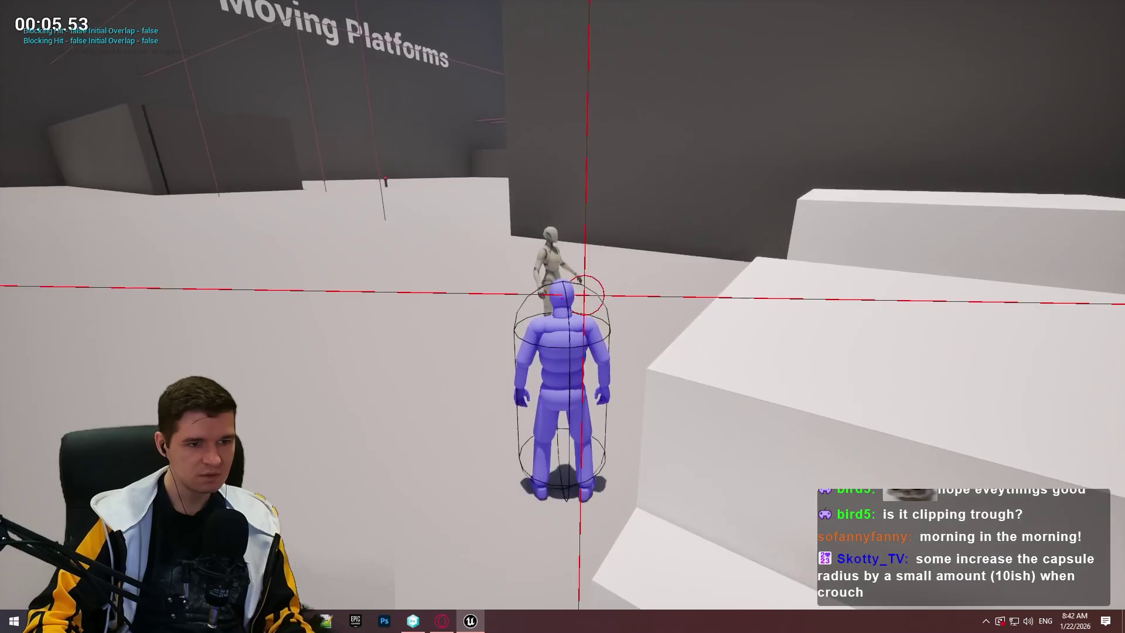
{"action": "key", "text": "c"}
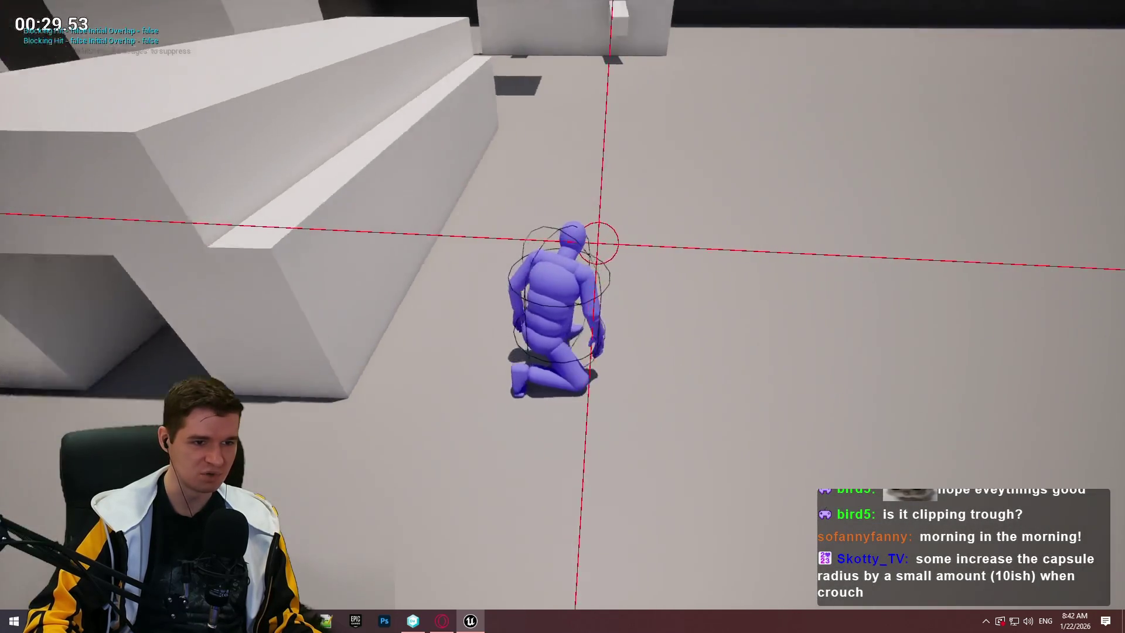
{"action": "key", "text": "w"}
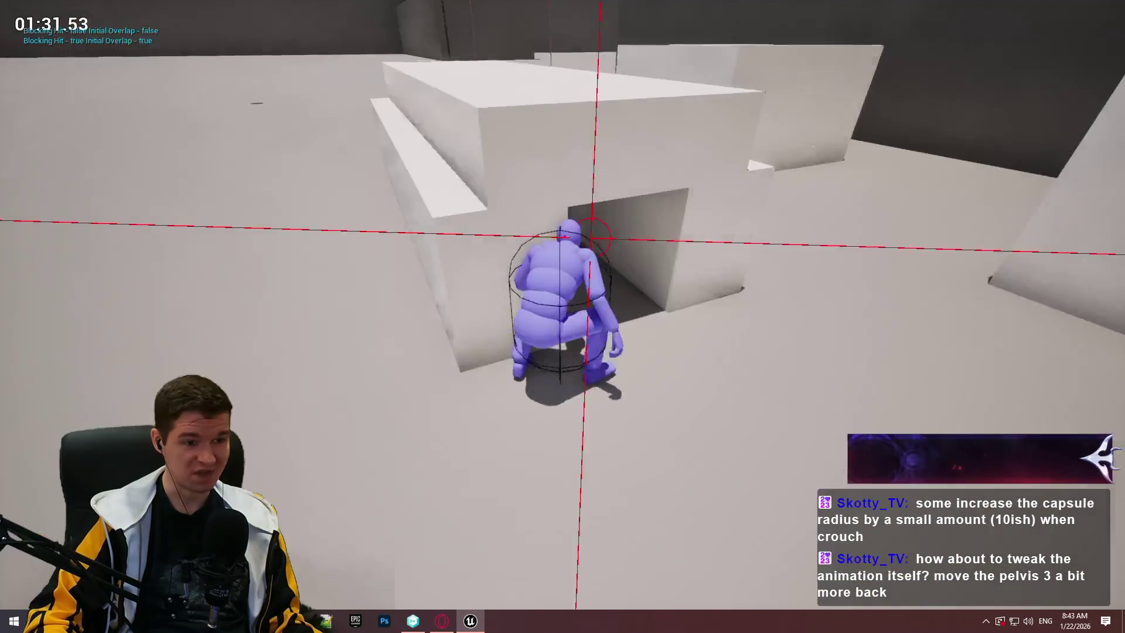
Crouch-walk in and out of the tunnel, crouch again on open floor, then stop the preview
{"action": "key", "text": "w"}
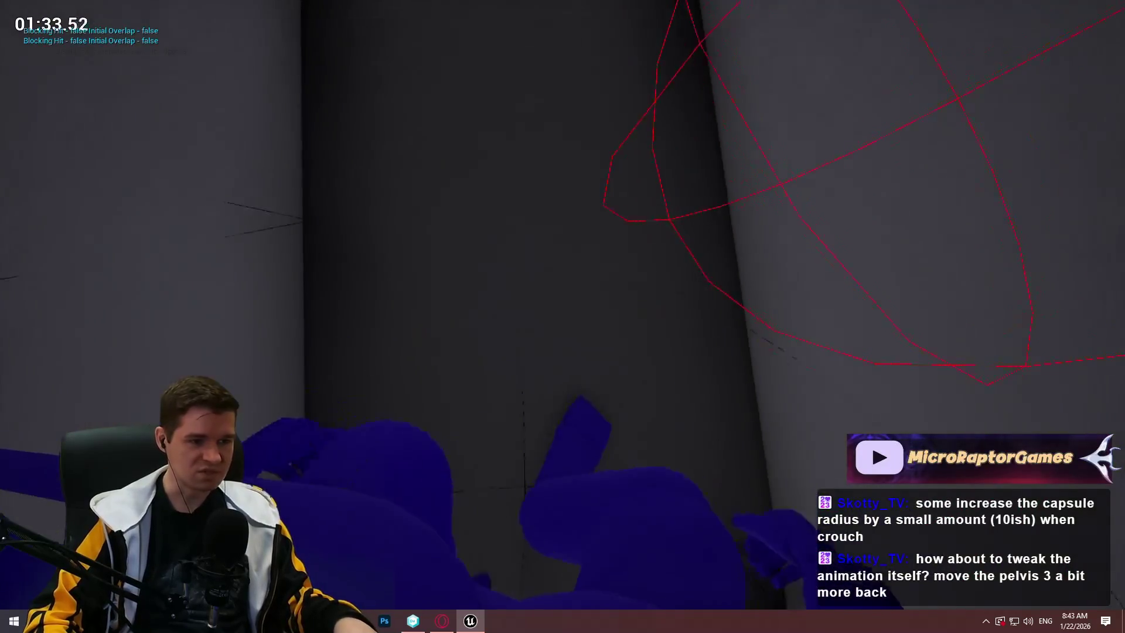
{"action": "key", "text": "s"}
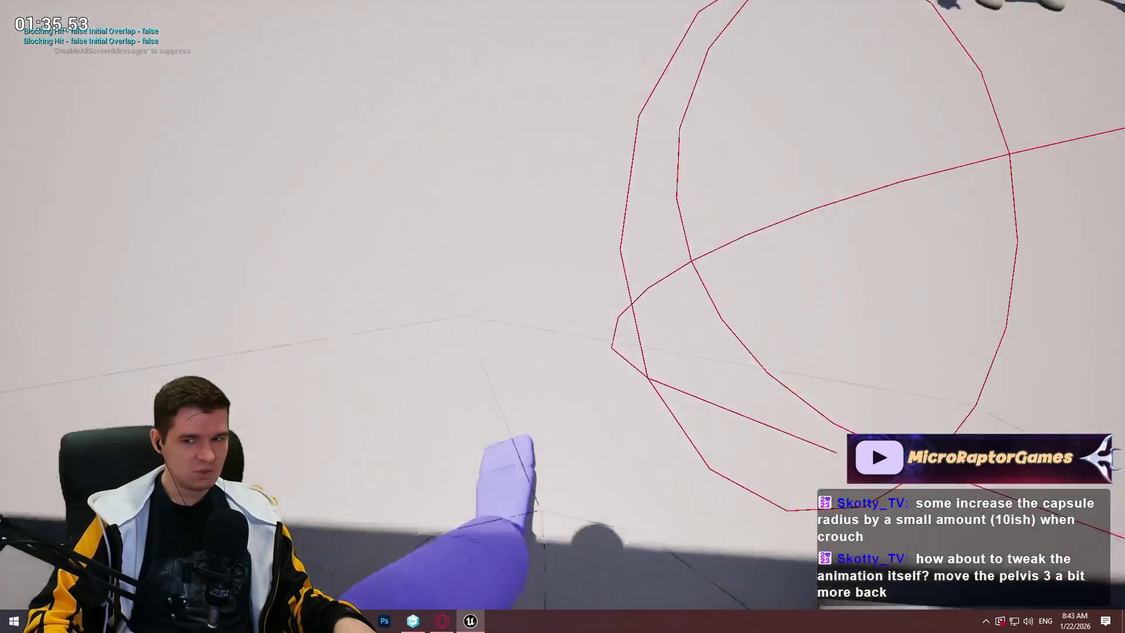
{"action": "key", "text": "w"}
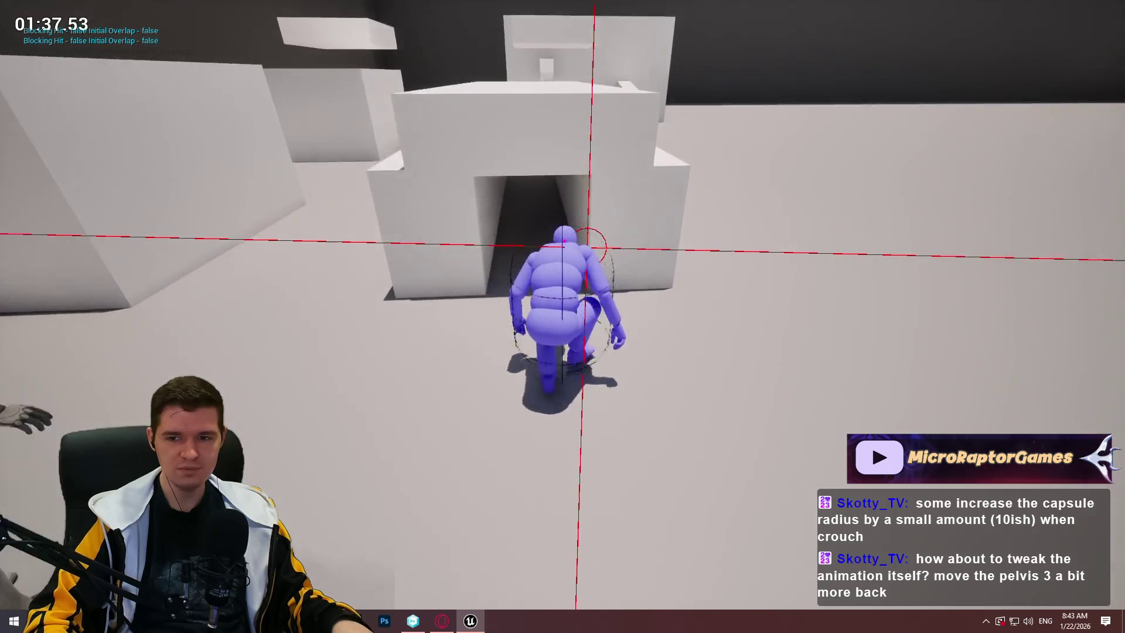
{"action": "key", "text": "w"}
{"action": "key", "text": "s"}
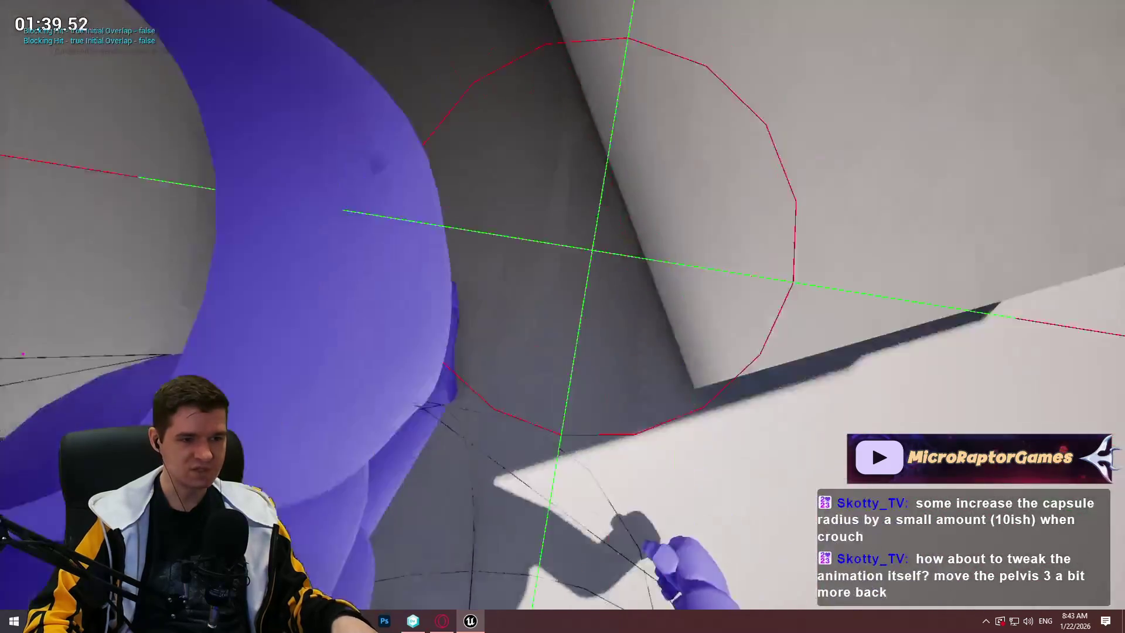
{"action": "key", "text": "s"}
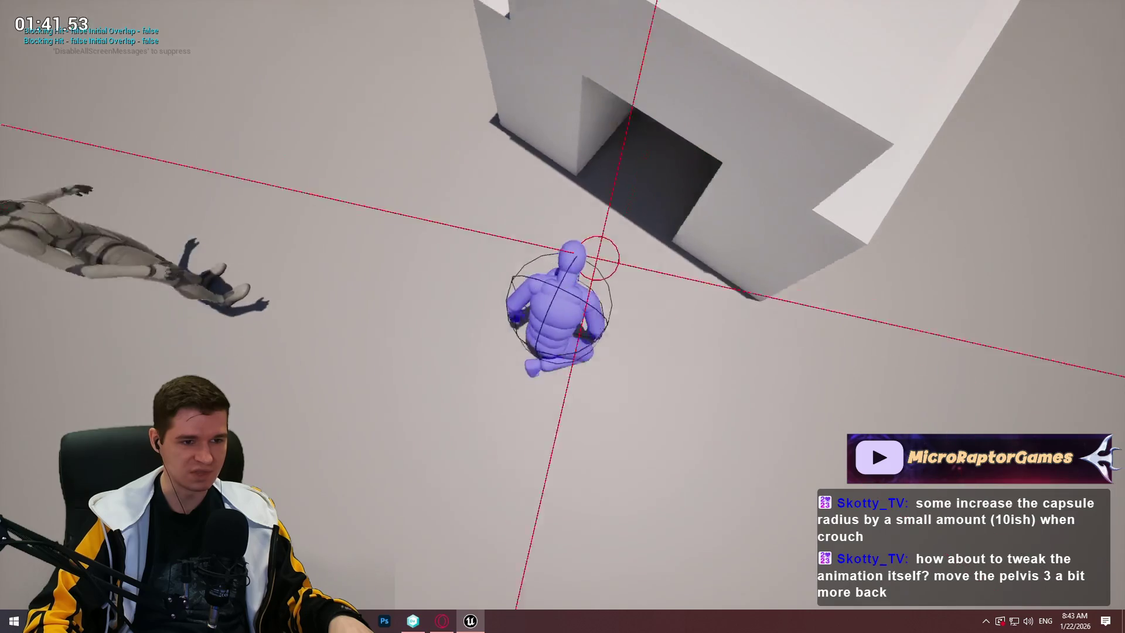
{"action": "key", "text": "s"}
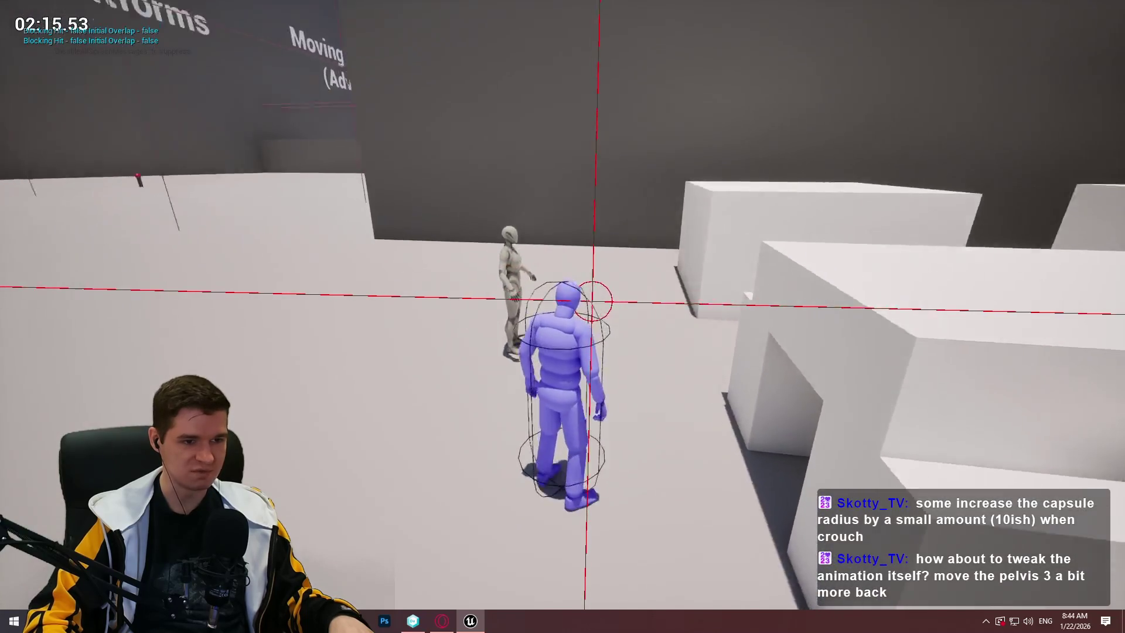
{"action": "key", "text": "ctrl"}
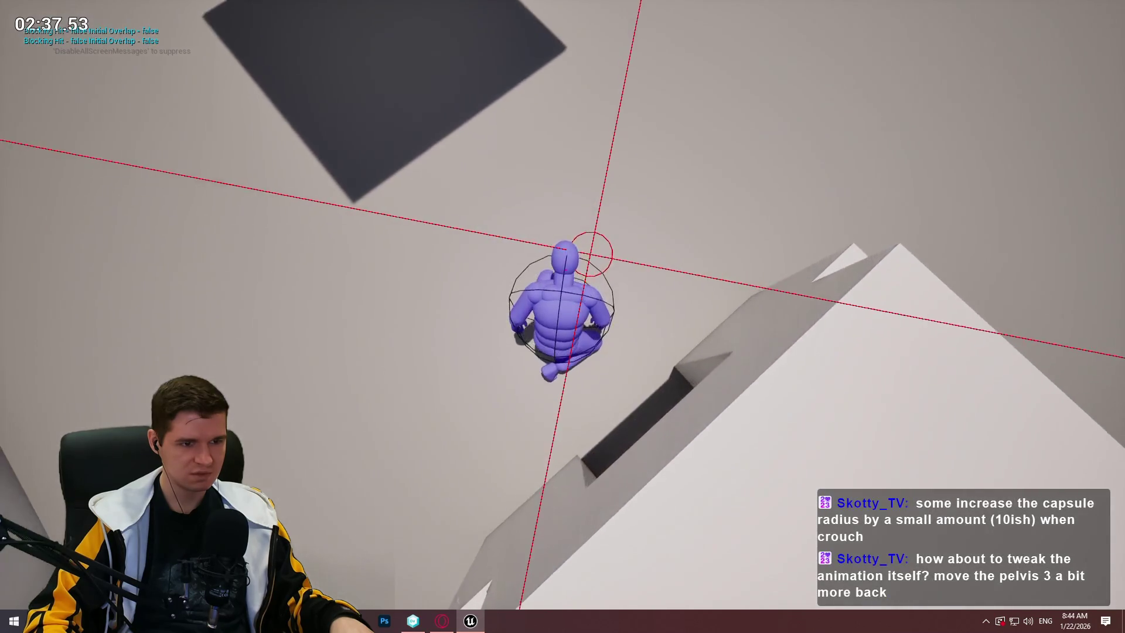
{"action": "key", "text": "Escape"}
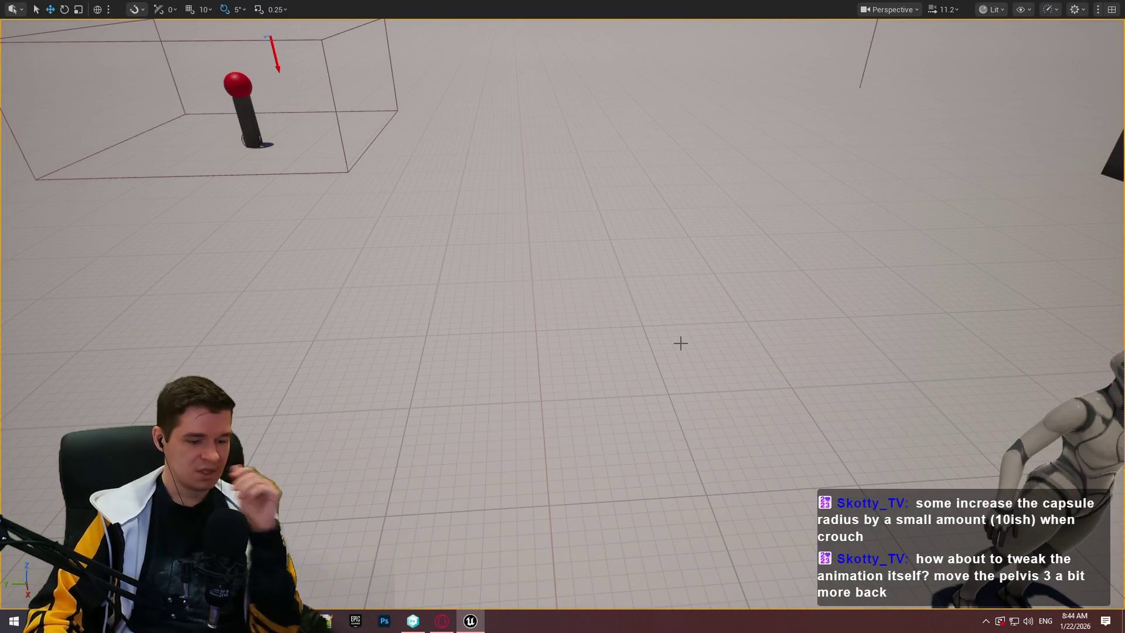
{"action": "key", "text": "F11"}
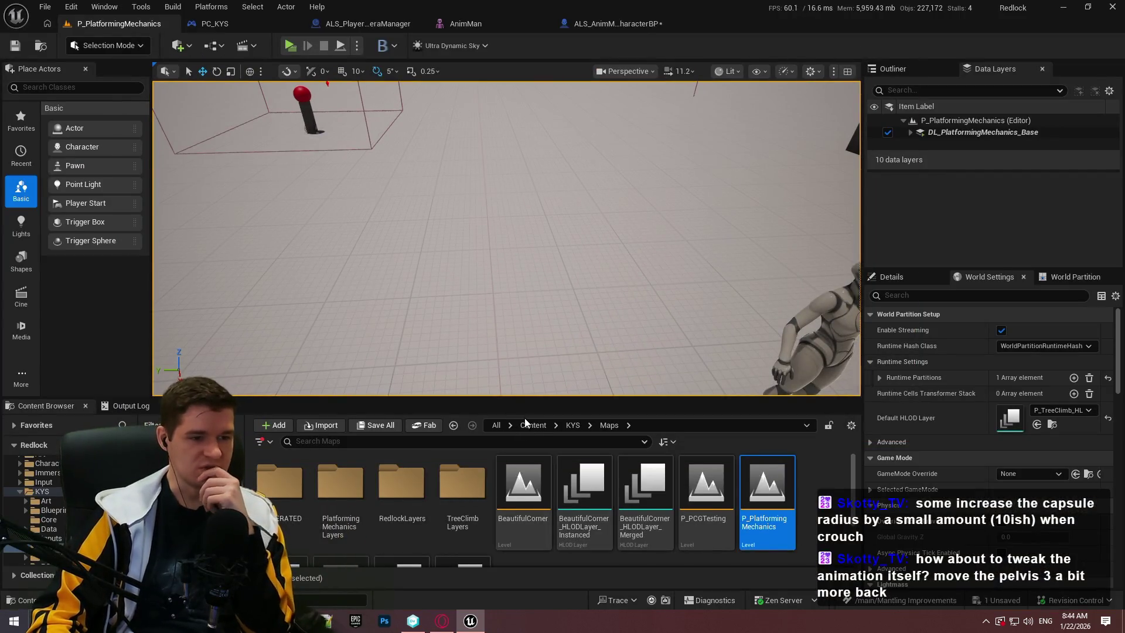
Browse to AdvancedLocomotionV4's BasePoses folder, open ALS_CLF_Pose and dock its editor
{"action": "left_click", "coordinate": [533, 425]}
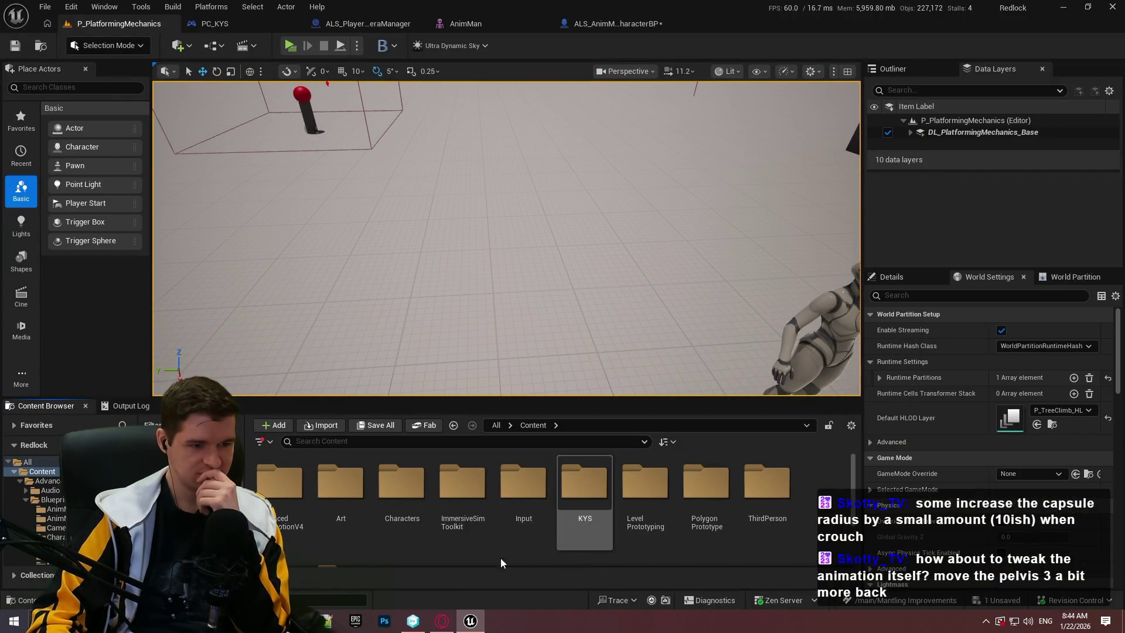
{"action": "double_click", "coordinate": [273, 503]}
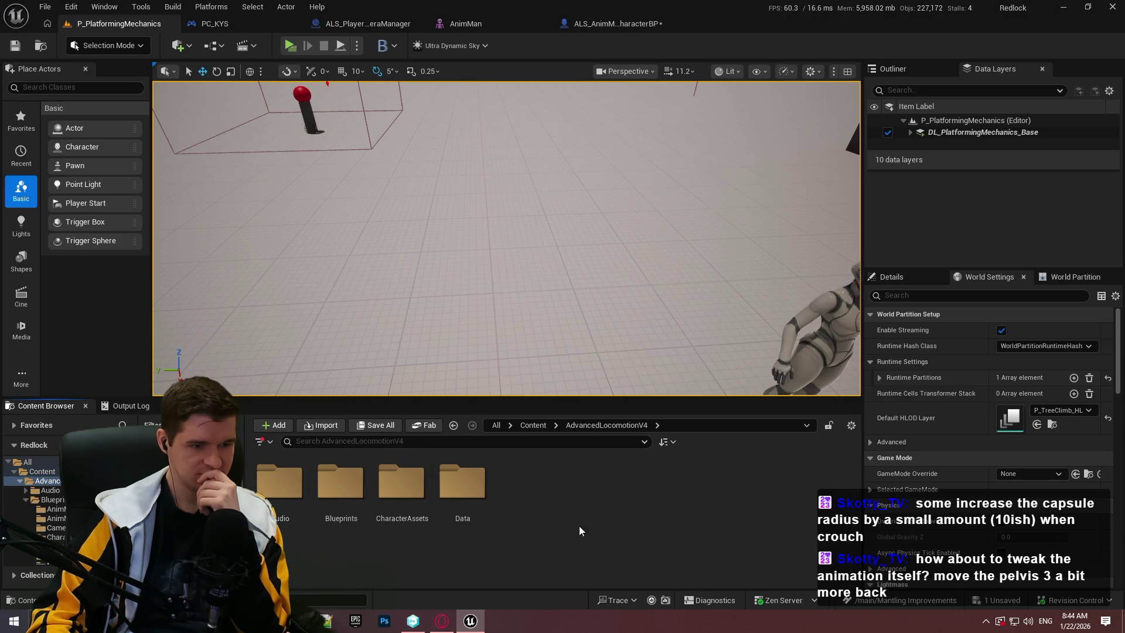
{"action": "double_click", "coordinate": [405, 511]}
{"action": "double_click", "coordinate": [293, 499]}
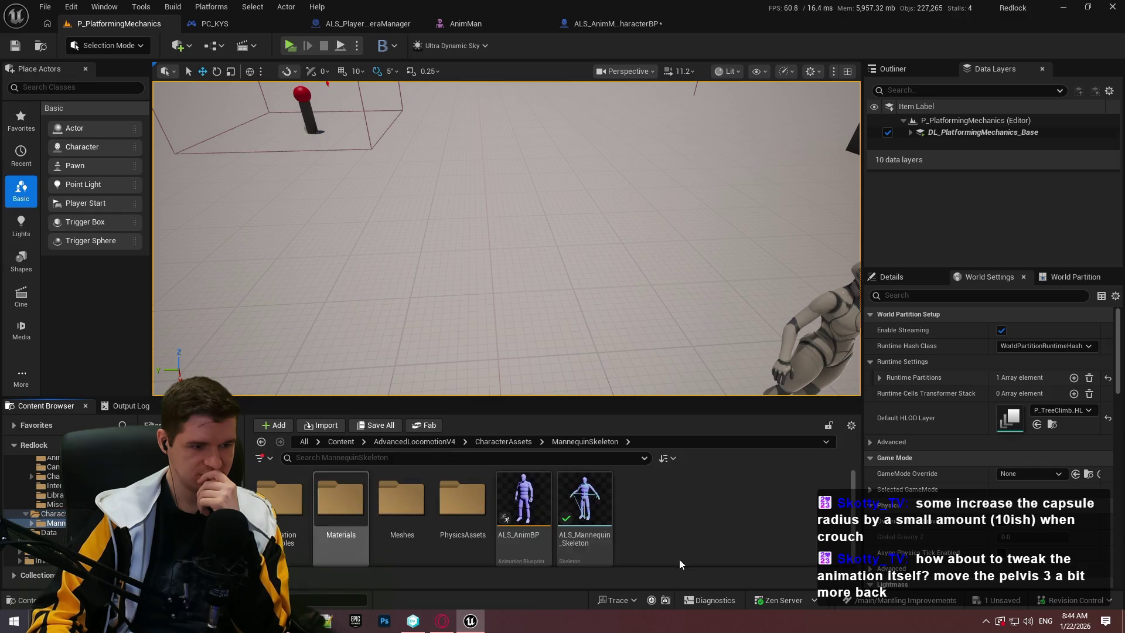
{"action": "double_click", "coordinate": [293, 514]}
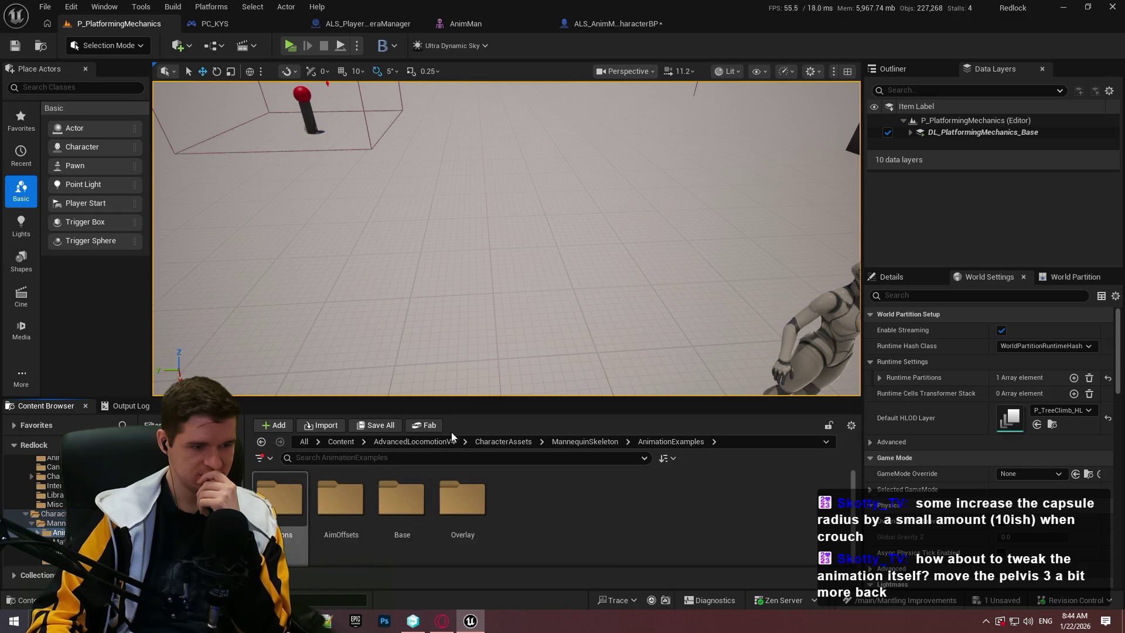
{"action": "left_click_drag", "start_coordinate": [504, 399], "coordinate": [507, 315]}
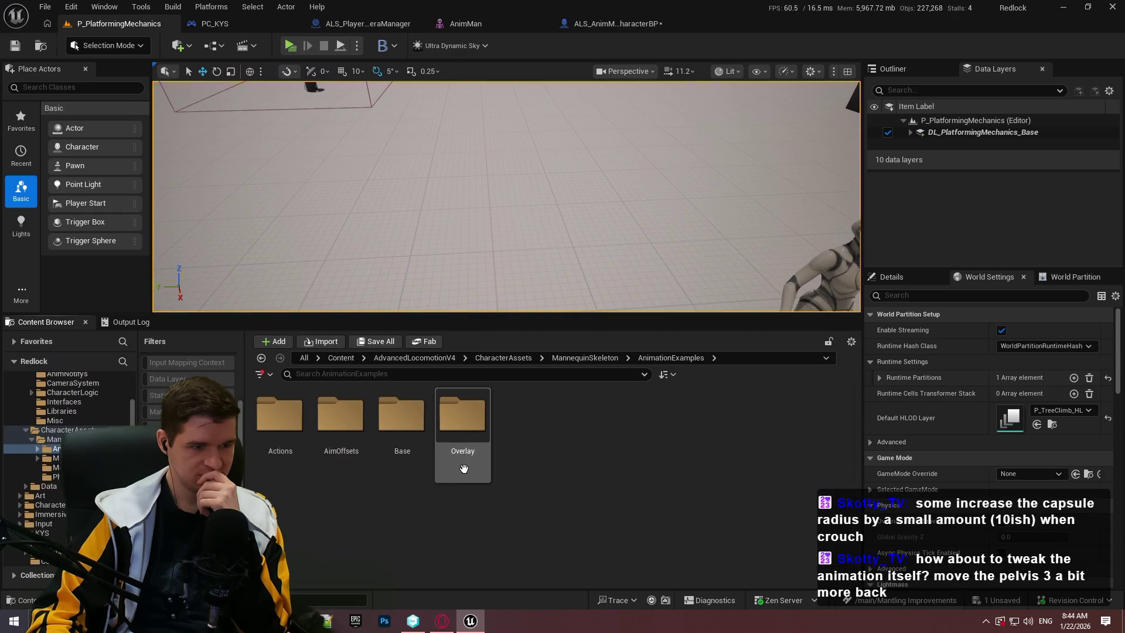
{"action": "double_click", "coordinate": [402, 422]}
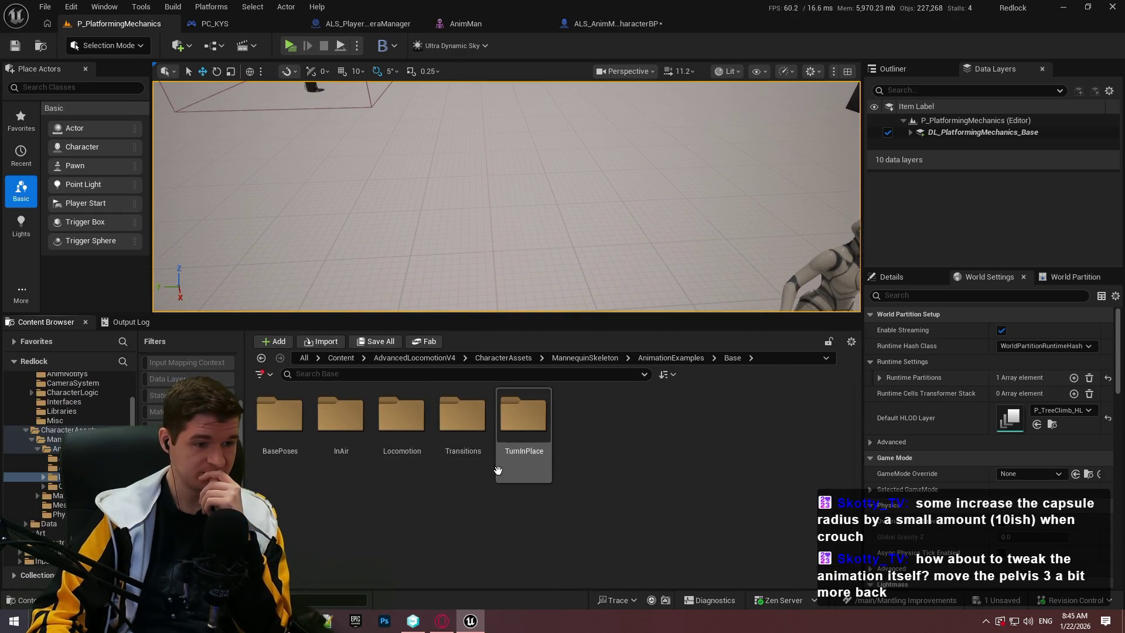
{"action": "double_click", "coordinate": [280, 417]}
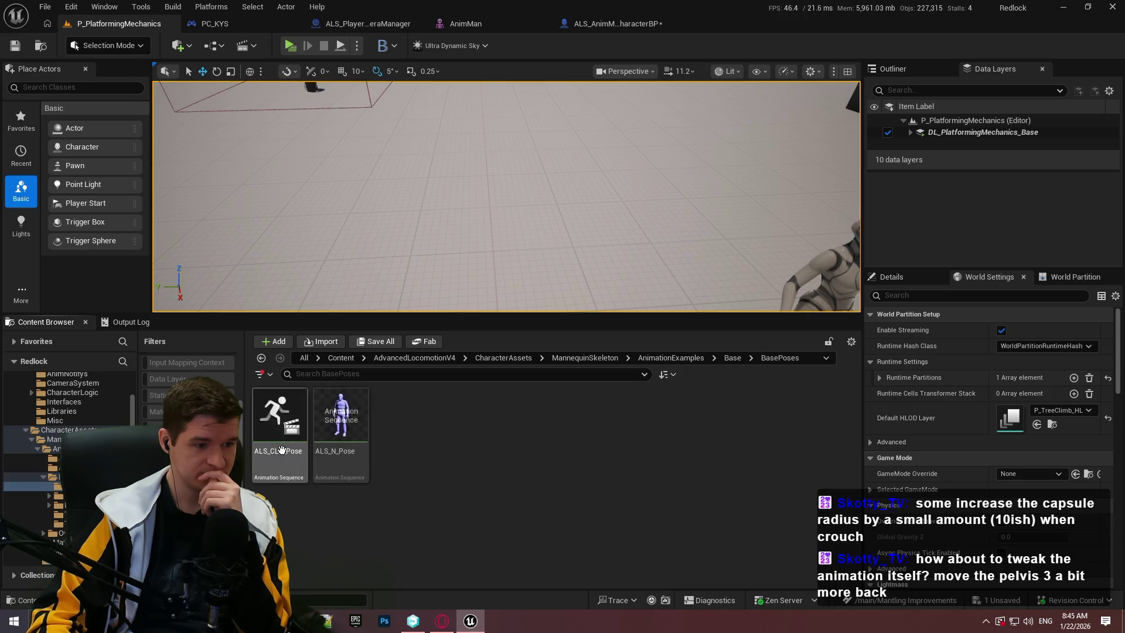
{"action": "double_click", "coordinate": [293, 464]}
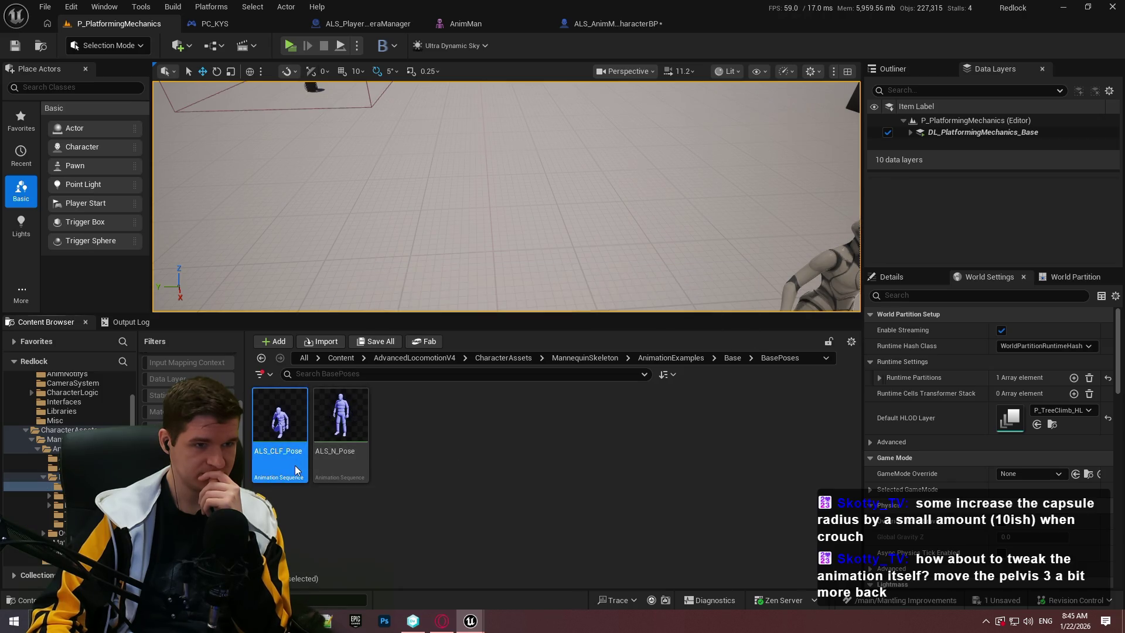
{"action": "left_click_drag", "start_coordinate": [434, 84], "coordinate": [711, 16]}
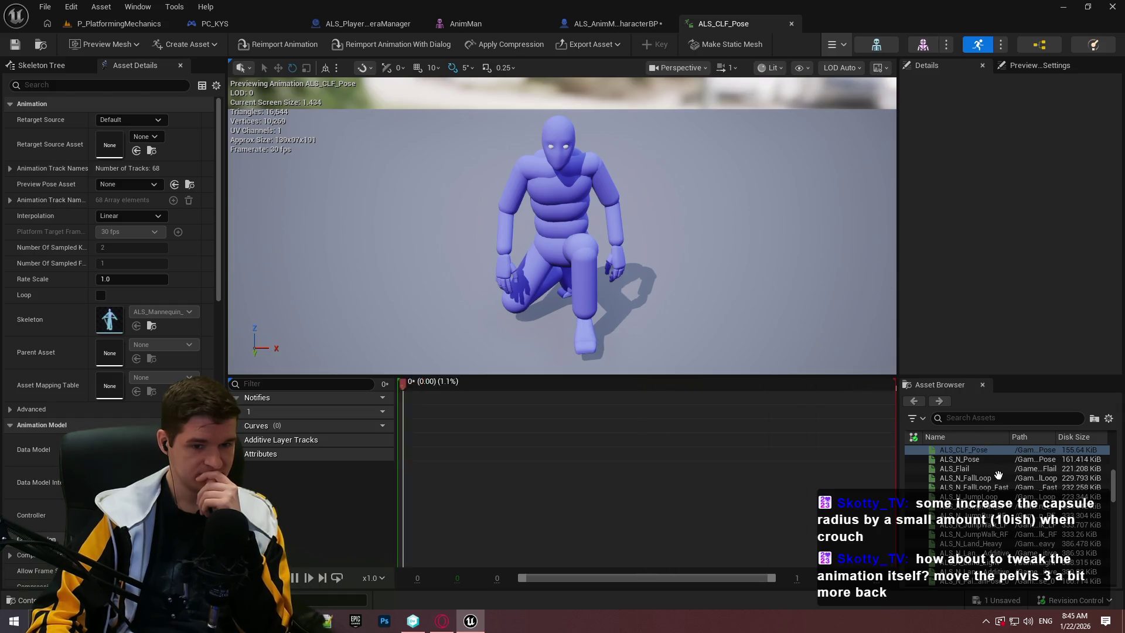
{"action": "scroll", "coordinate": [1002, 487], "scroll_direction": "down", "scroll_amount": 3}
{"action": "scroll", "coordinate": [1019, 527], "scroll_direction": "down", "scroll_amount": 4}
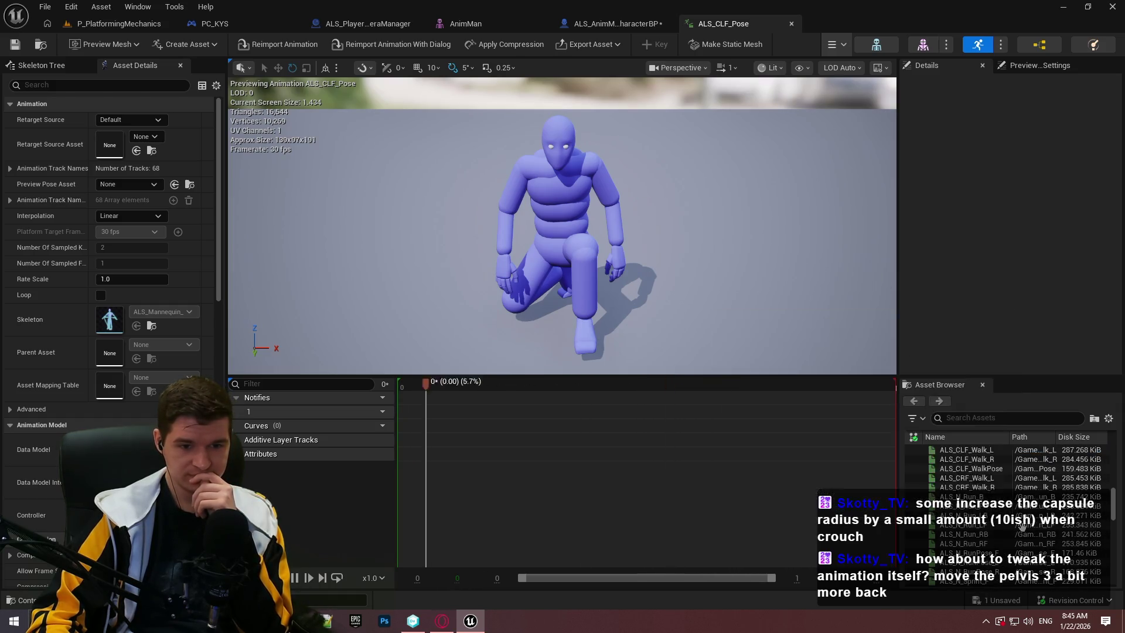
{"action": "scroll", "coordinate": [1031, 519], "scroll_direction": "down", "scroll_amount": 5}
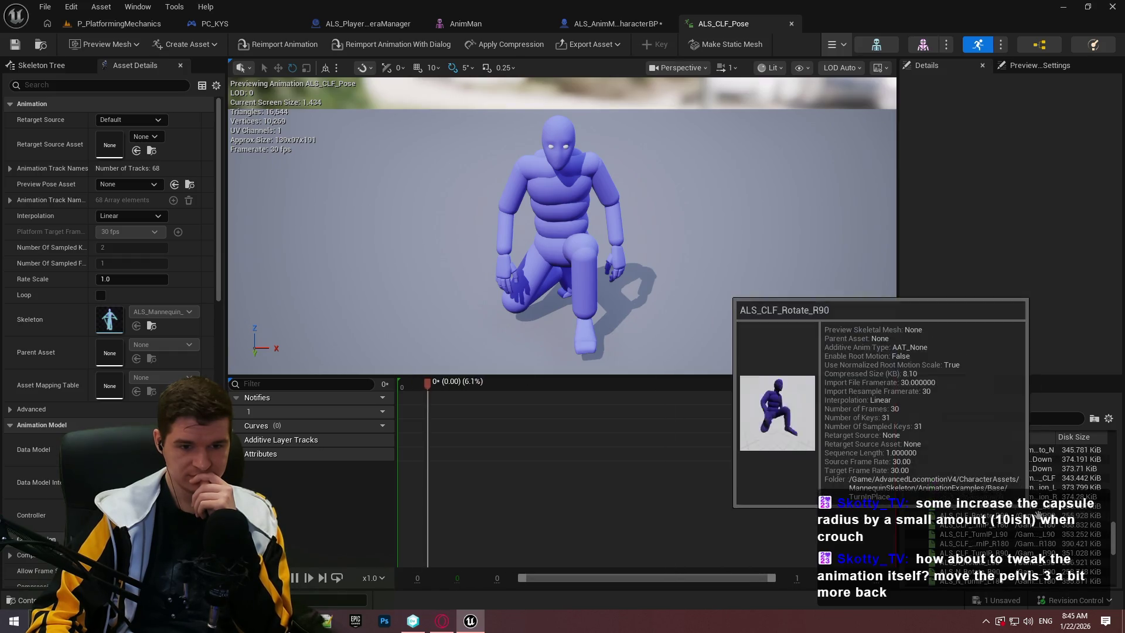
{"action": "scroll", "coordinate": [1020, 473], "scroll_direction": "down", "scroll_amount": 2}
{"action": "scroll", "coordinate": [1015, 499], "scroll_direction": "down", "scroll_amount": 2}
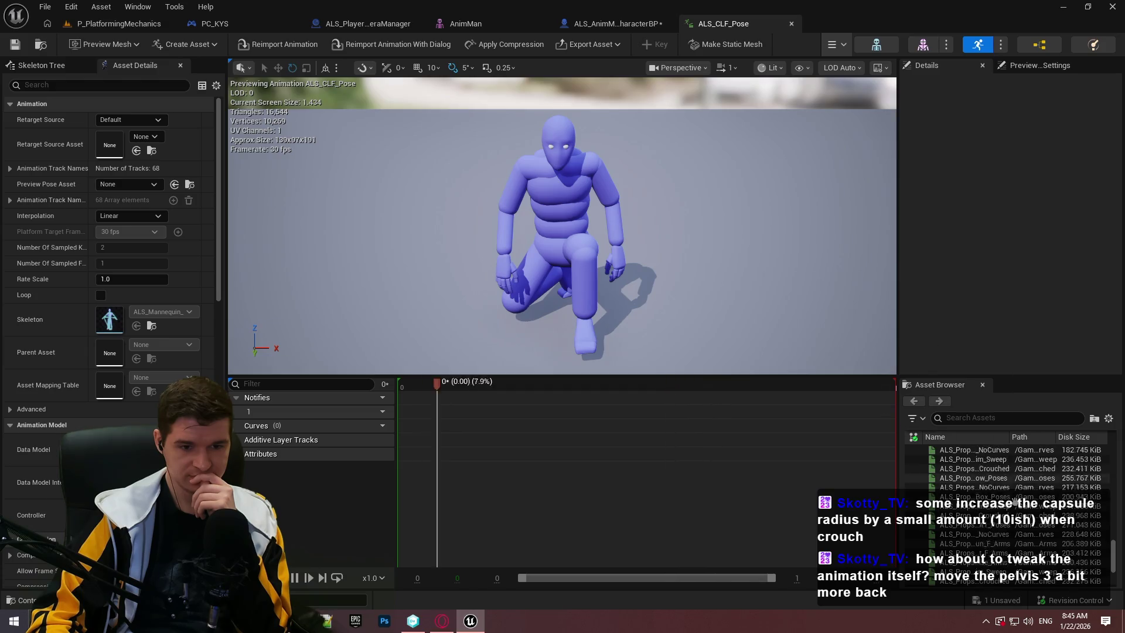
{"action": "scroll", "coordinate": [1014, 499], "scroll_direction": "down", "scroll_amount": 2}
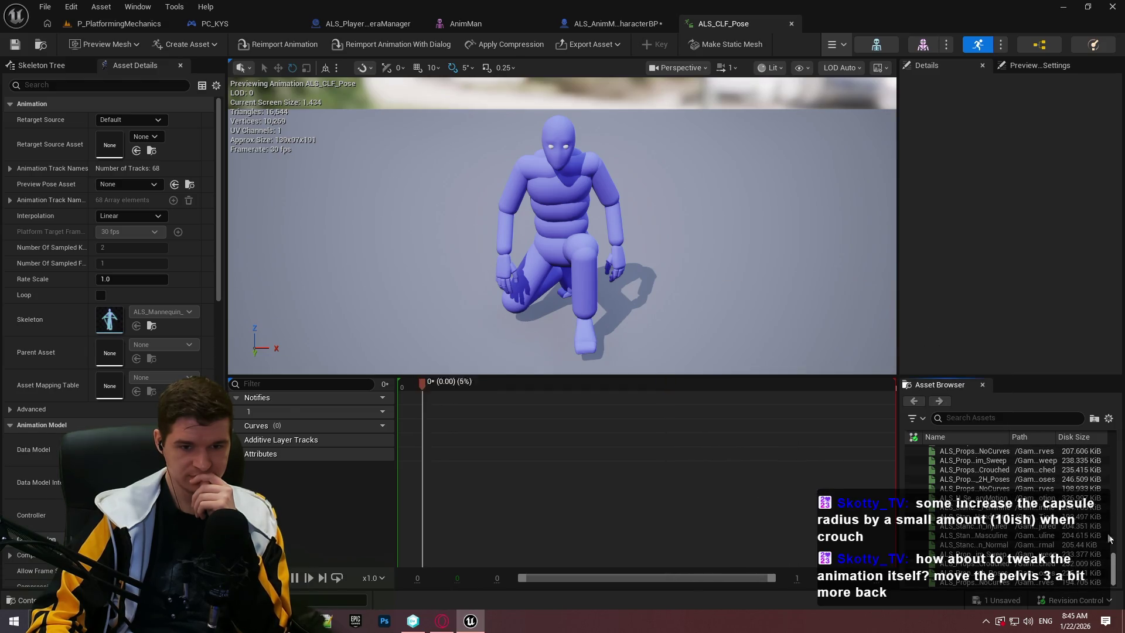
{"action": "left_click_drag", "start_coordinate": [1109, 539], "coordinate": [1114, 434]}
{"action": "scroll", "coordinate": [1112, 484], "scroll_direction": "down", "scroll_amount": 3}
{"action": "scroll", "coordinate": [1111, 486], "scroll_direction": "down", "scroll_amount": 3}
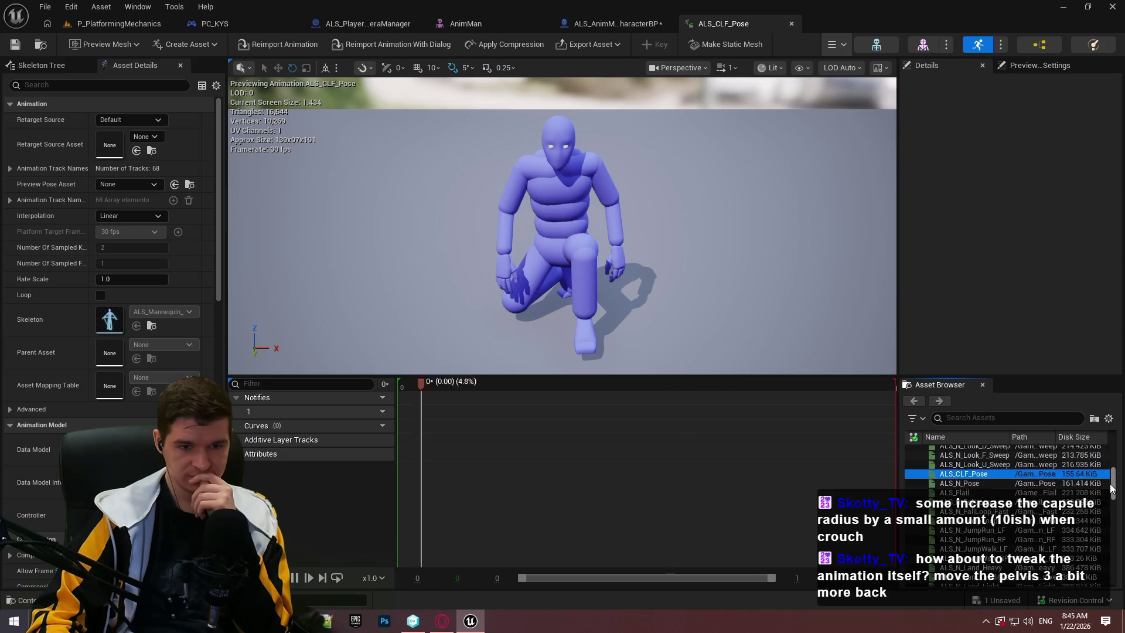
{"action": "mouse_move", "coordinate": [718, 205]}
{"action": "left_mouse_down"}
{"action": "mouse_move", "coordinate": [645, 169]}
{"action": "mouse_move", "coordinate": [498, 187]}
{"action": "mouse_move", "coordinate": [527, 176]}
{"action": "mouse_move", "coordinate": [716, 198]}
{"action": "left_mouse_up"}
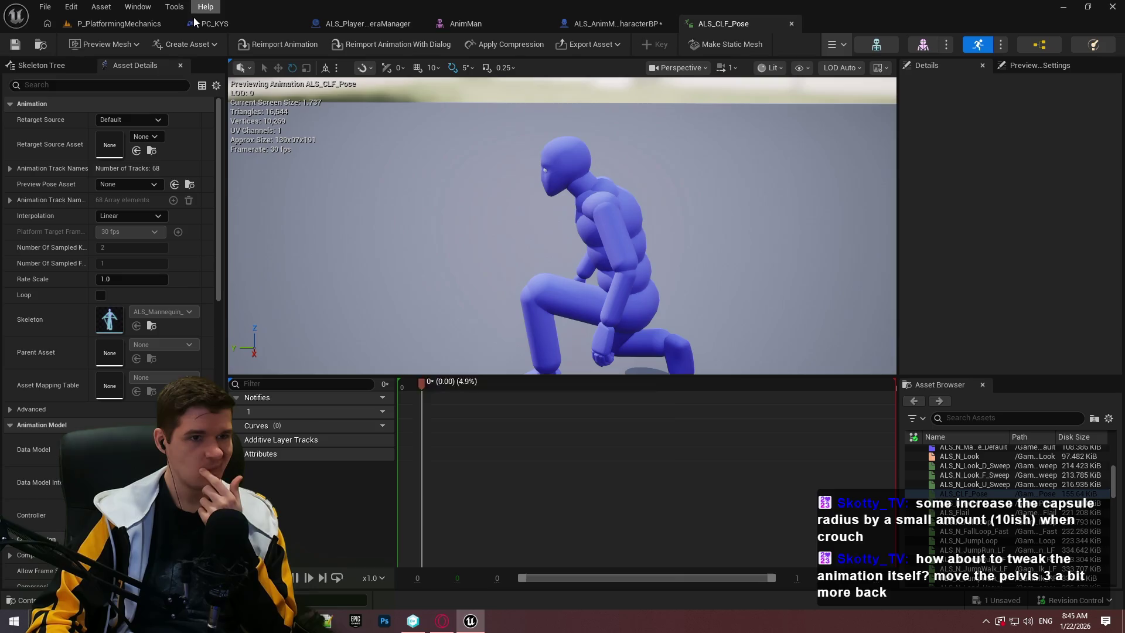
{"action": "left_click", "coordinate": [150, 29]}
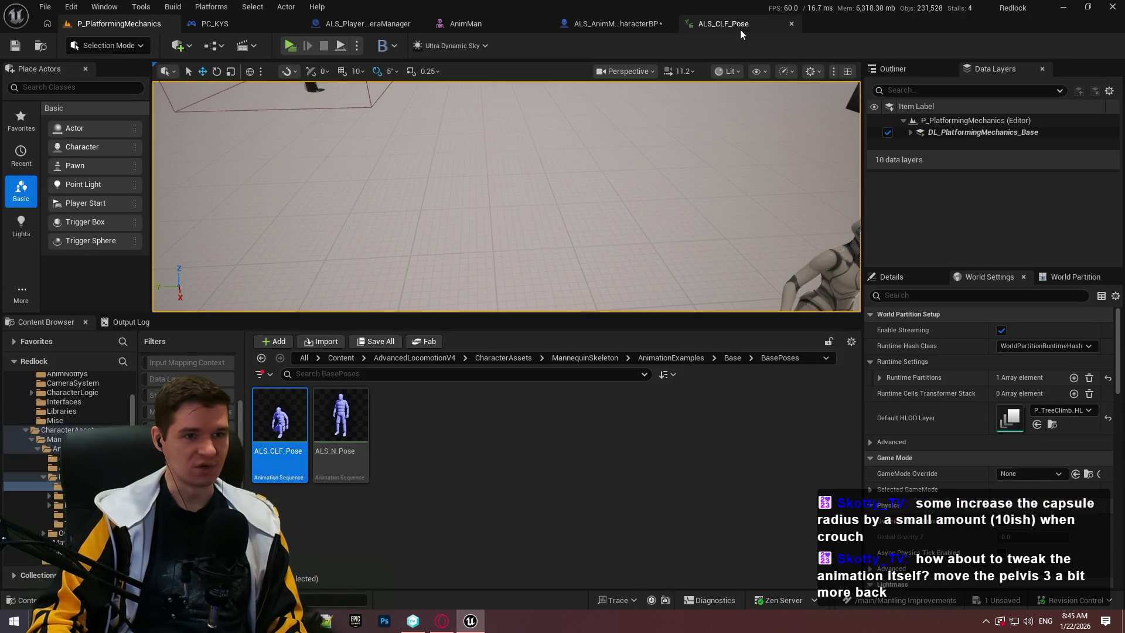
{"action": "left_click", "coordinate": [723, 26]}
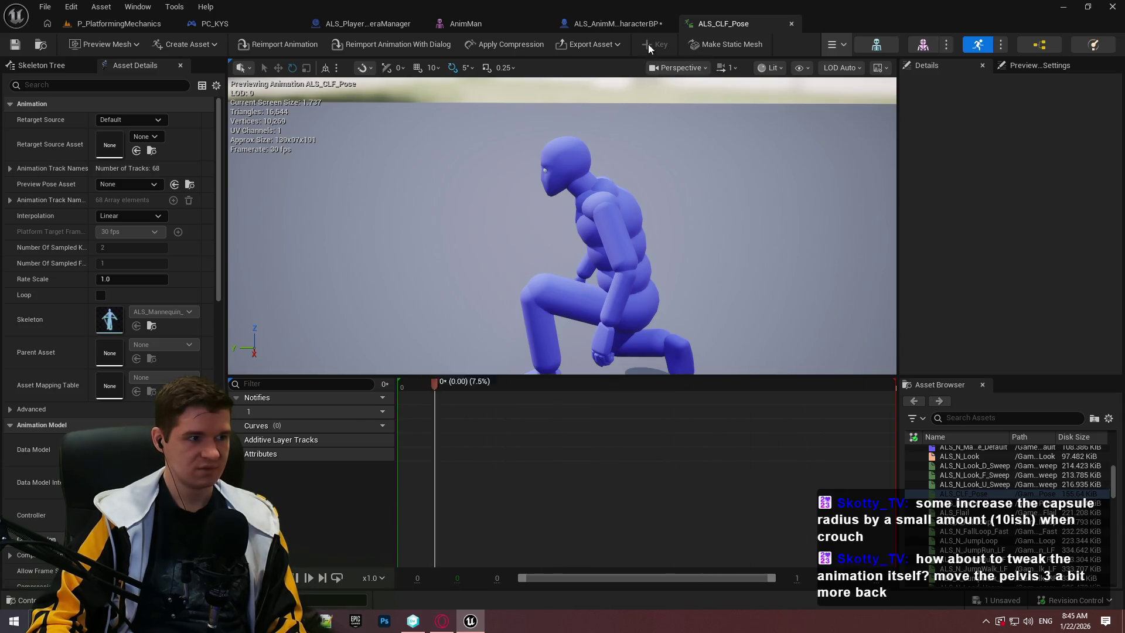
{"action": "left_click", "coordinate": [625, 24]}
Add a Get Current Montage node to empty space in the event graph
{"action": "left_click_drag", "start_coordinate": [375, 451], "coordinate": [352, 252]}
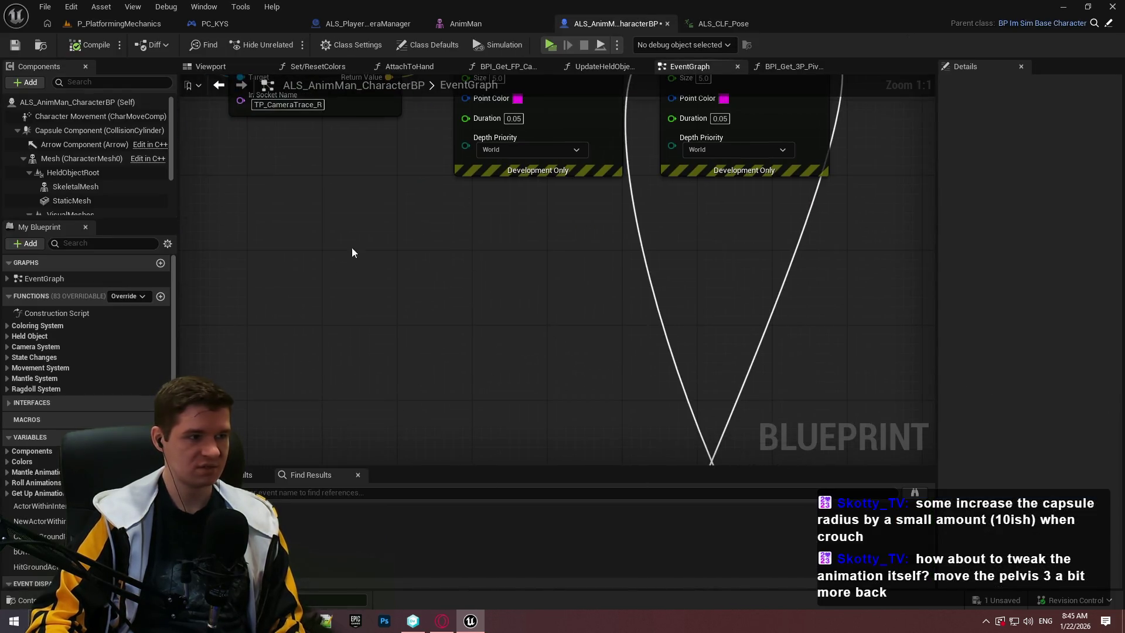
{"action": "right_click", "coordinate": [399, 241]}
{"action": "type", "text": "get ani"}
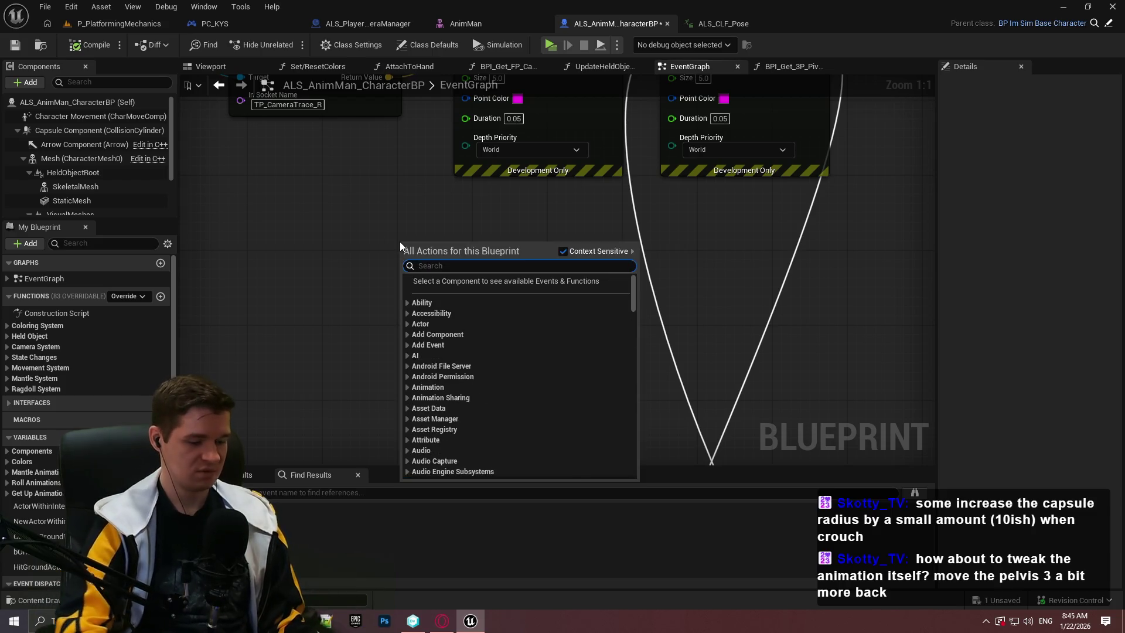
{"action": "type", "text": "mation"}
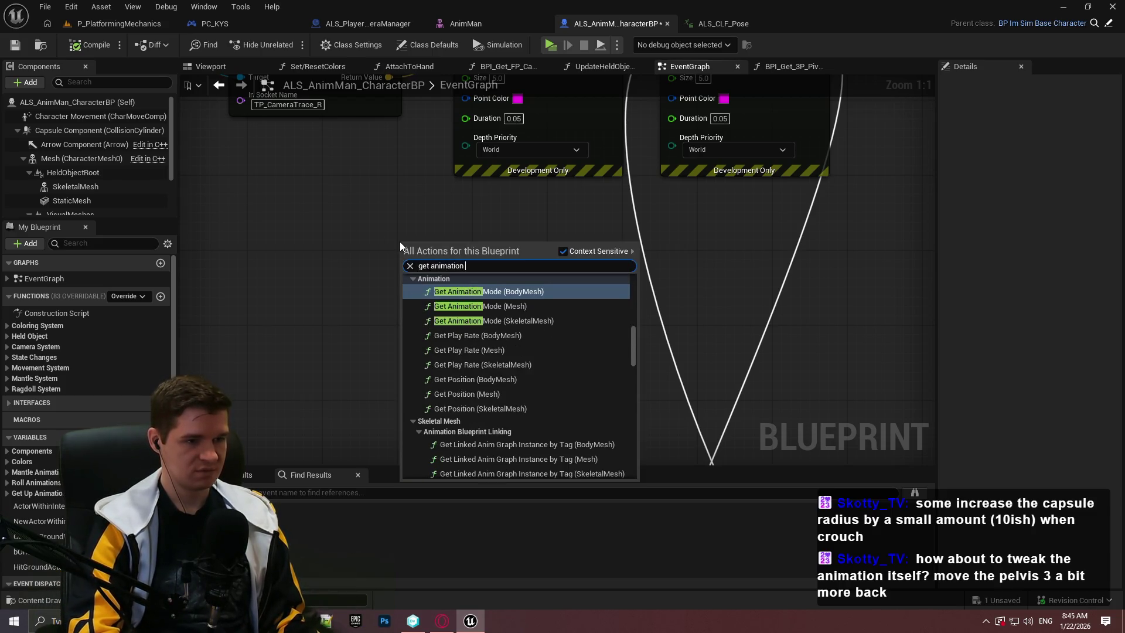
{"action": "key", "text": "BackSpace"}
{"action": "key", "text": "BackSpace"}
{"action": "key", "text": "BackSpace"}
{"action": "type", "text": "curre"}
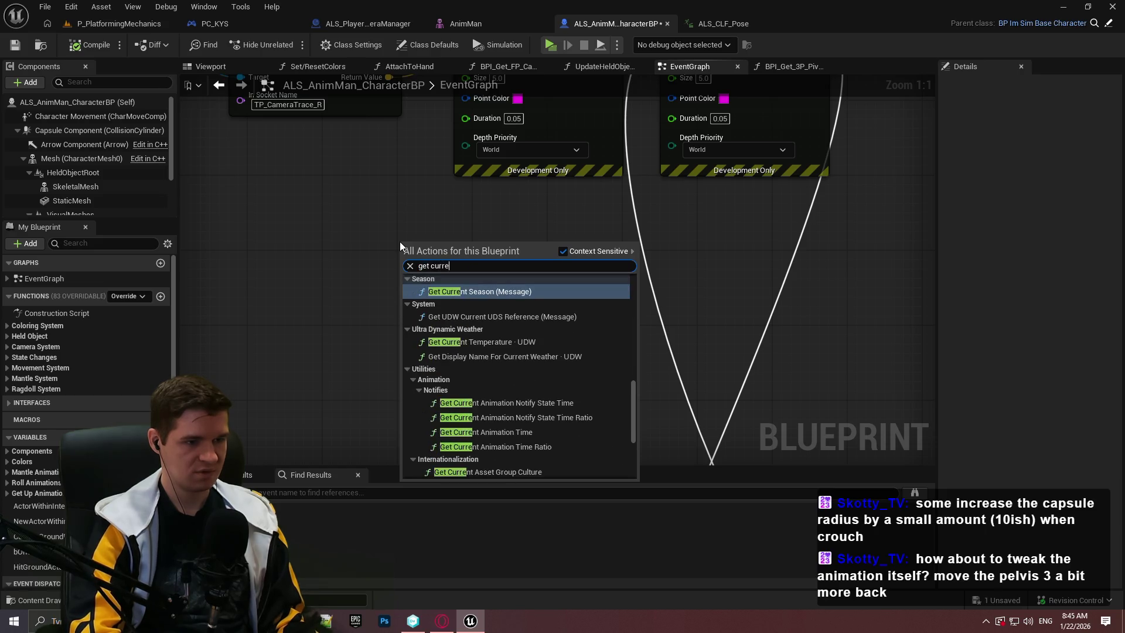
{"action": "type", "text": "nt anima"}
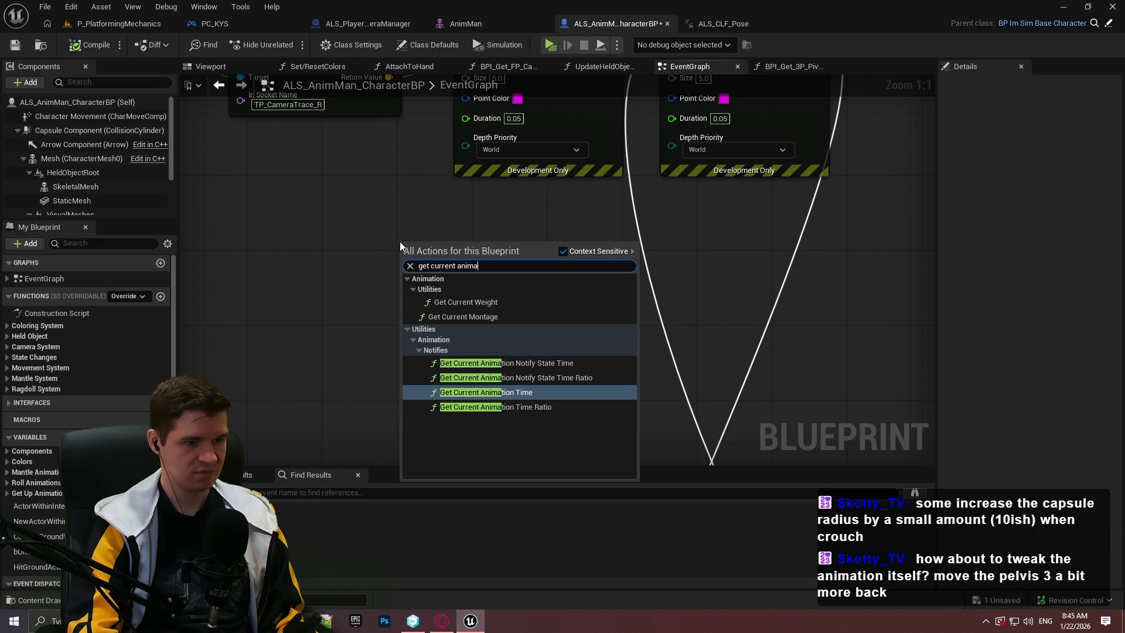
{"action": "key", "text": "Up"}
{"action": "key", "text": "Up"}
{"action": "key", "text": "Up"}
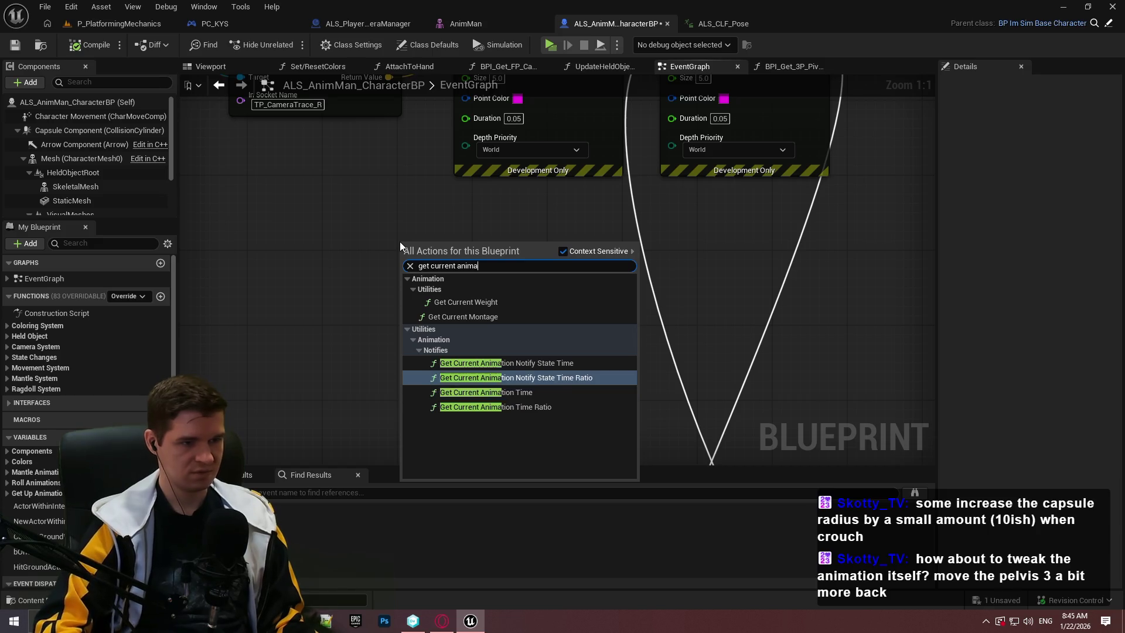
{"action": "key", "text": "Down"}
{"action": "key", "text": "Return"}
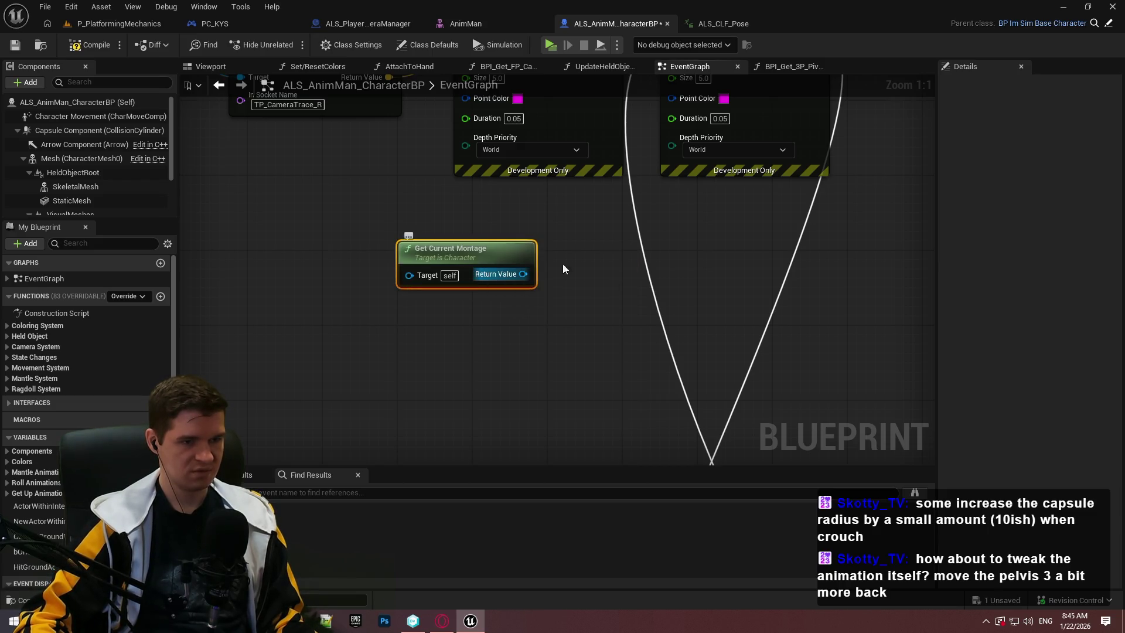
Add an expanded Print String after the debug points, feeding its In String from a new node
{"action": "scroll", "coordinate": [585, 281], "scroll_direction": "down", "scroll_amount": 4}
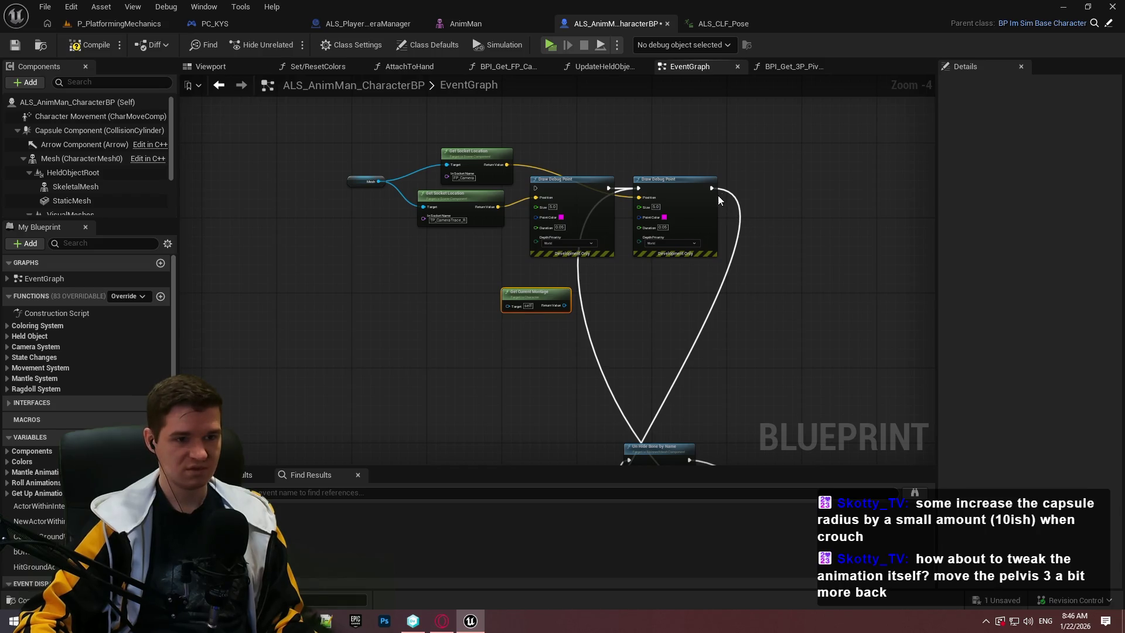
{"action": "left_click_drag", "start_coordinate": [736, 199], "coordinate": [737, 200]}
{"action": "type", "text": "print"}
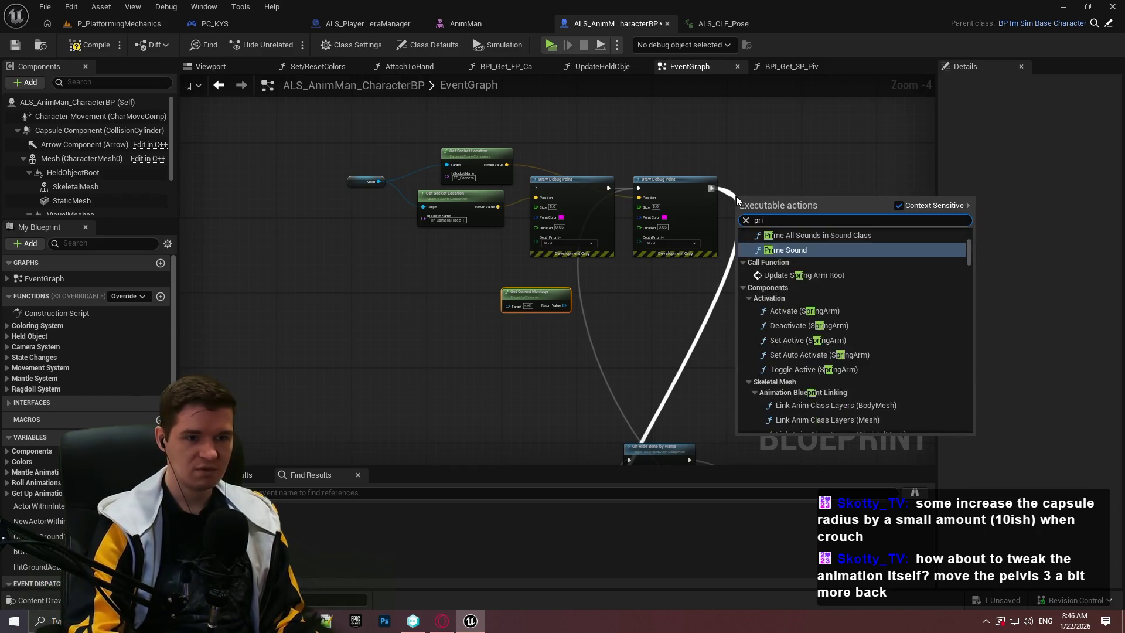
{"action": "left_click", "coordinate": [838, 246]}
{"action": "scroll", "coordinate": [763, 227], "scroll_direction": "up", "scroll_amount": 2}
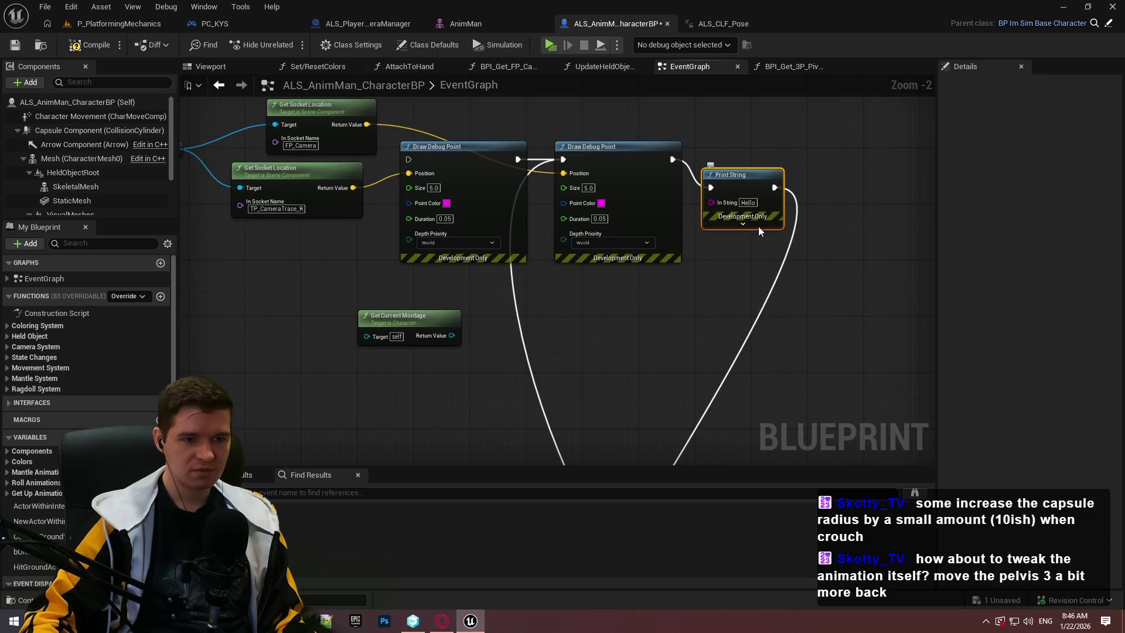
{"action": "left_click", "coordinate": [761, 227]}
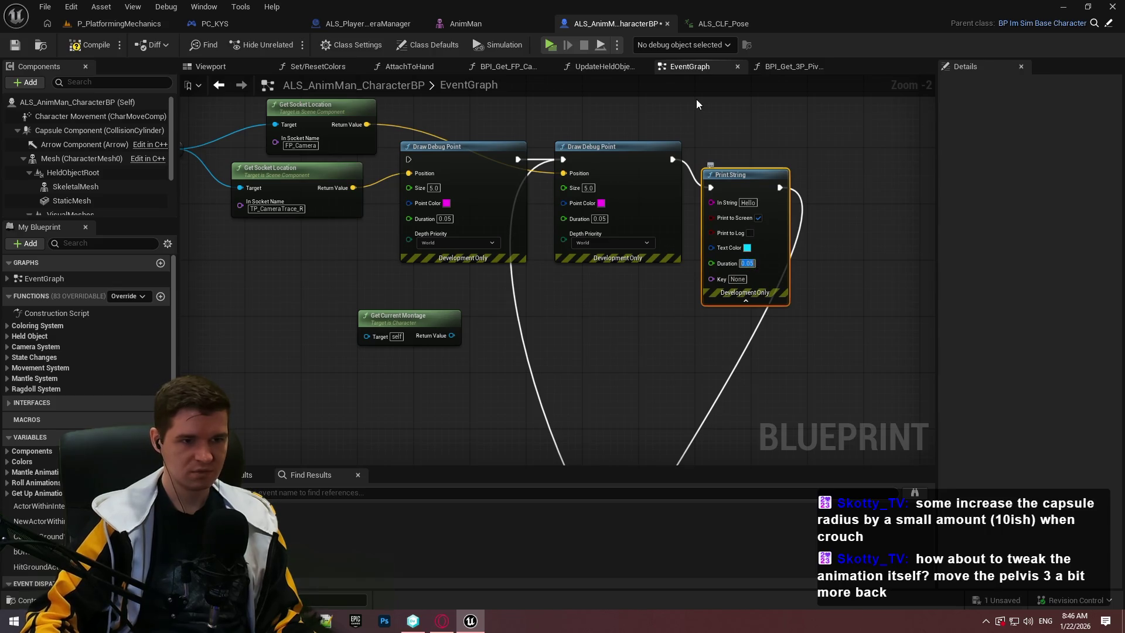
{"action": "mouse_move", "coordinate": [720, 207]}
{"action": "left_mouse_down"}
{"action": "mouse_move", "coordinate": [412, 328]}
{"action": "mouse_move", "coordinate": [441, 344]}
{"action": "left_mouse_up"}
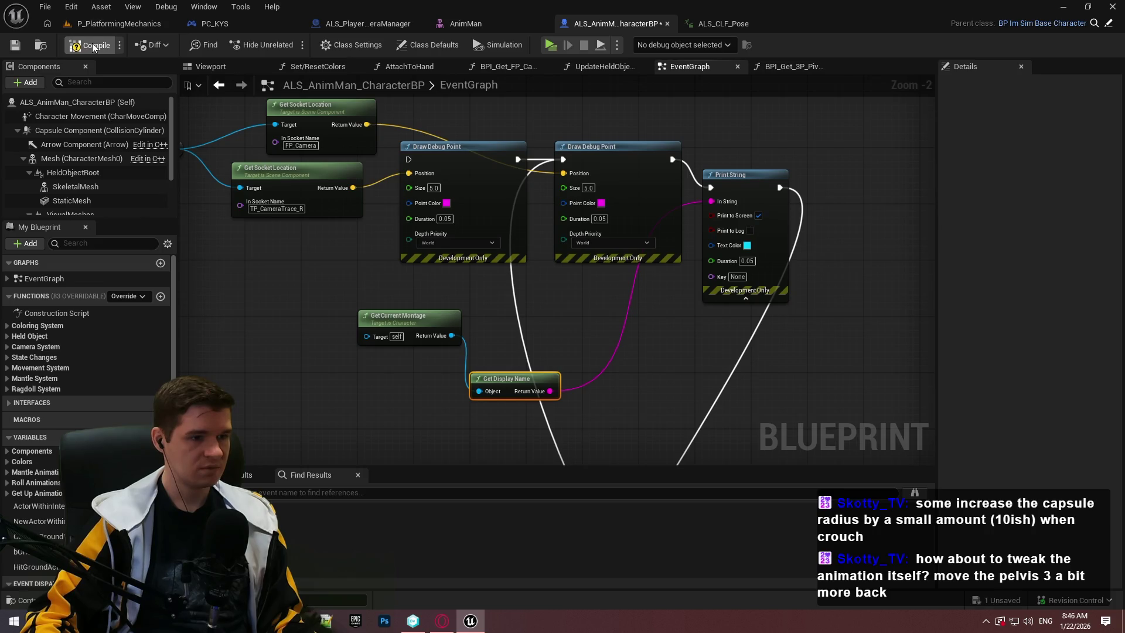
{"action": "left_click", "coordinate": [551, 46]}
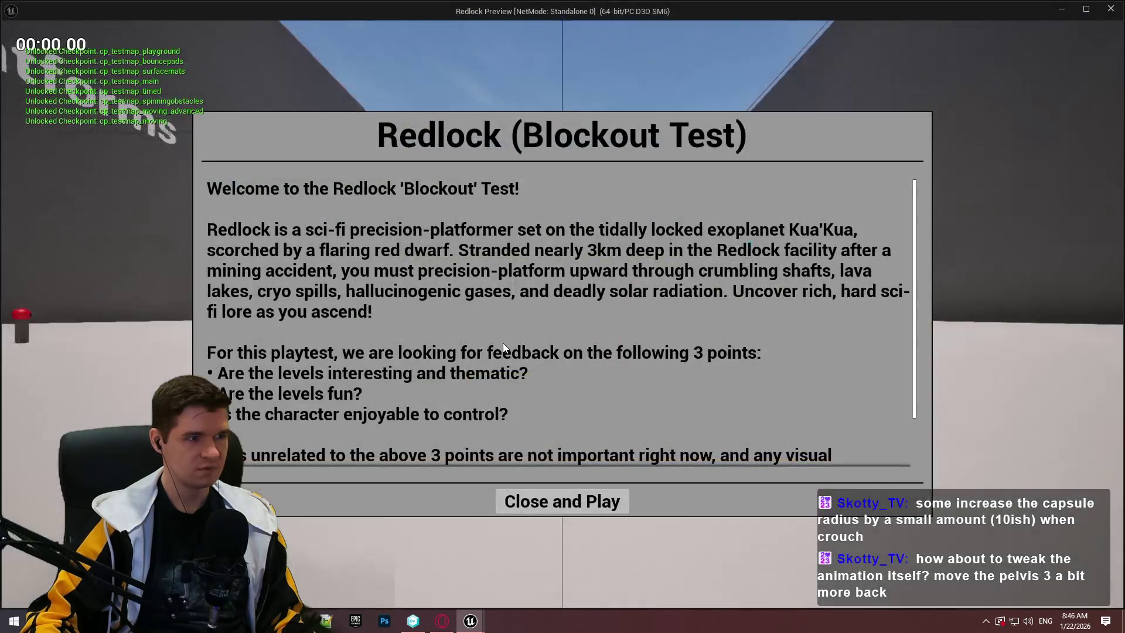
{"action": "left_click", "coordinate": [588, 504]}
{"action": "key", "text": "w"}
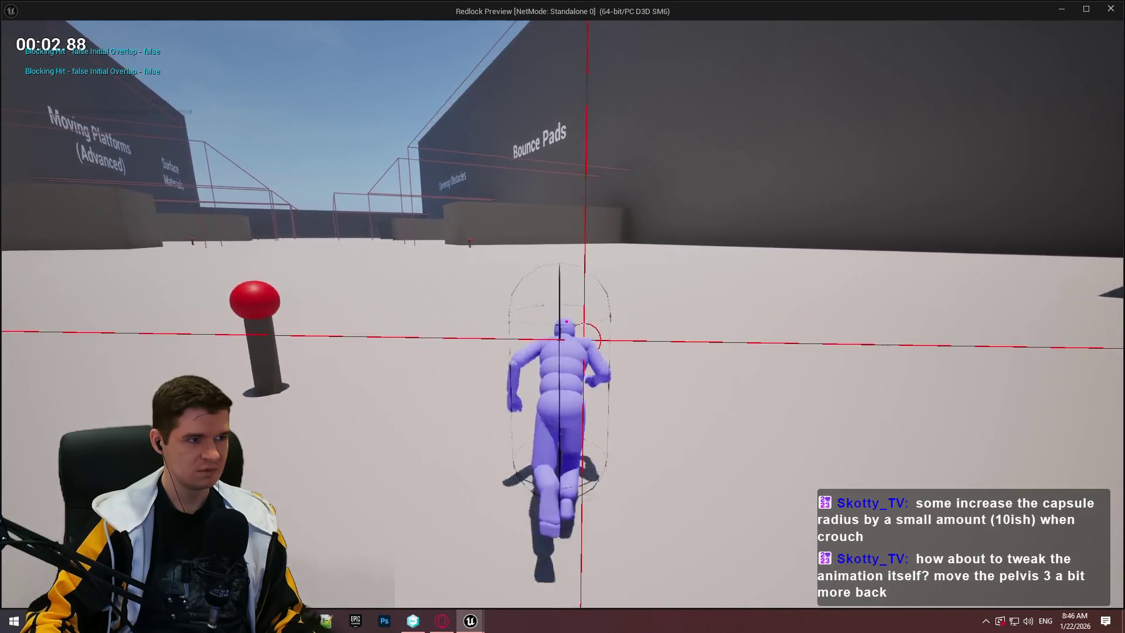
{"action": "key", "text": "c"}
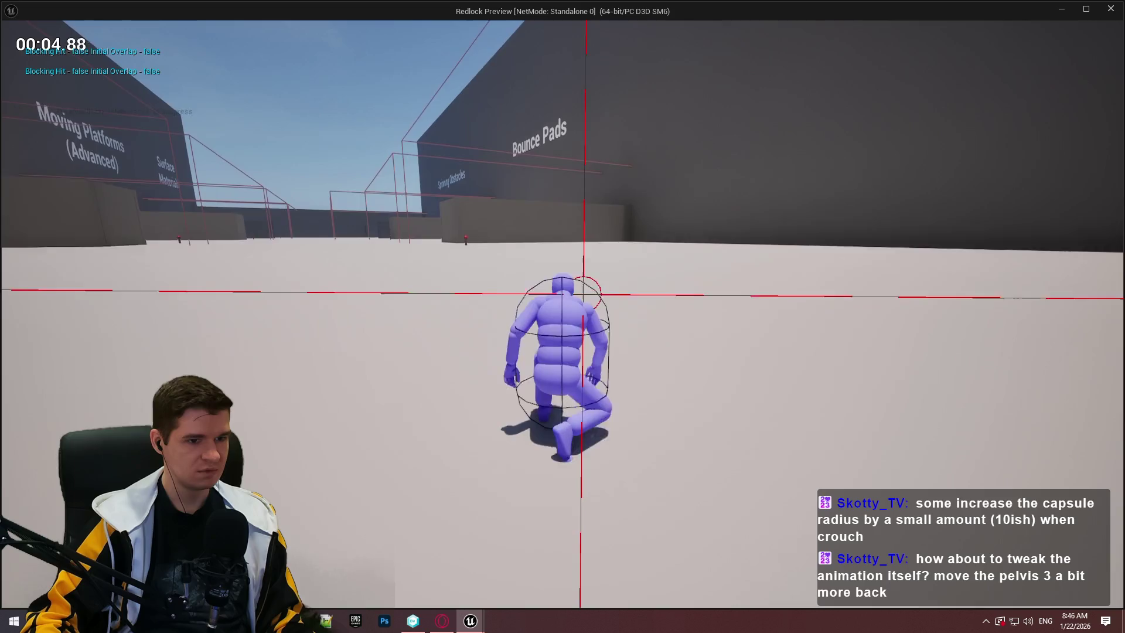
{"action": "key", "text": "c"}
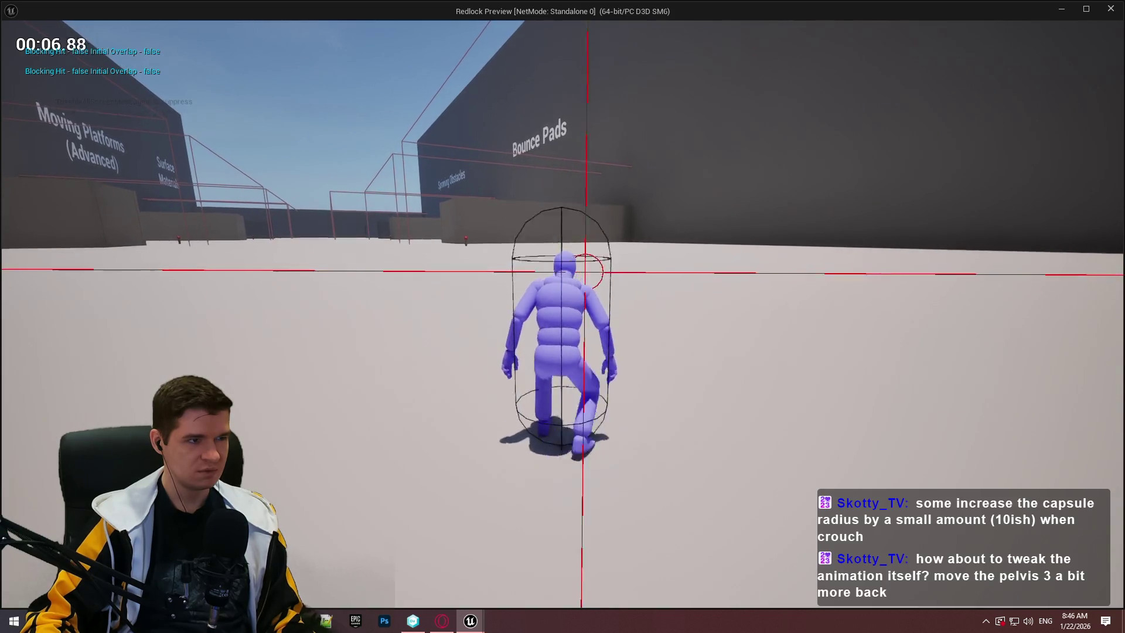
{"action": "key", "text": "c"}
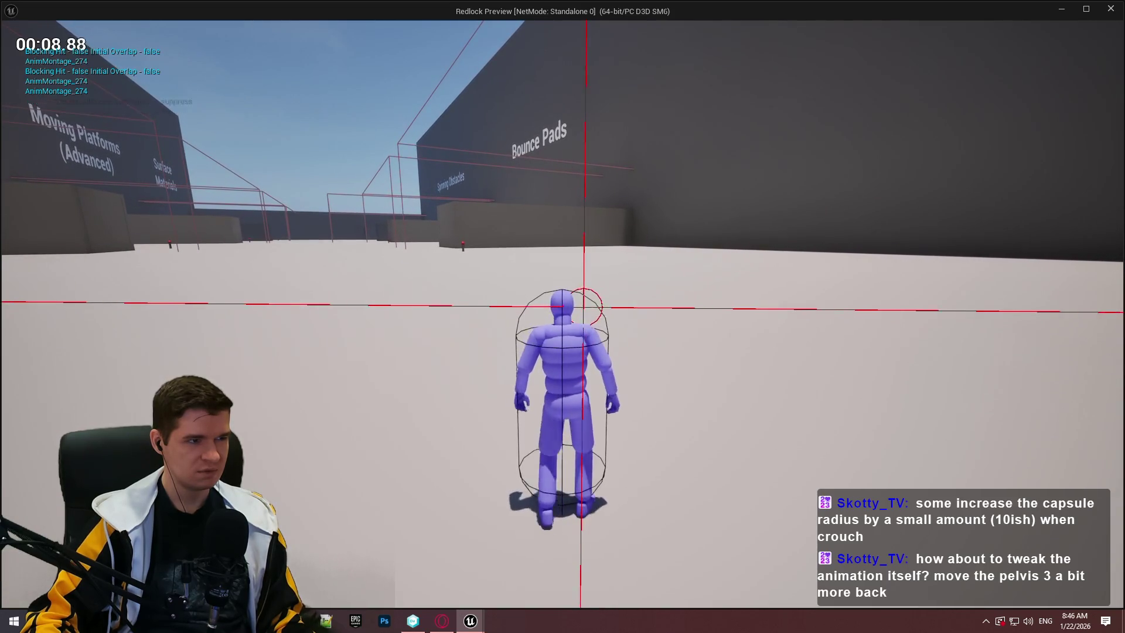
{"action": "key", "text": "c"}
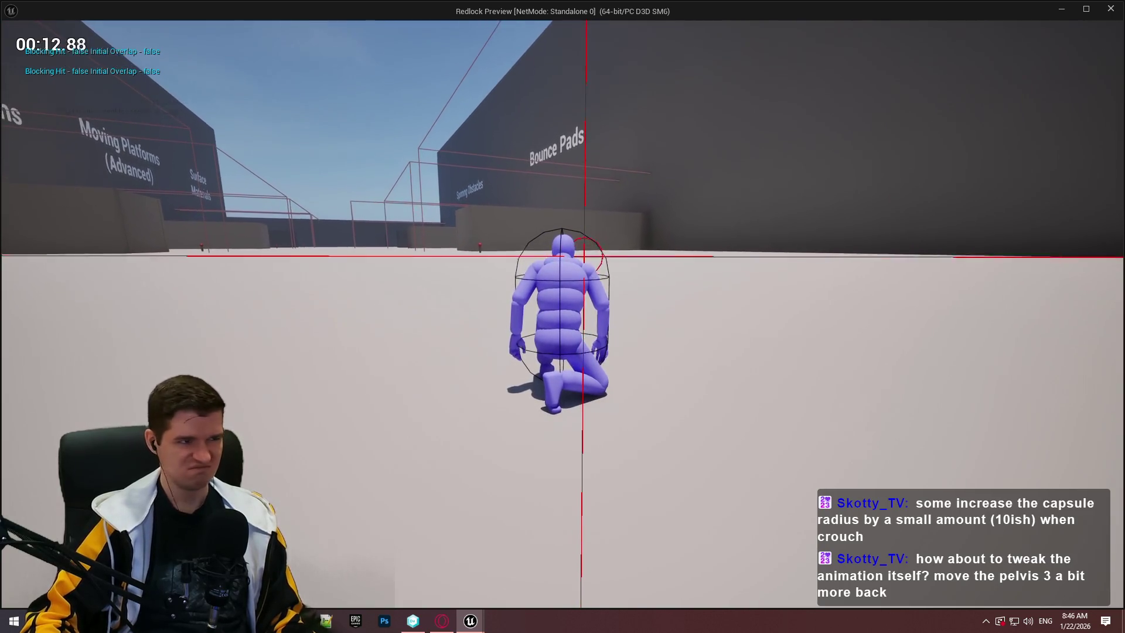
{"action": "key", "text": "Escape"}
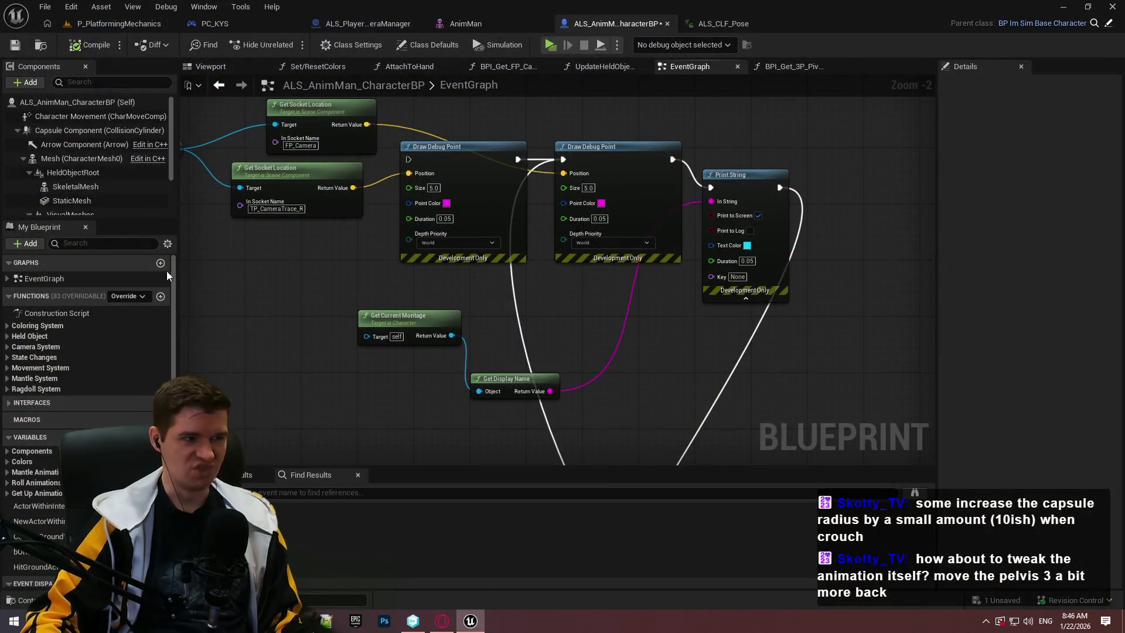
{"action": "right_click", "coordinate": [402, 381]}
{"action": "type", "text": "get"}
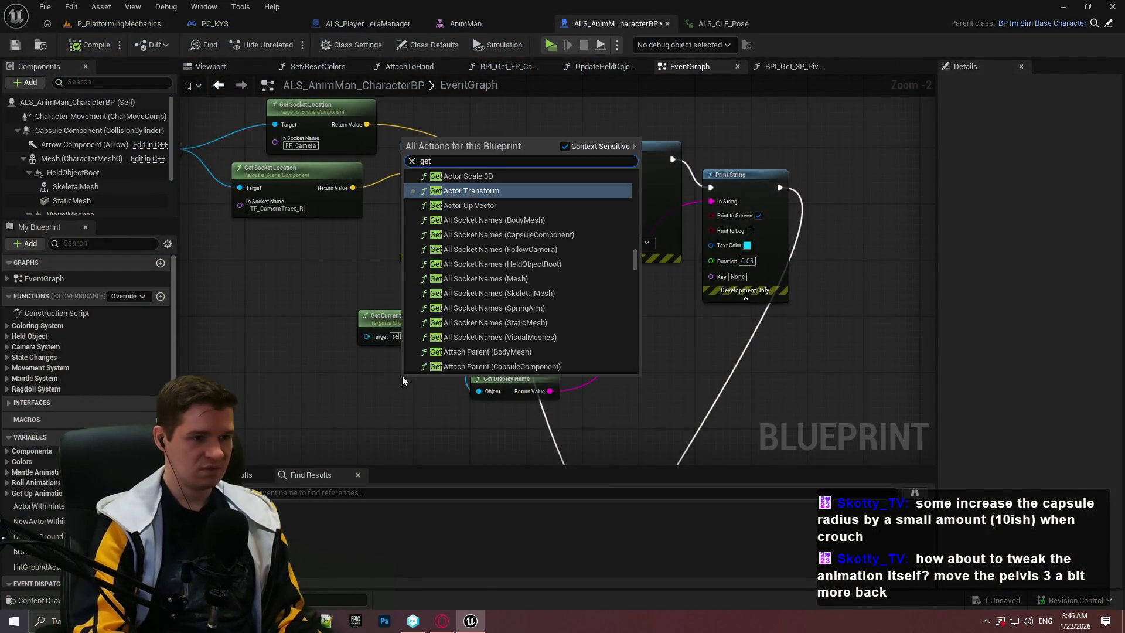
{"action": "type", "text": " animation blu"}
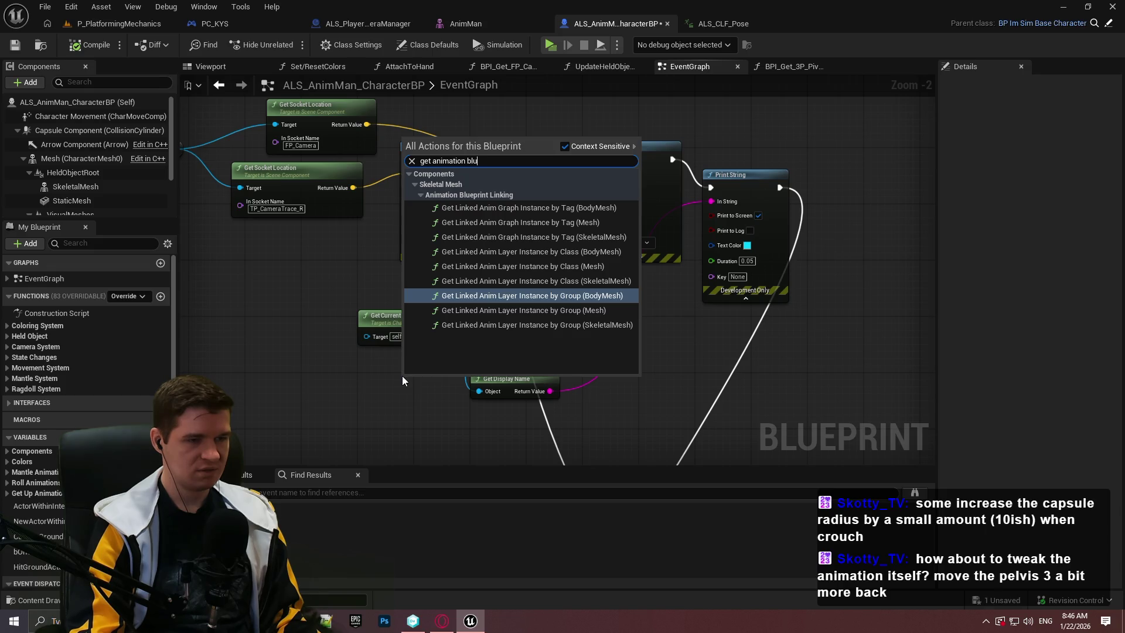
{"action": "key", "text": "BackSpace"}
{"action": "key", "text": "BackSpace"}
{"action": "key", "text": "BackSpace"}
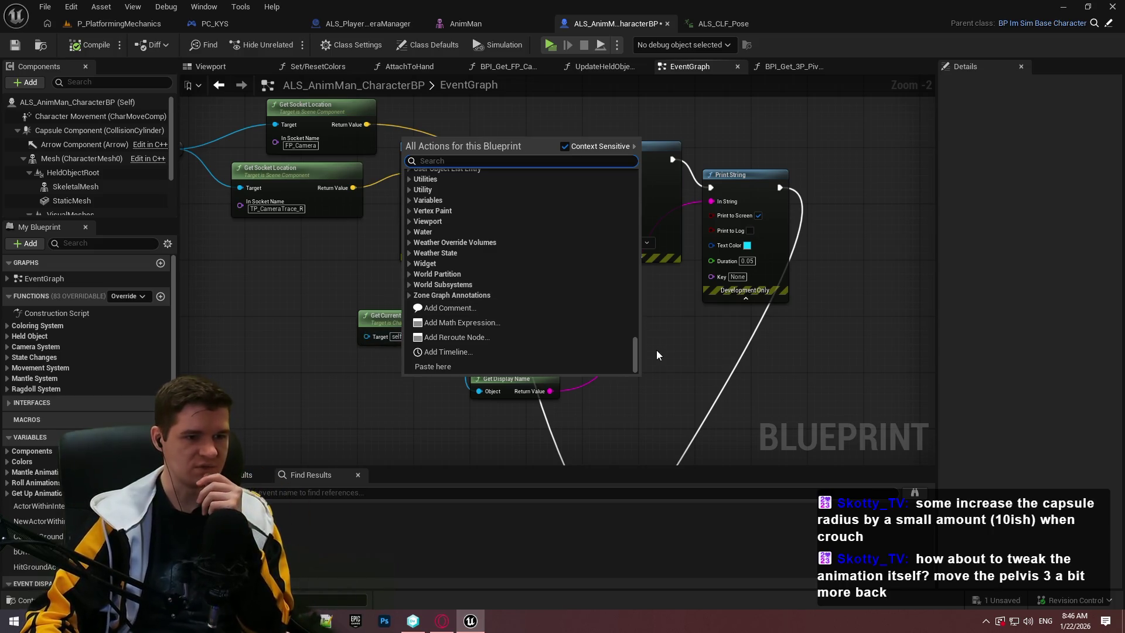
{"action": "left_click_drag", "start_coordinate": [633, 356], "coordinate": [628, 297]}
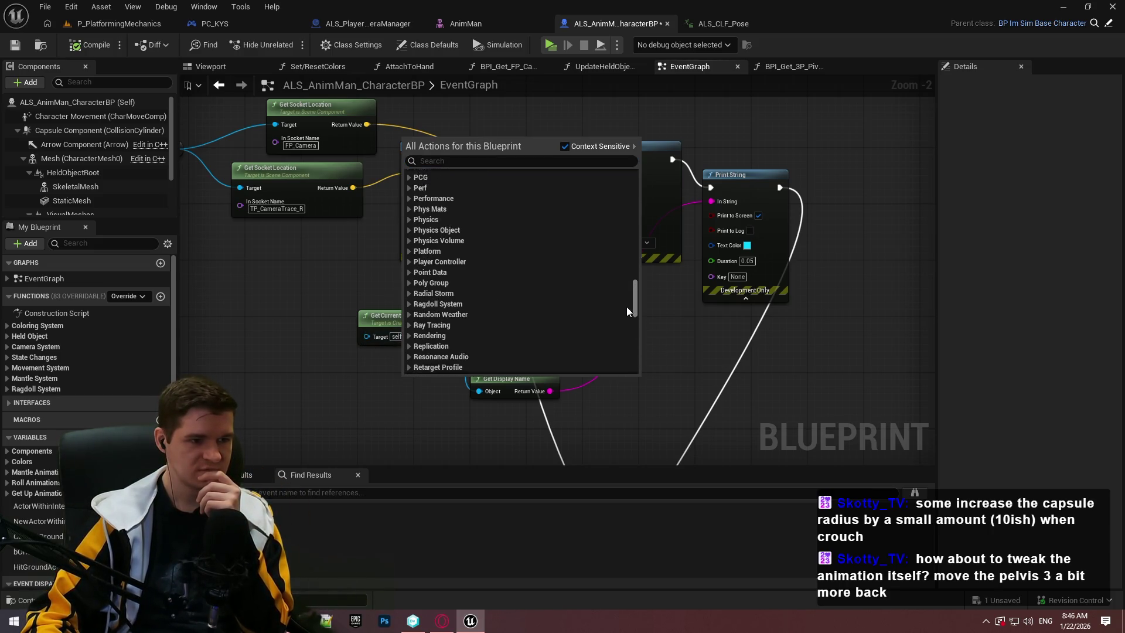
{"action": "scroll", "coordinate": [627, 307], "scroll_direction": "down", "scroll_amount": 5}
{"action": "scroll", "coordinate": [529, 303], "scroll_direction": "down", "scroll_amount": 3}
{"action": "left_click", "coordinate": [465, 161]}
{"action": "left_click", "coordinate": [365, 357]}
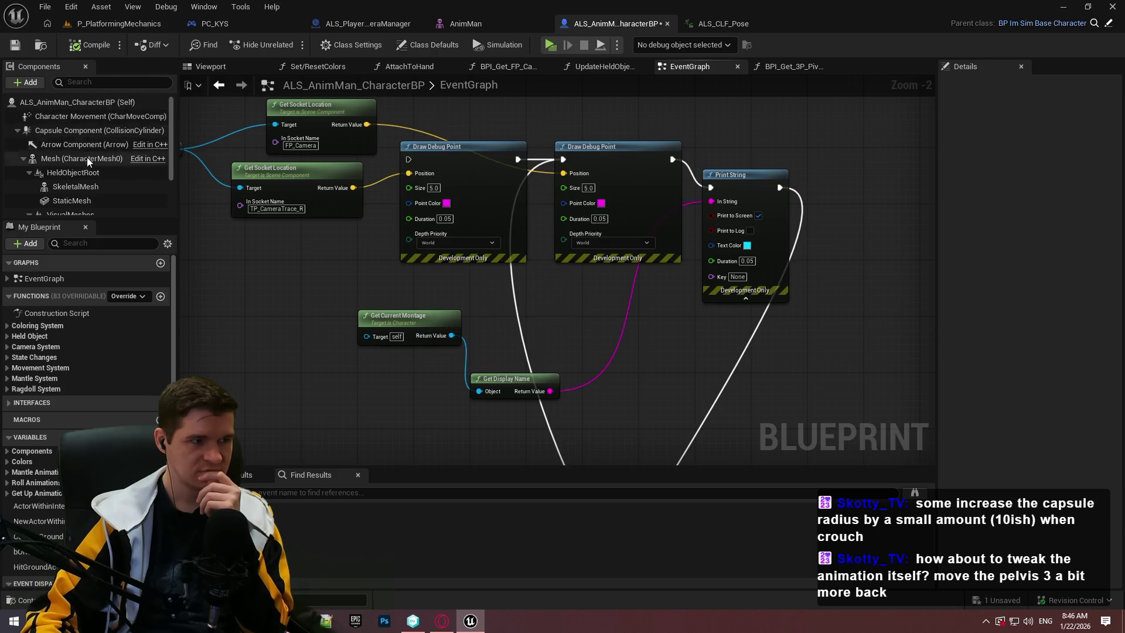
{"action": "scroll", "coordinate": [86, 158], "scroll_direction": "down", "scroll_amount": 2}
{"action": "right_click", "coordinate": [284, 374]}
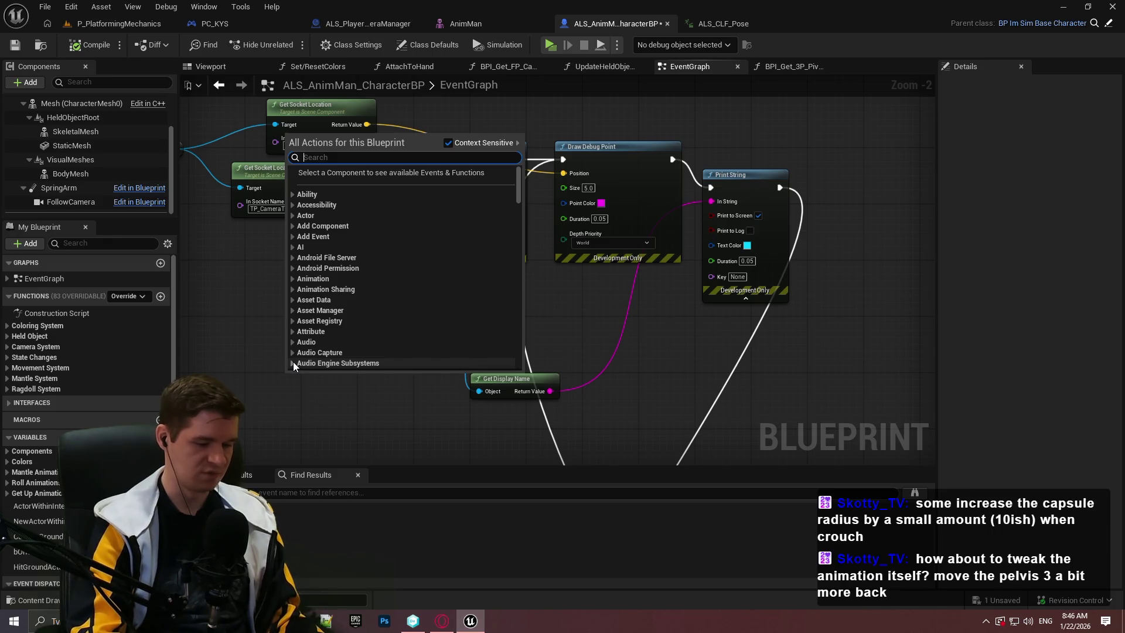
{"action": "type", "text": "ge"}
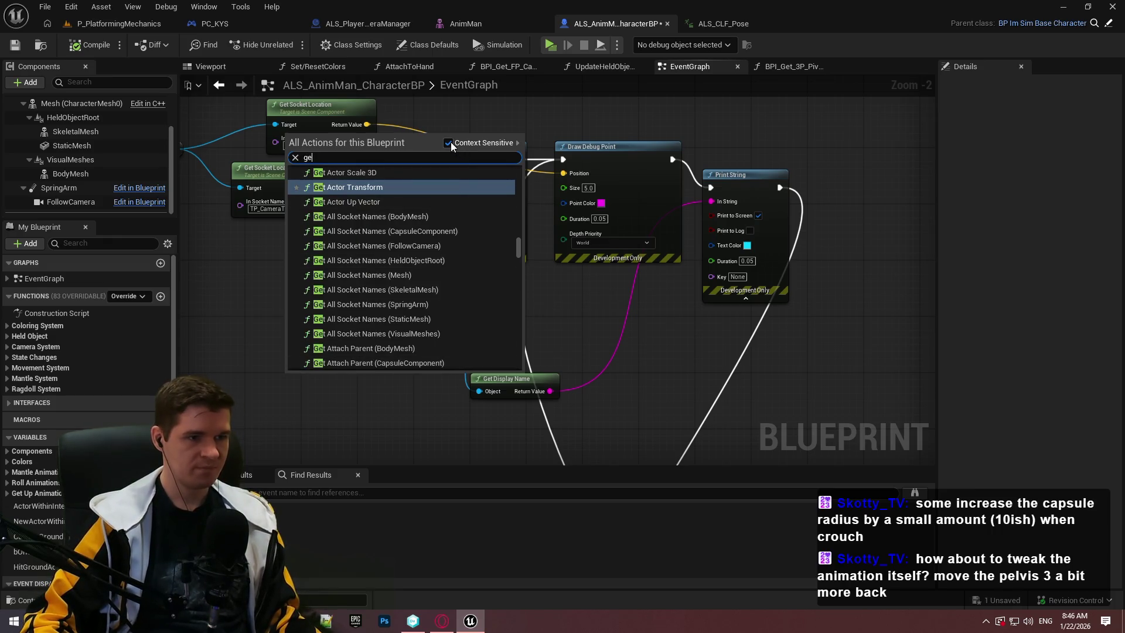
{"action": "left_click", "coordinate": [449, 143]}
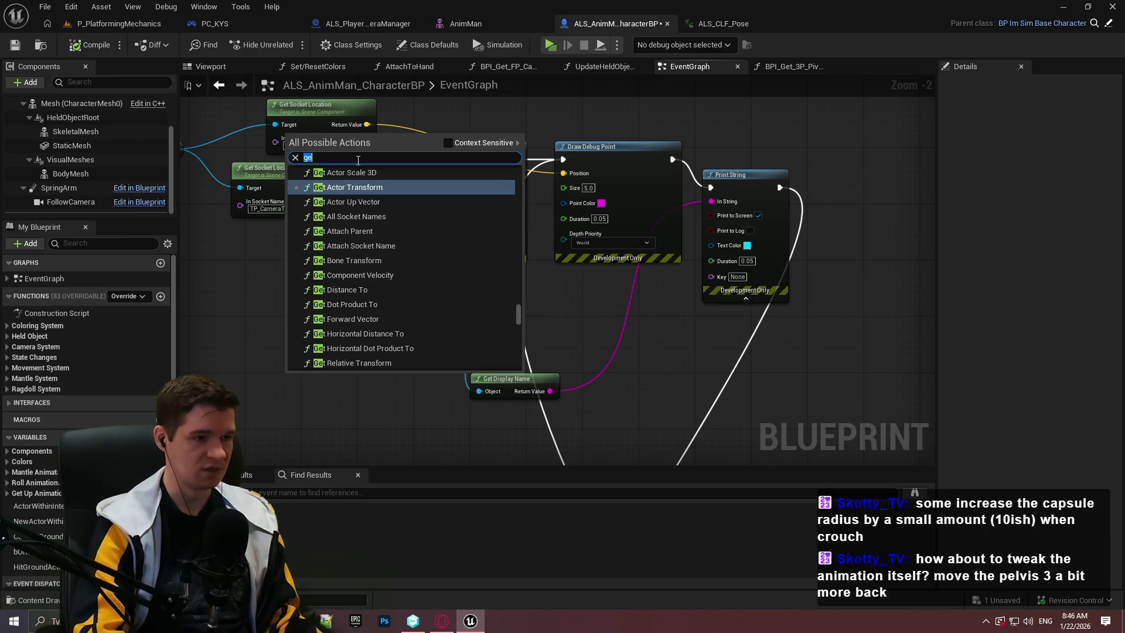
{"action": "type", "text": "get"}
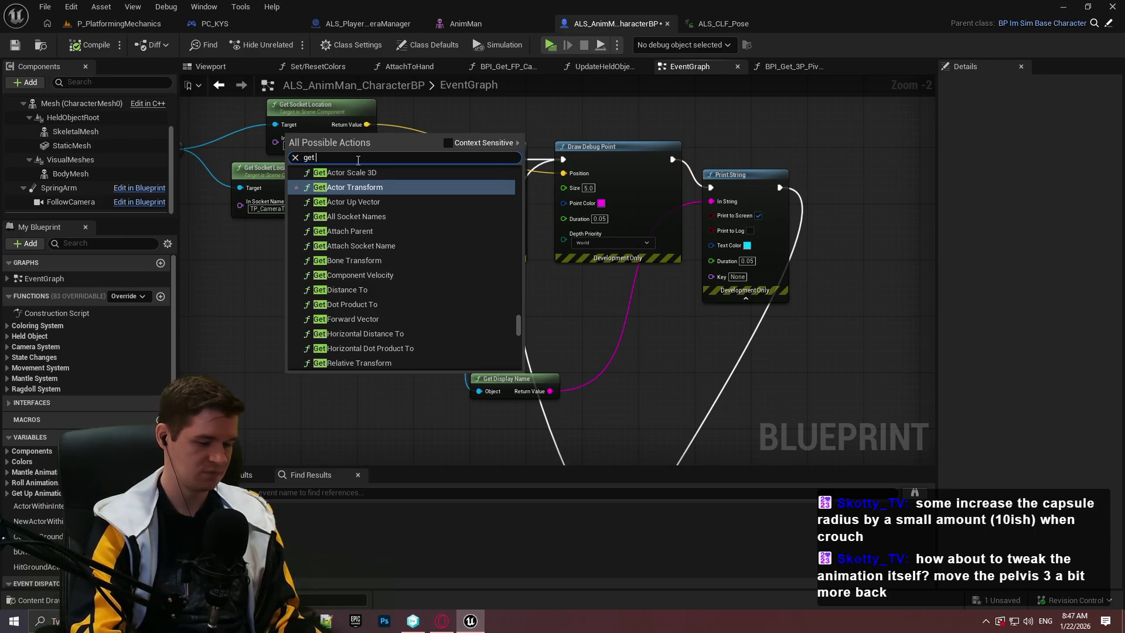
{"action": "type", "text": " current anima"}
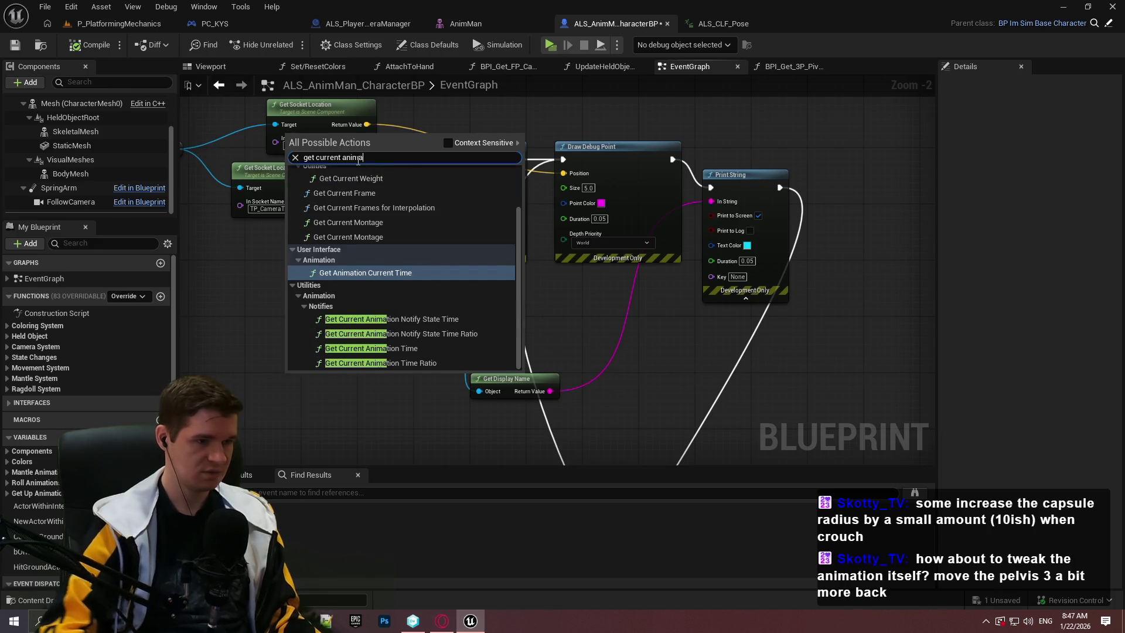
{"action": "scroll", "coordinate": [375, 202], "scroll_direction": "up", "scroll_amount": 2}
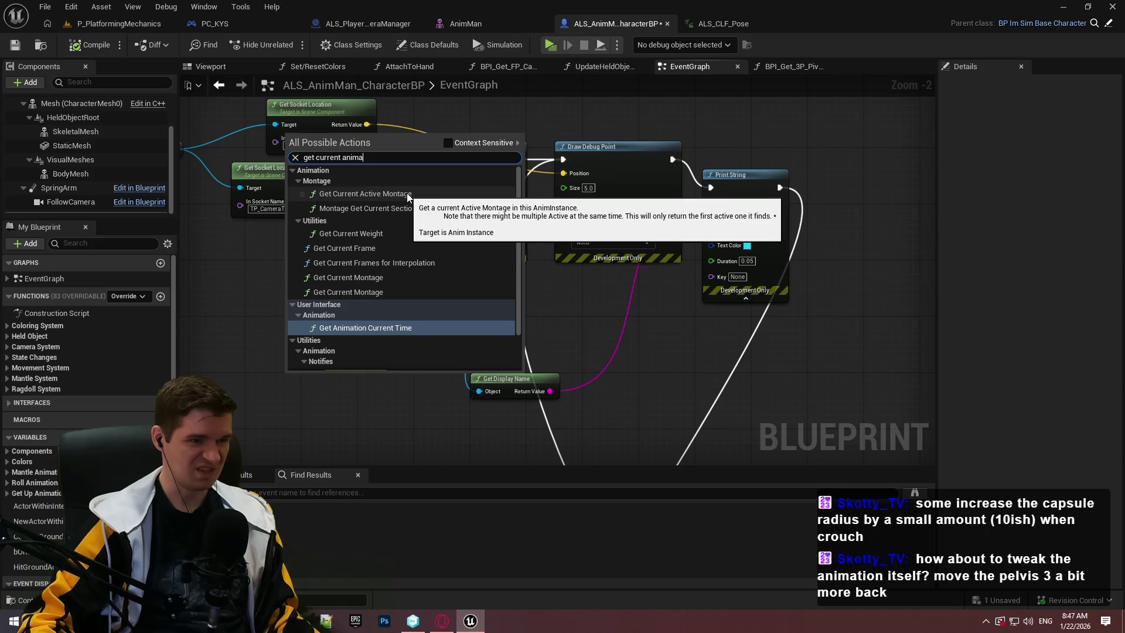
{"action": "left_click", "coordinate": [594, 297]}
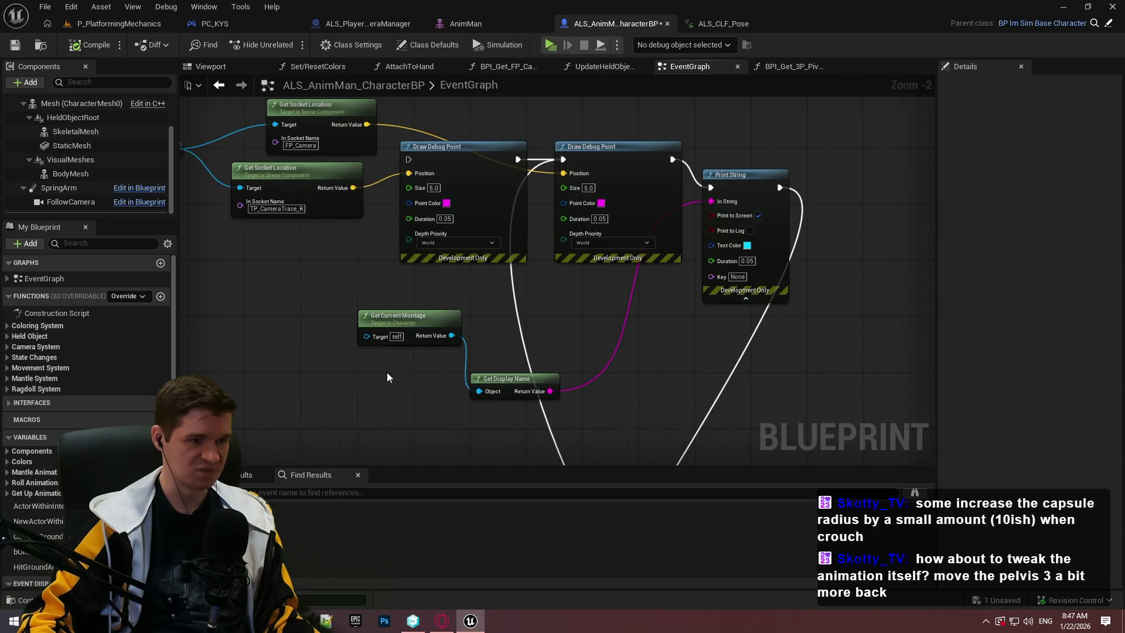
{"action": "scroll", "coordinate": [361, 366], "scroll_direction": "up", "scroll_amount": 2}
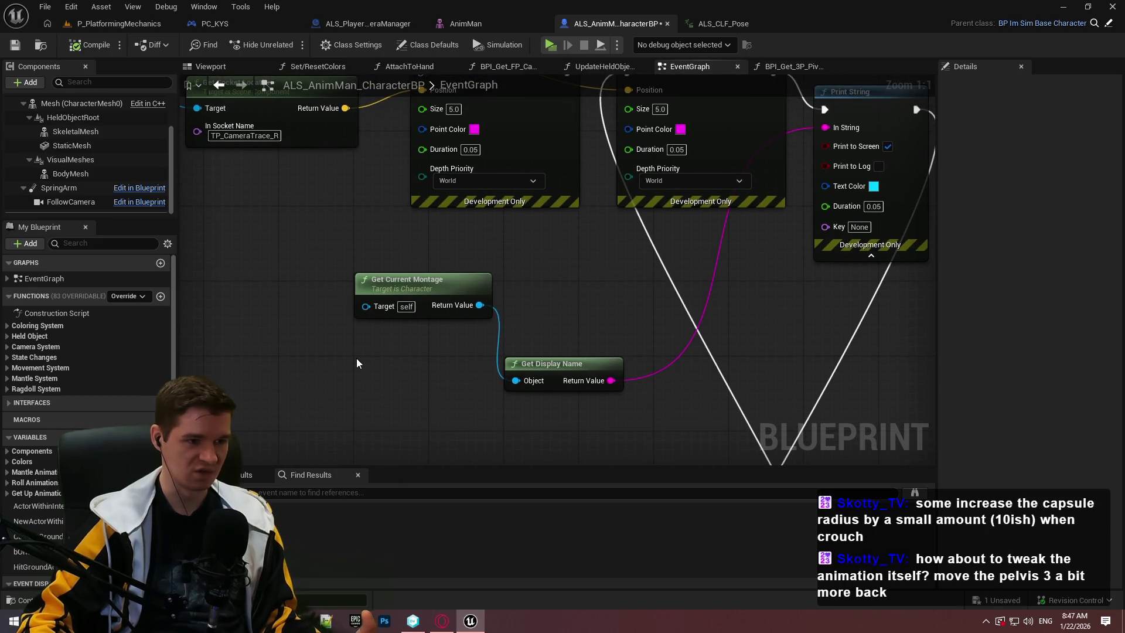
Add a Get Sequence node to the character blueprint's event graph, placed below Get Current Montage
{"action": "right_click", "coordinate": [356, 363]}
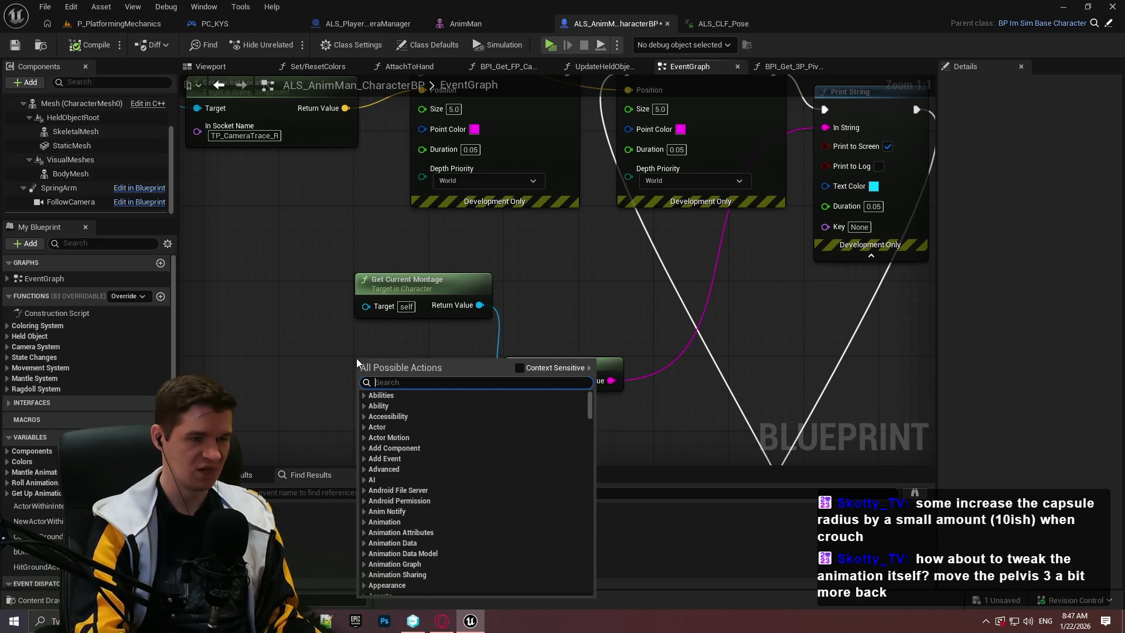
{"action": "left_click", "coordinate": [128, 31]}
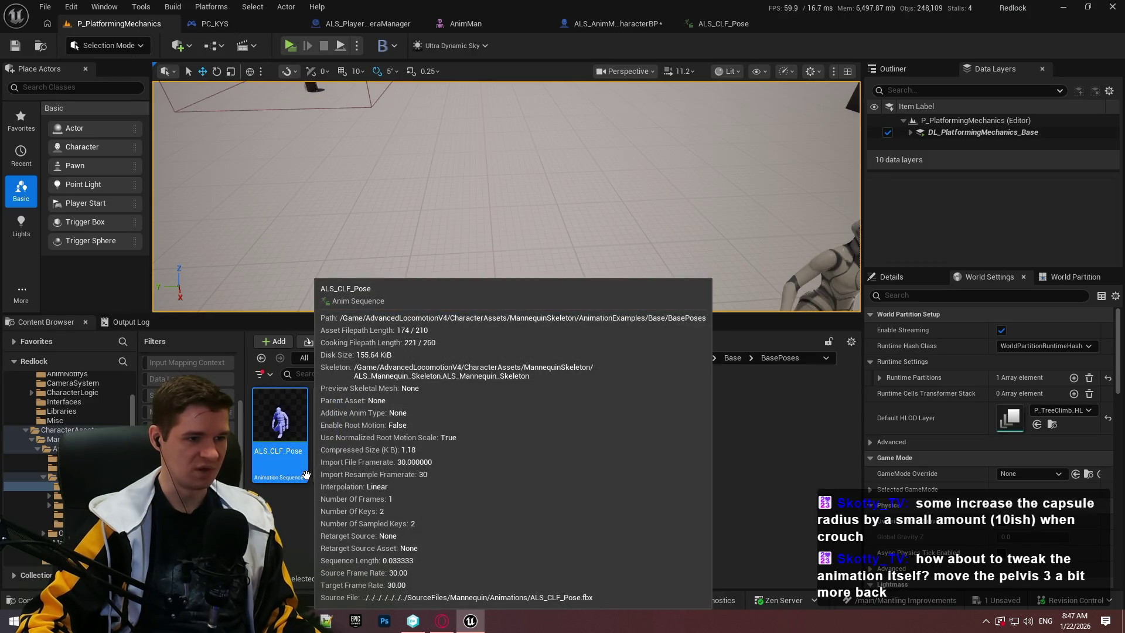
{"action": "left_click", "coordinate": [615, 24]}
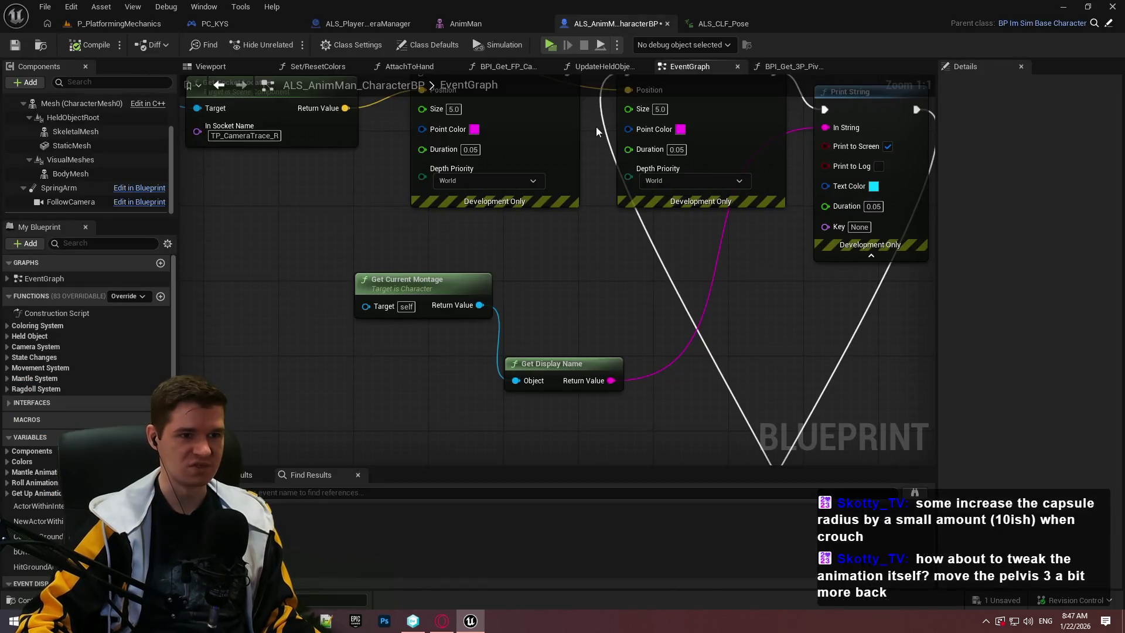
{"action": "right_click", "coordinate": [412, 344]}
{"action": "type", "text": "get animatio"}
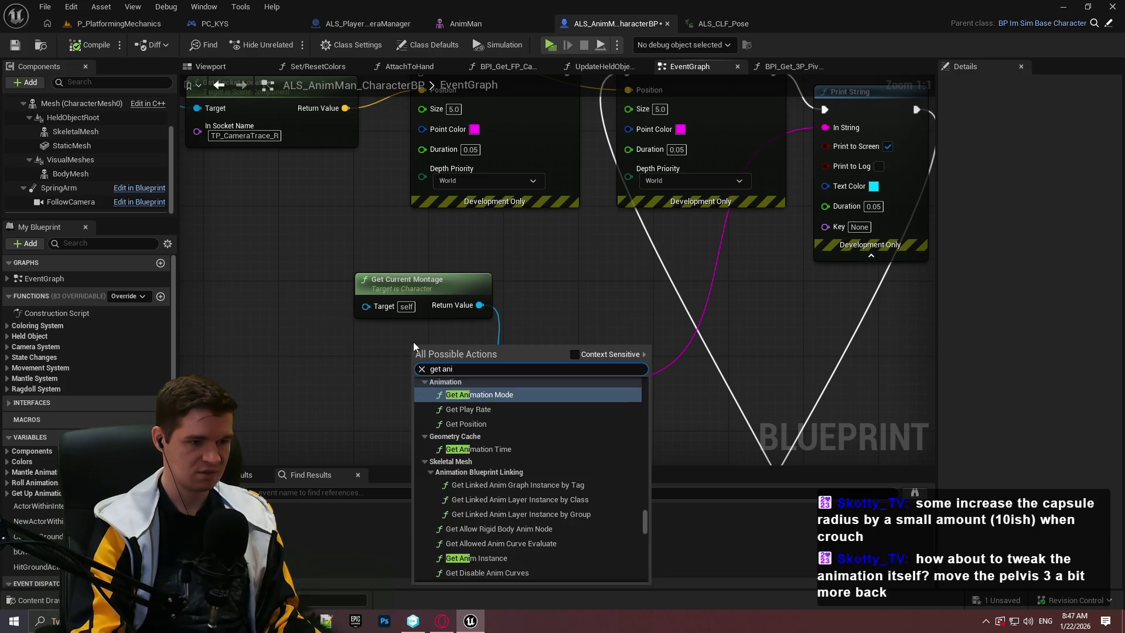
{"action": "type", "text": "n seque"}
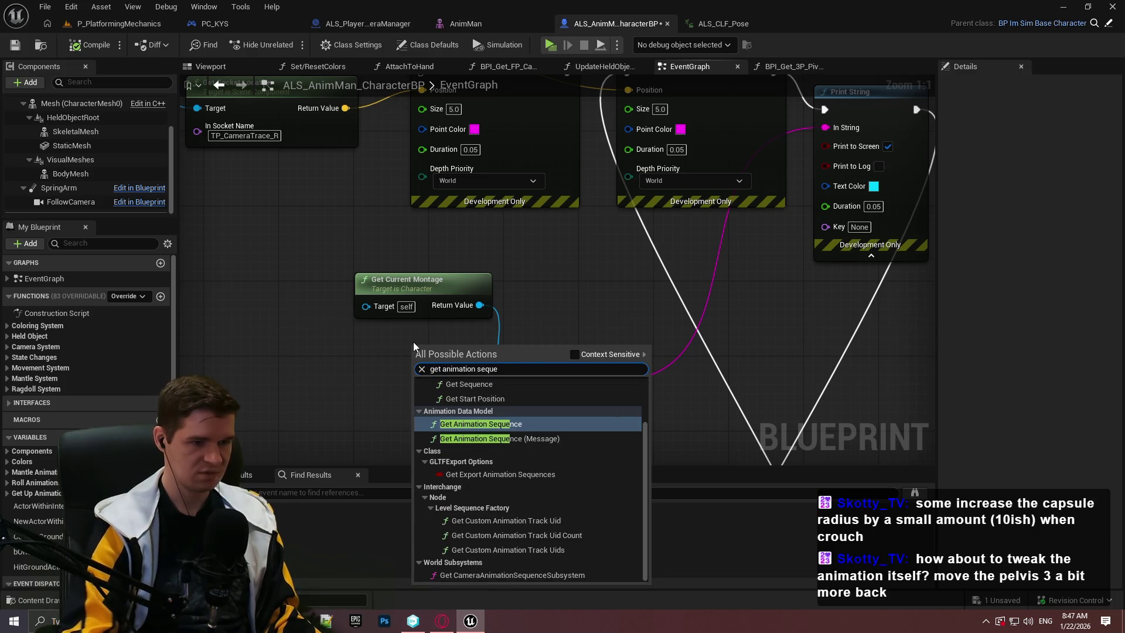
{"action": "scroll", "coordinate": [498, 461], "scroll_direction": "up", "scroll_amount": 3}
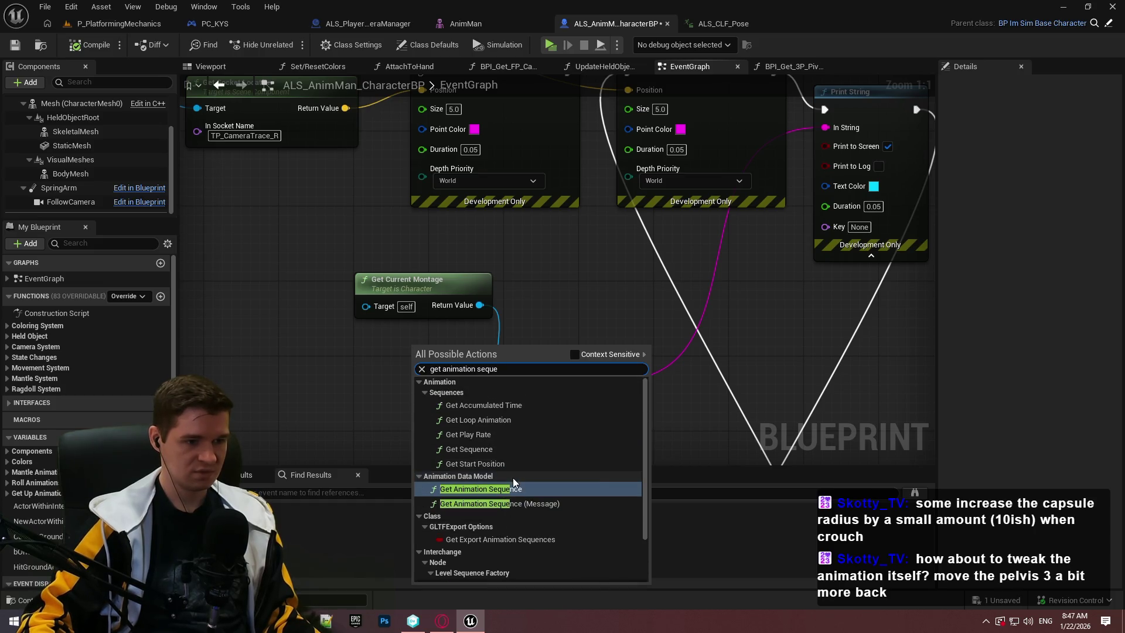
{"action": "left_click", "coordinate": [469, 449]}
{"action": "left_click_drag", "start_coordinate": [449, 364], "coordinate": [304, 391]}
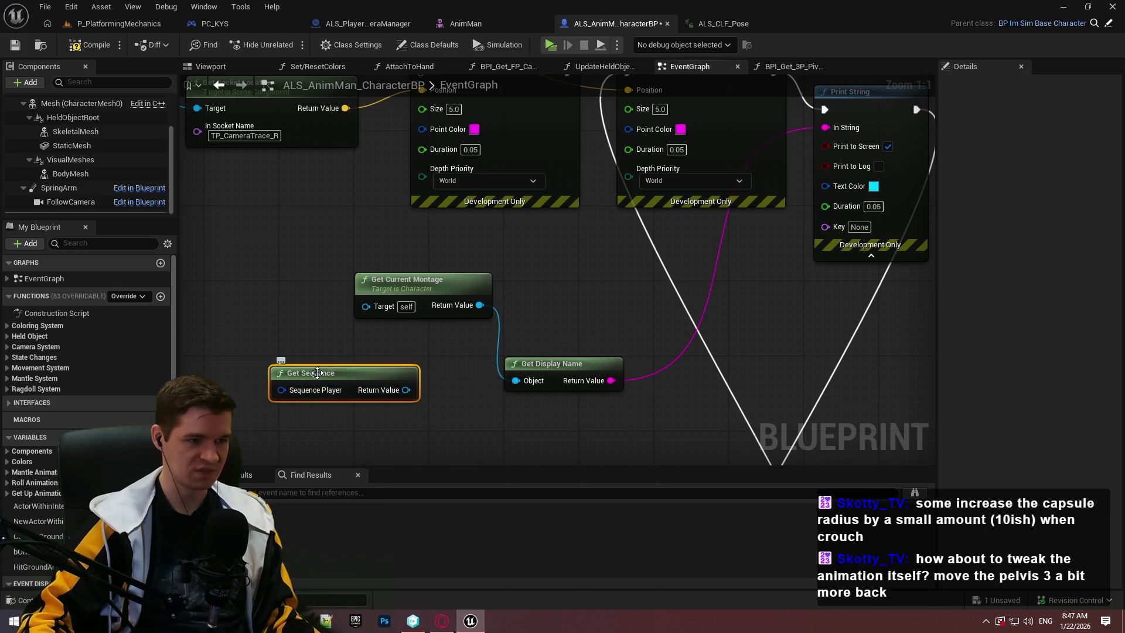
Drag a connection off the Sequence Player input, then cancel without adding a node
{"action": "mouse_move", "coordinate": [318, 373]}
{"action": "left_mouse_down"}
{"action": "mouse_move", "coordinate": [411, 319]}
{"action": "mouse_move", "coordinate": [312, 350]}
{"action": "left_mouse_up"}
{"action": "type", "text": "get"}
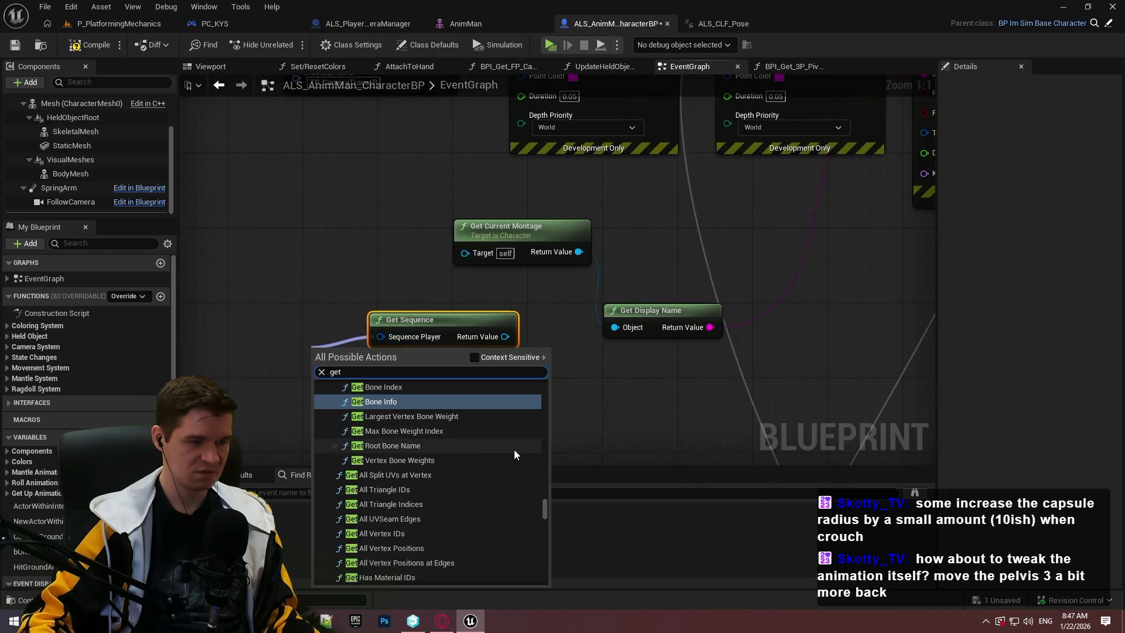
{"action": "left_click", "coordinate": [473, 358]}
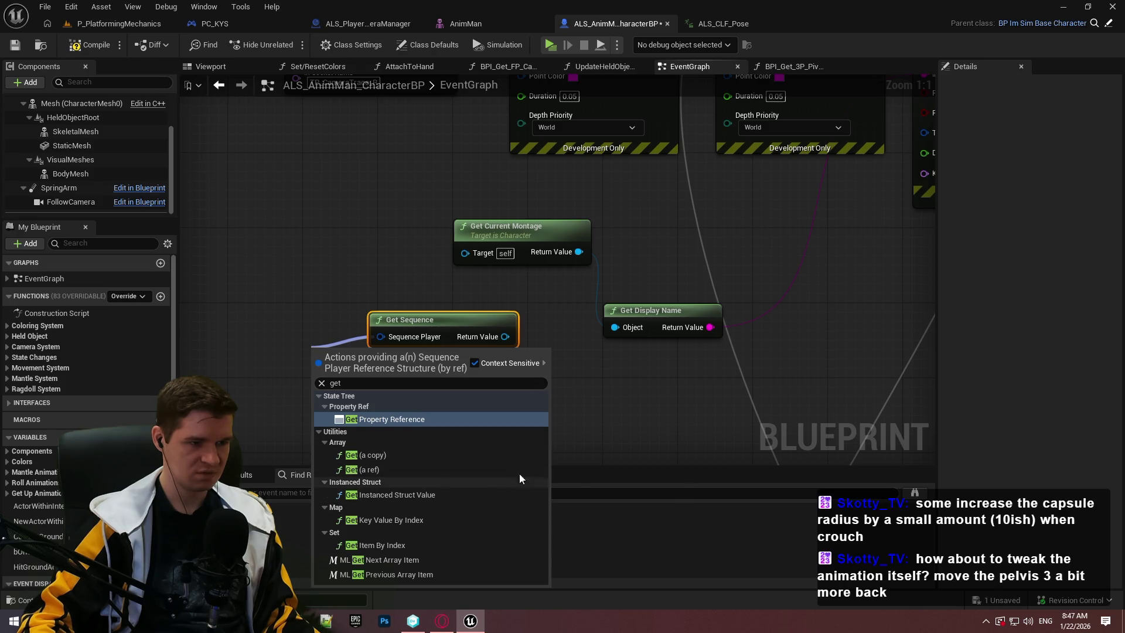
{"action": "key", "text": "Escape"}
{"action": "left_click", "coordinate": [449, 357]}
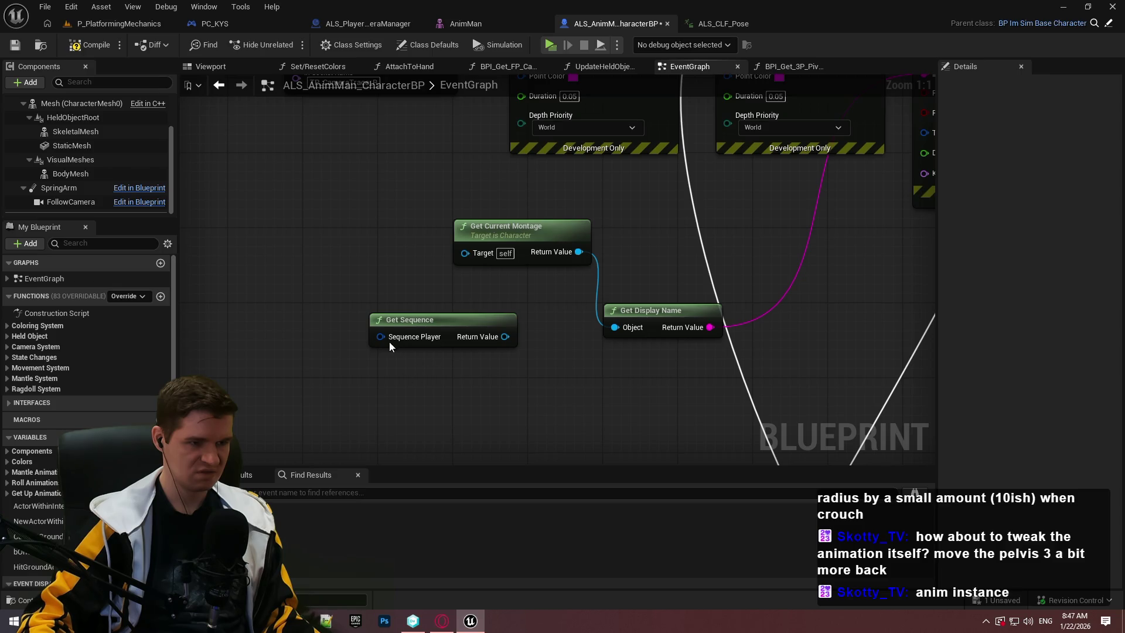
Search 'get animation instance' twice to add Get Anim Instance and Get Linked Anim Instance, then centre them
{"action": "right_click", "coordinate": [444, 378]}
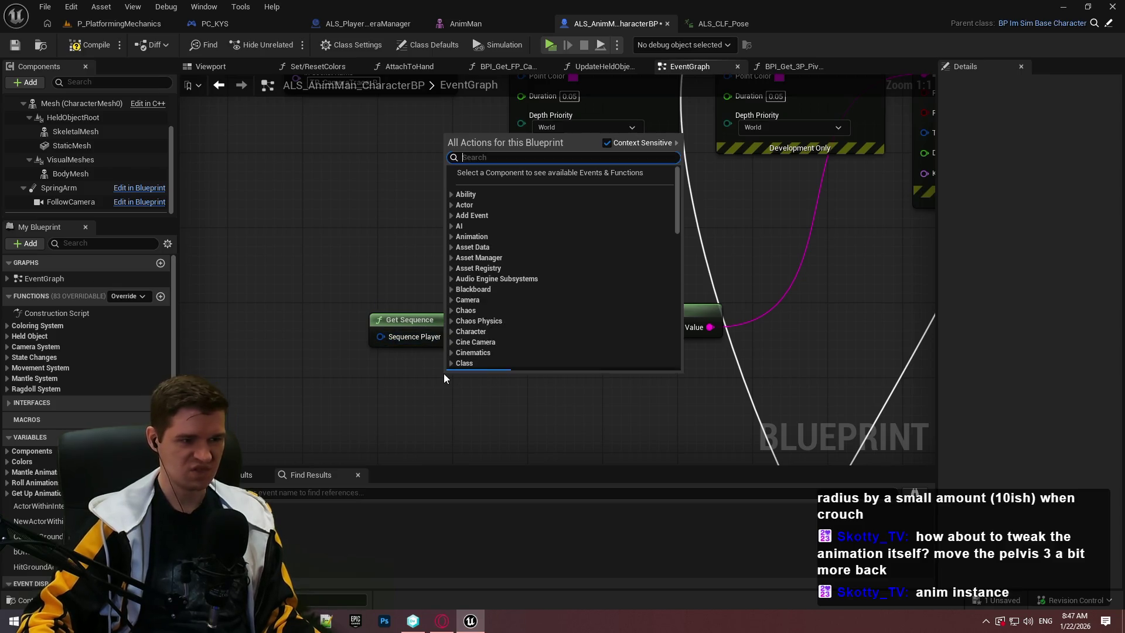
{"action": "type", "text": "get animation instance"}
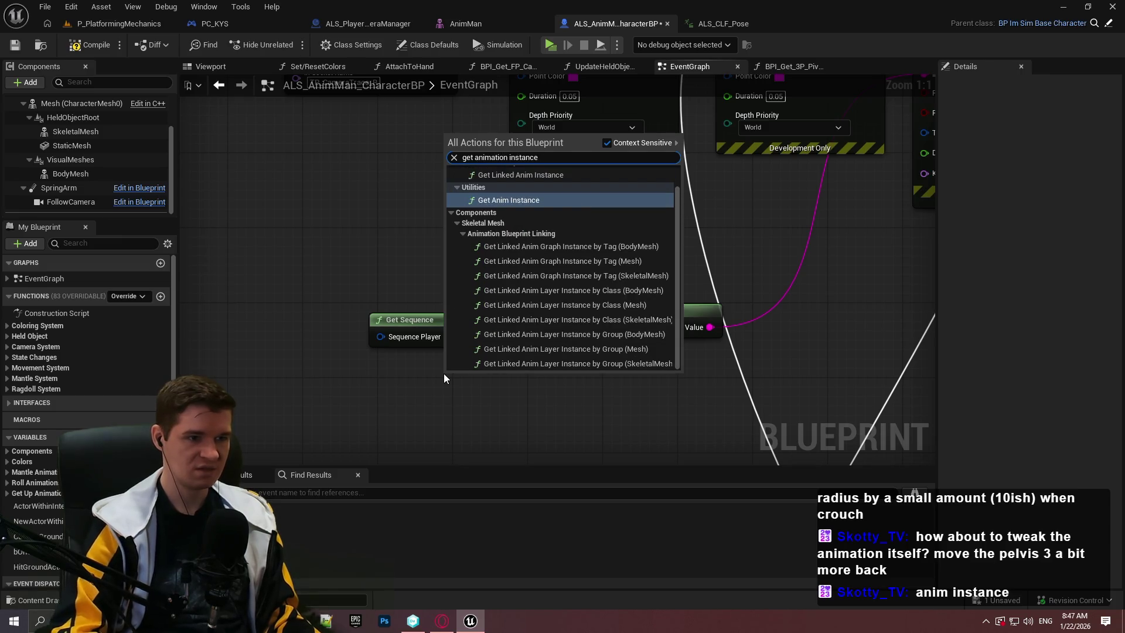
{"action": "key", "text": "Return"}
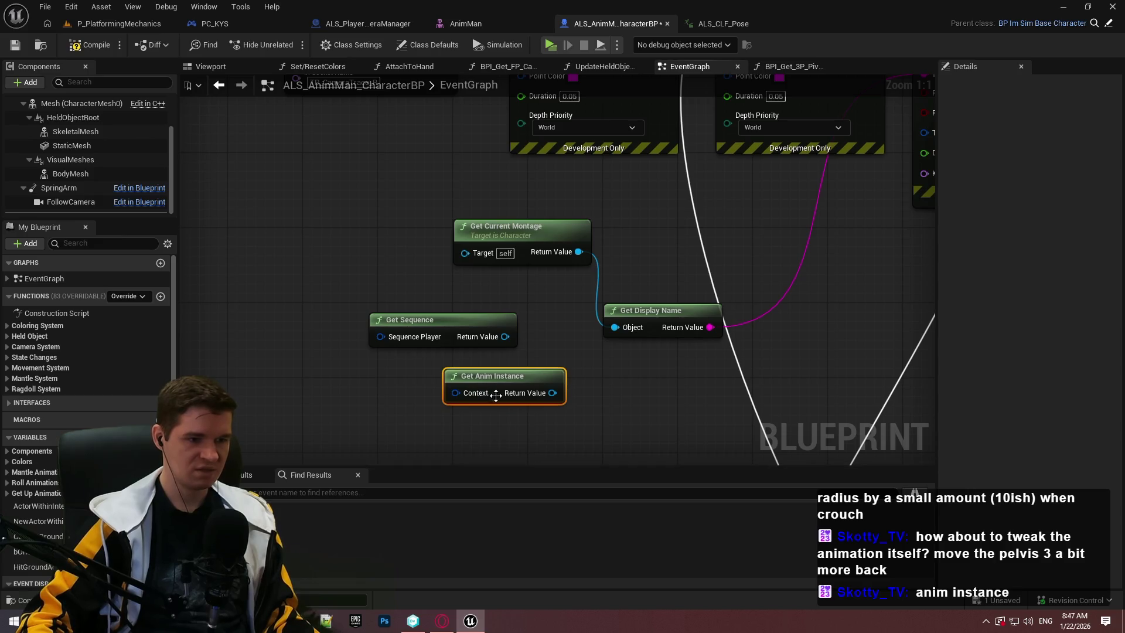
{"action": "right_click", "coordinate": [445, 422]}
{"action": "type", "text": "get an"}
{"action": "type", "text": "imatiu"}
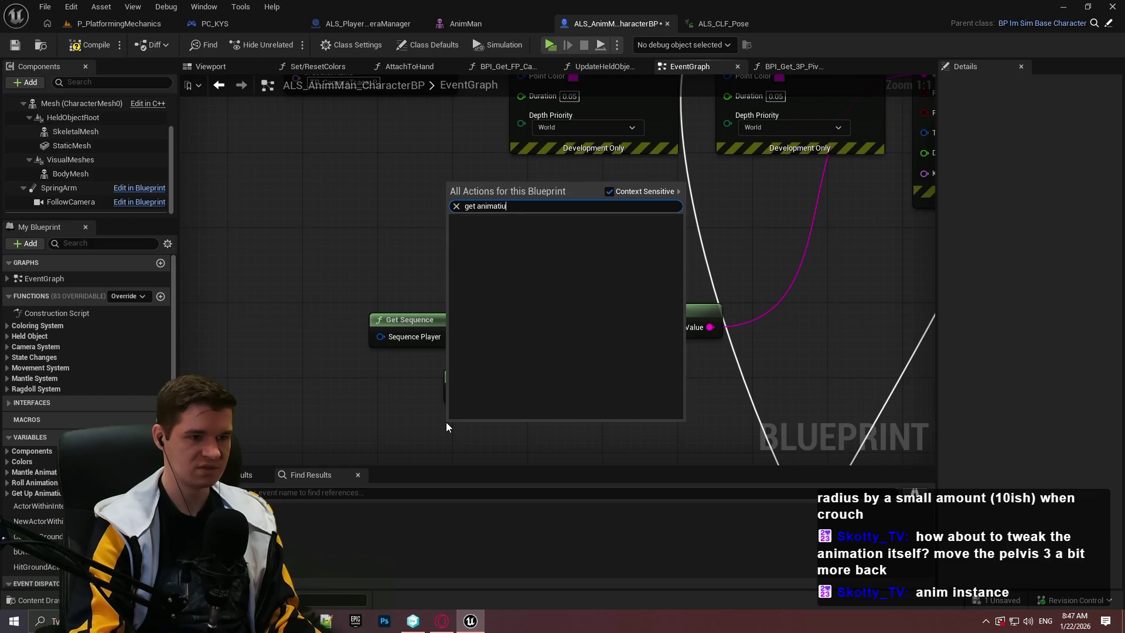
{"action": "key", "text": "BackSpace"}
{"action": "type", "text": "on instance"}
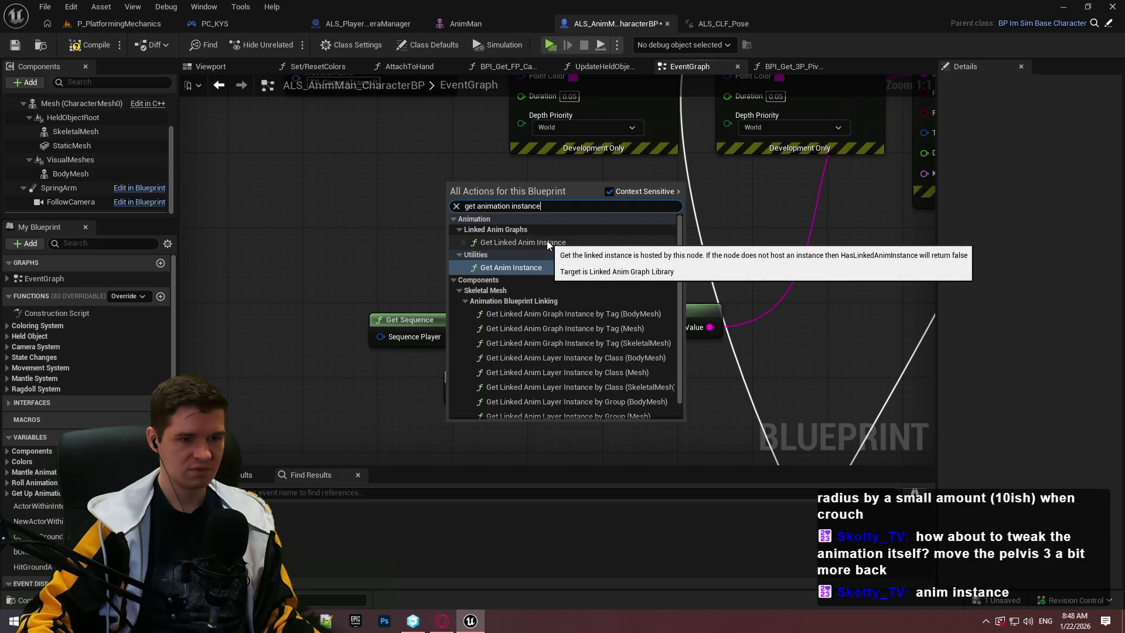
{"action": "left_click", "coordinate": [546, 242]}
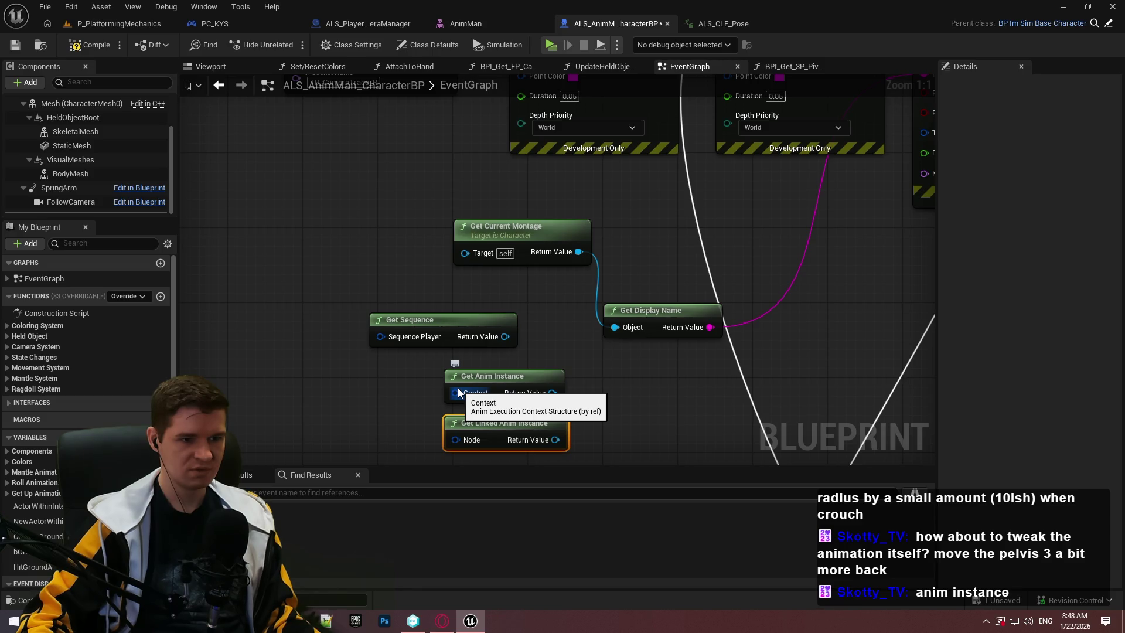
{"action": "scroll", "coordinate": [555, 354], "scroll_direction": "down", "scroll_amount": 5}
{"action": "scroll", "coordinate": [558, 355], "scroll_direction": "up", "scroll_amount": 4}
{"action": "mouse_move", "coordinate": [558, 355]}
{"action": "left_mouse_down"}
{"action": "mouse_move", "coordinate": [648, 367]}
{"action": "mouse_move", "coordinate": [452, 182]}
{"action": "left_mouse_up"}
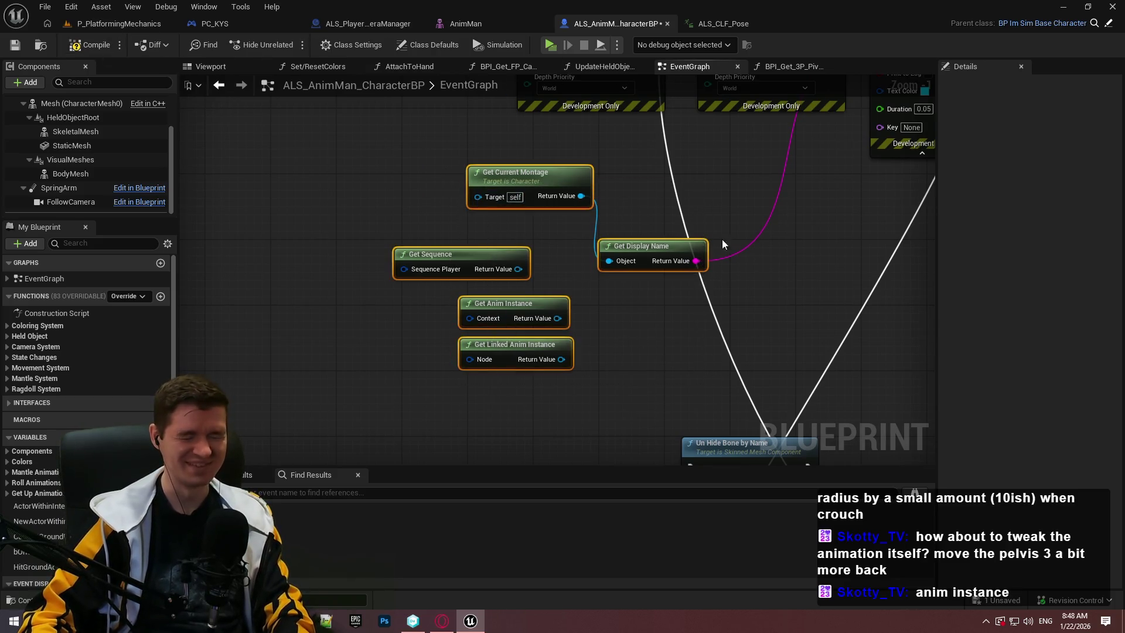
Marquee-select and delete the experimental Get nodes, then pan to the TEMP DEATH CODE section
{"action": "left_click_drag", "start_coordinate": [723, 243], "coordinate": [584, 354]}
{"action": "key", "text": "Delete"}
{"action": "scroll", "coordinate": [648, 310], "scroll_direction": "down", "scroll_amount": 3}
{"action": "left_click_drag", "start_coordinate": [727, 322], "coordinate": [703, 246]}
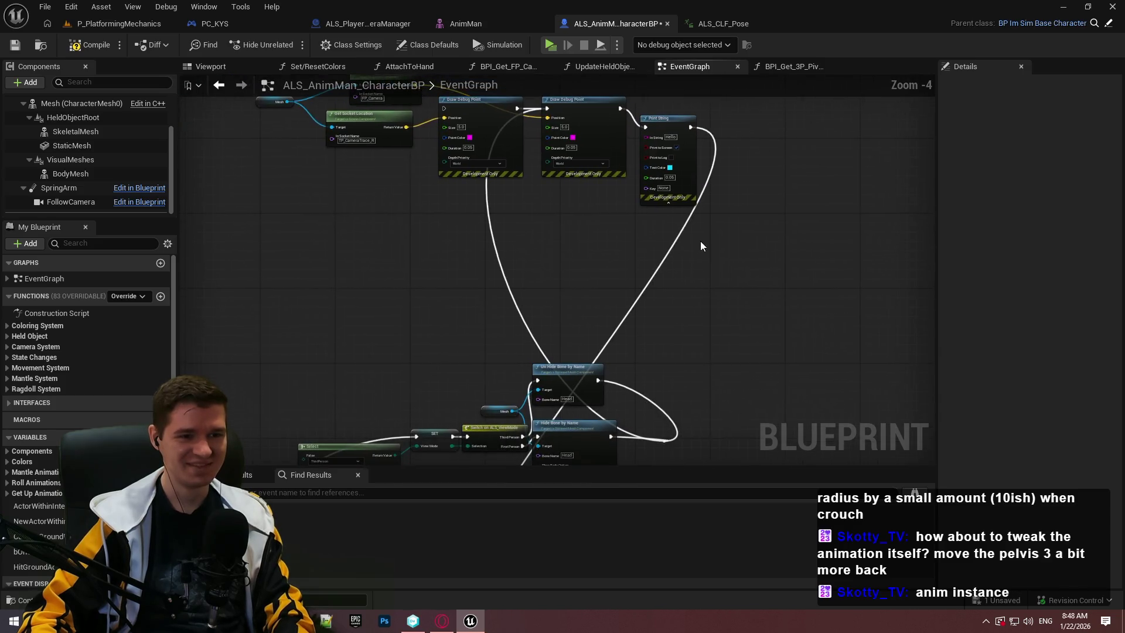
{"action": "mouse_move", "coordinate": [649, 162]}
{"action": "left_mouse_down"}
{"action": "mouse_move", "coordinate": [592, 375]}
{"action": "mouse_move", "coordinate": [659, 569]}
{"action": "mouse_move", "coordinate": [560, 293]}
{"action": "mouse_move", "coordinate": [472, 333]}
{"action": "left_mouse_up"}
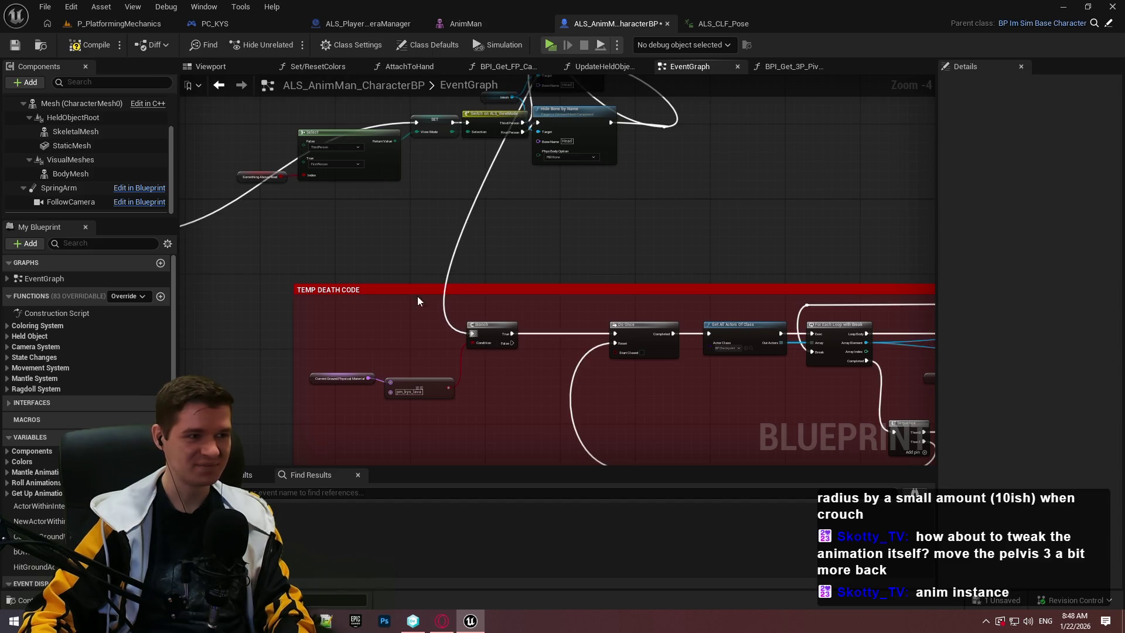
Save the character blueprint and show its Class Defaults to locate the mesh's animation blueprint
{"action": "left_click", "coordinate": [15, 45]}
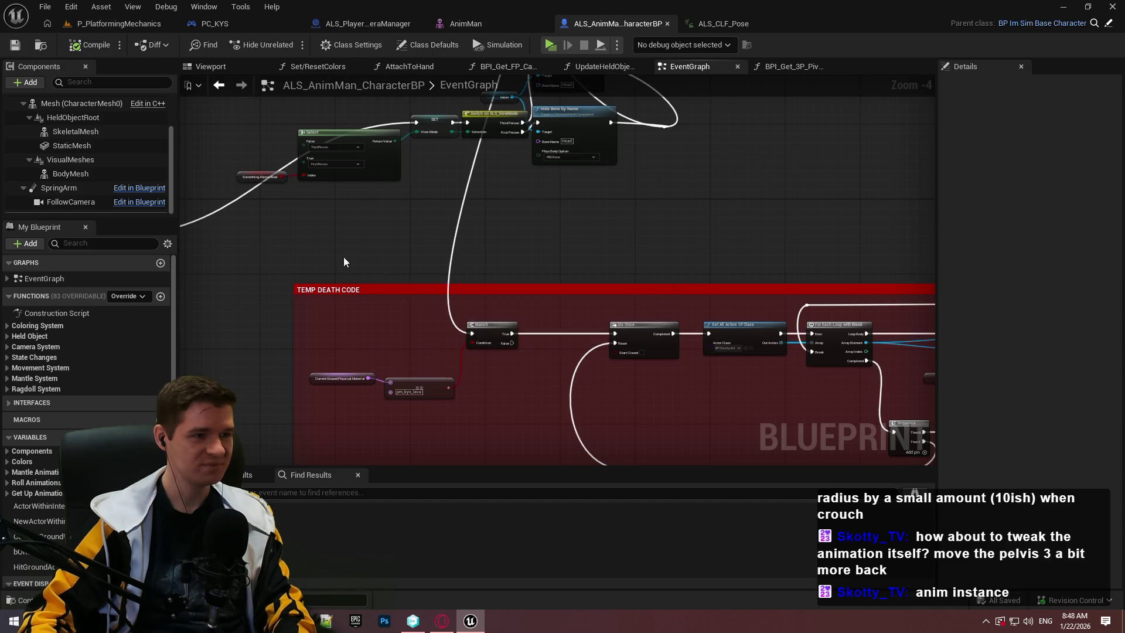
{"action": "scroll", "coordinate": [77, 136], "scroll_direction": "up", "scroll_amount": 2}
{"action": "left_click", "coordinate": [60, 103]}
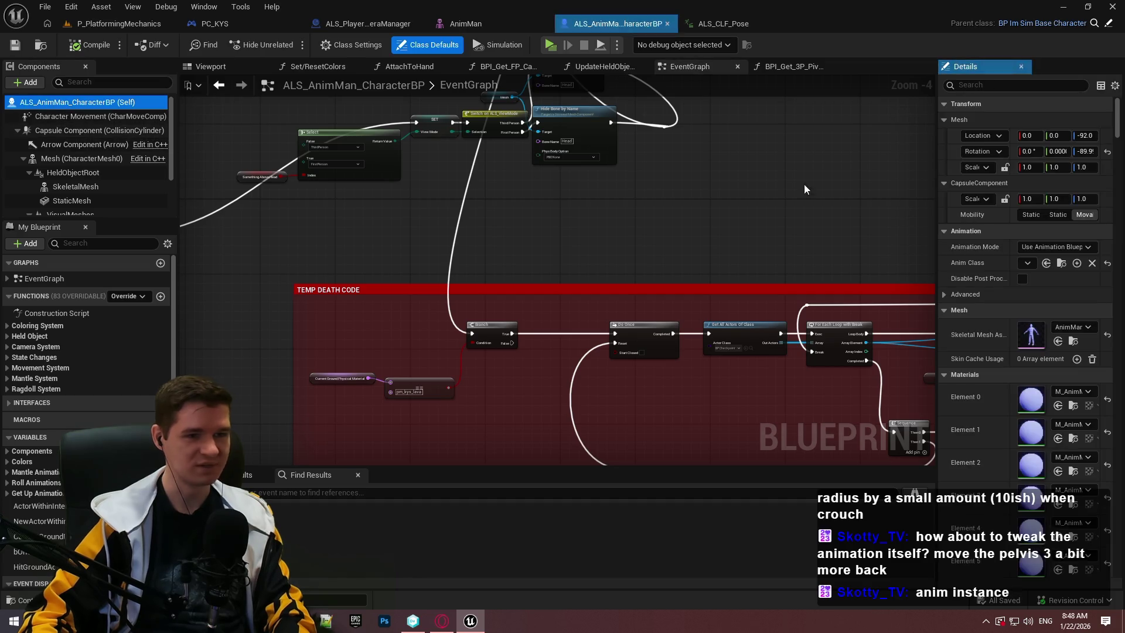
{"action": "left_click", "coordinate": [1061, 262]}
Open the ALS_AnimBP animation blueprint and look through its EventGraph and AnimGraph
{"action": "double_click", "coordinate": [533, 484]}
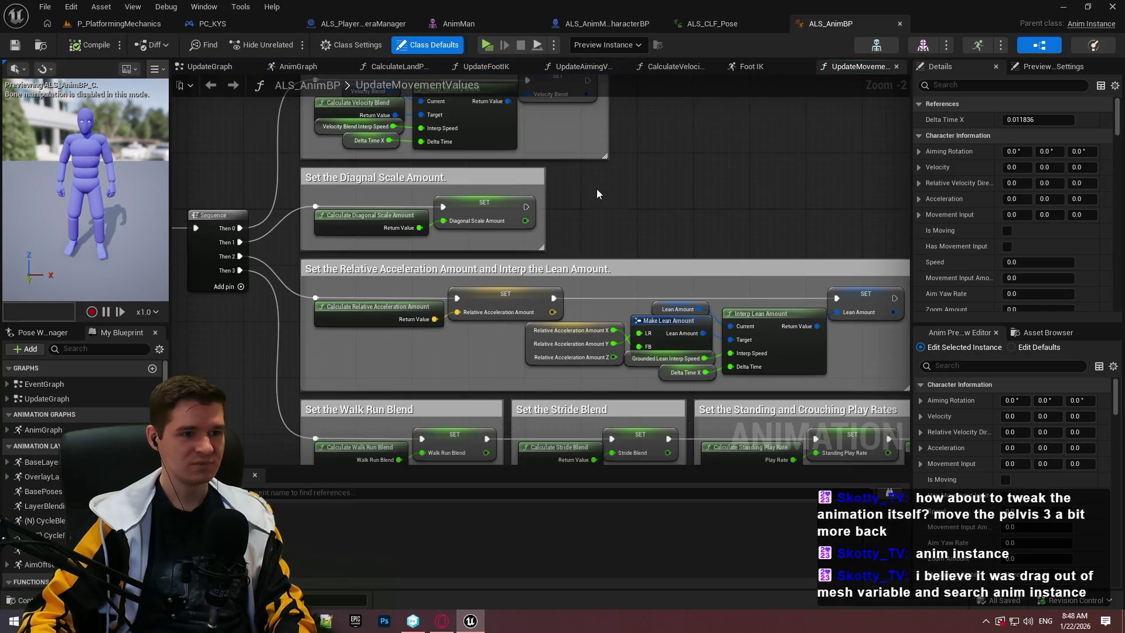
{"action": "scroll", "coordinate": [596, 188], "scroll_direction": "down", "scroll_amount": 3}
{"action": "scroll", "coordinate": [651, 168], "scroll_direction": "up", "scroll_amount": 3}
{"action": "scroll", "coordinate": [518, 209], "scroll_direction": "down", "scroll_amount": 2}
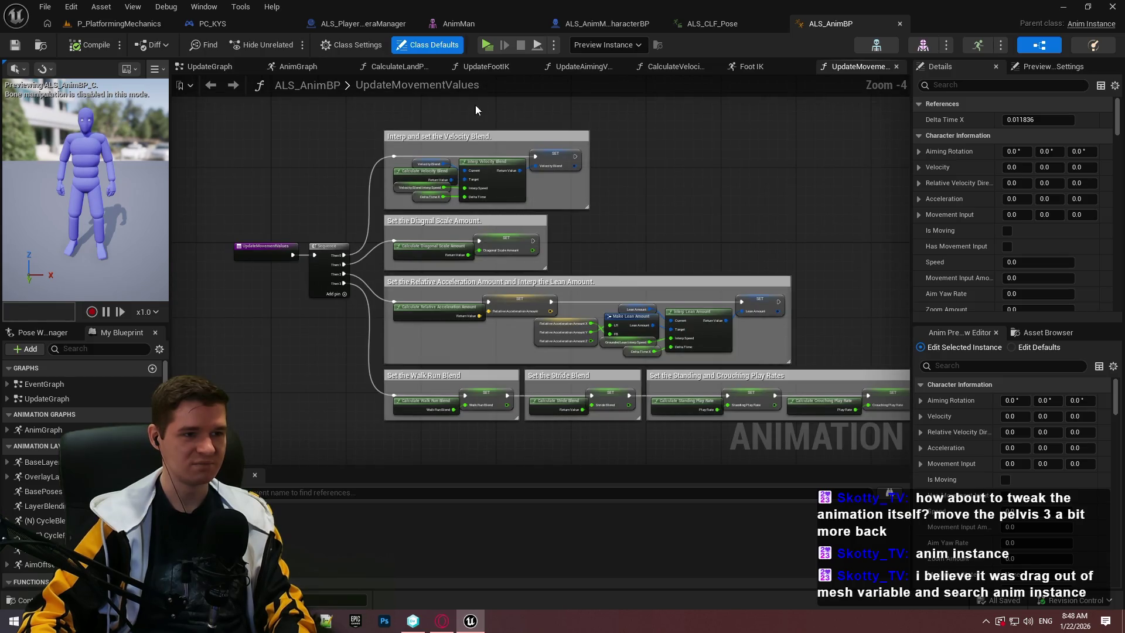
{"action": "double_click", "coordinate": [61, 384]}
{"action": "left_click", "coordinate": [46, 427]}
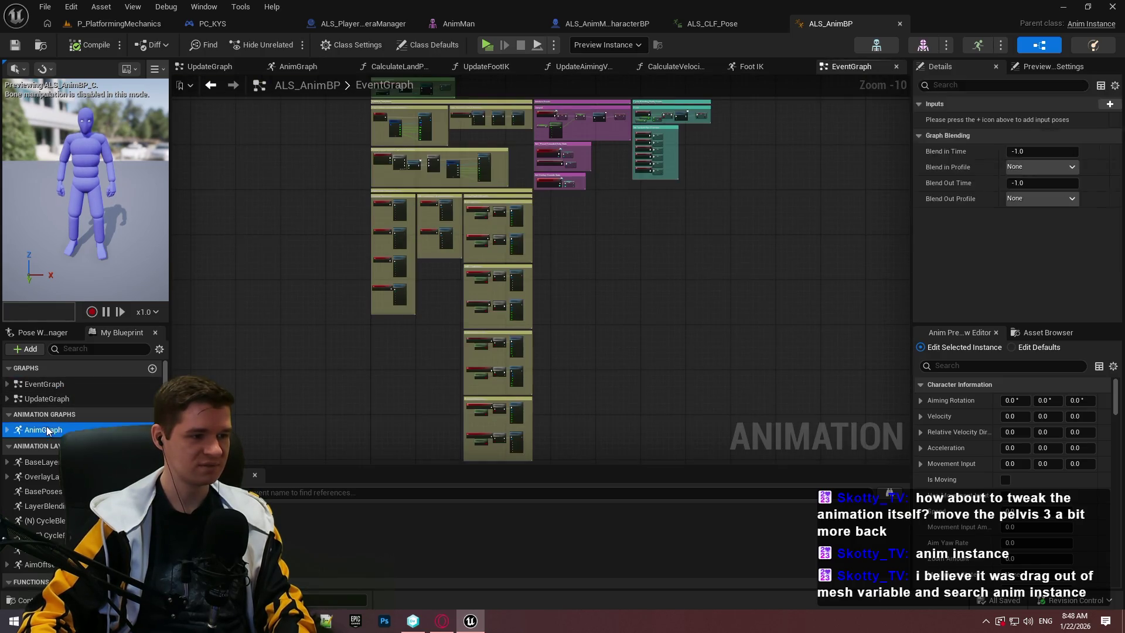
{"action": "double_click", "coordinate": [47, 430]}
{"action": "scroll", "coordinate": [562, 267], "scroll_direction": "down", "scroll_amount": 3}
{"action": "scroll", "coordinate": [494, 318], "scroll_direction": "up", "scroll_amount": 1}
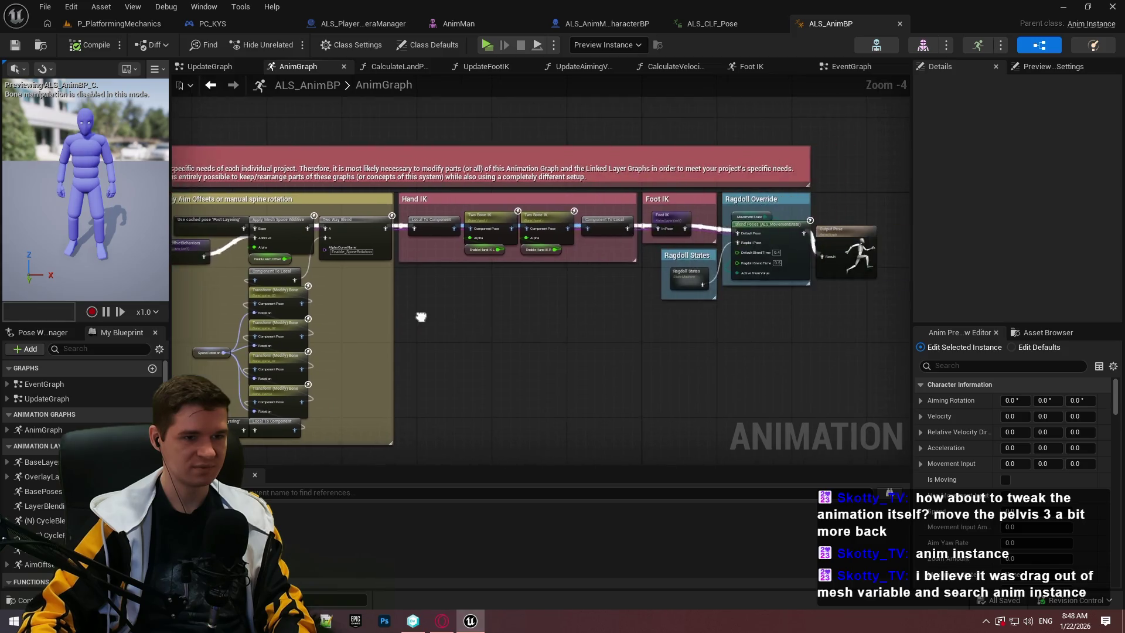
{"action": "scroll", "coordinate": [422, 316], "scroll_direction": "down", "scroll_amount": 1}
Return to the EventGraph and bring the Jumped and Grounded Entry State sections into view
{"action": "double_click", "coordinate": [33, 385]}
{"action": "scroll", "coordinate": [366, 204], "scroll_direction": "up", "scroll_amount": 2}
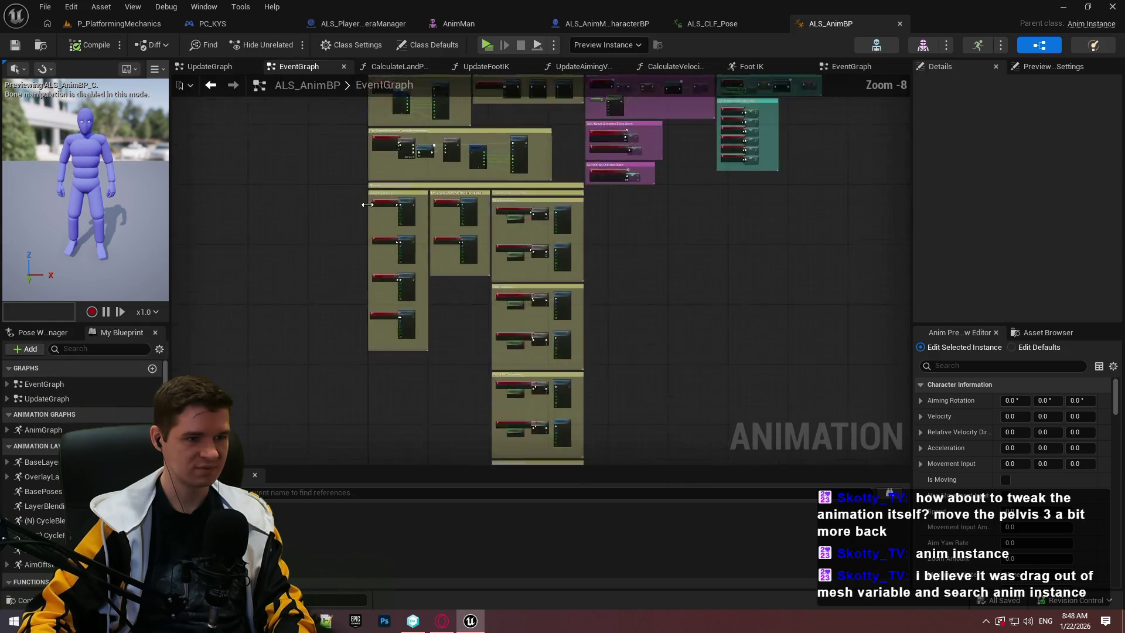
{"action": "scroll", "coordinate": [362, 205], "scroll_direction": "up", "scroll_amount": 3}
{"action": "scroll", "coordinate": [362, 205], "scroll_direction": "up", "scroll_amount": 2}
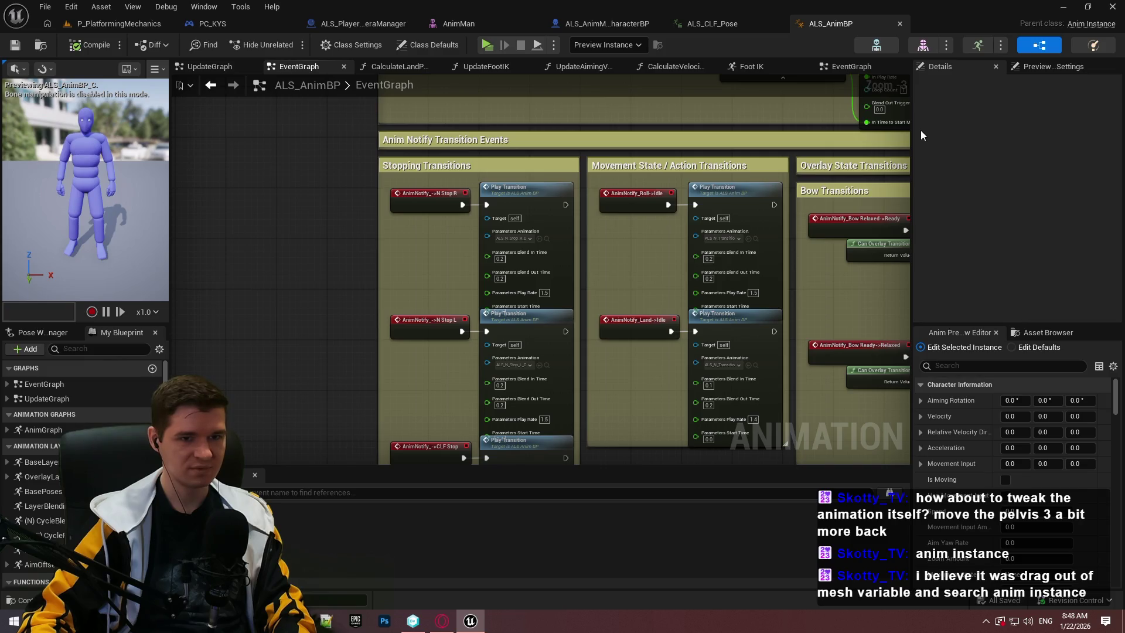
{"action": "left_click_drag", "start_coordinate": [912, 130], "coordinate": [996, 130]}
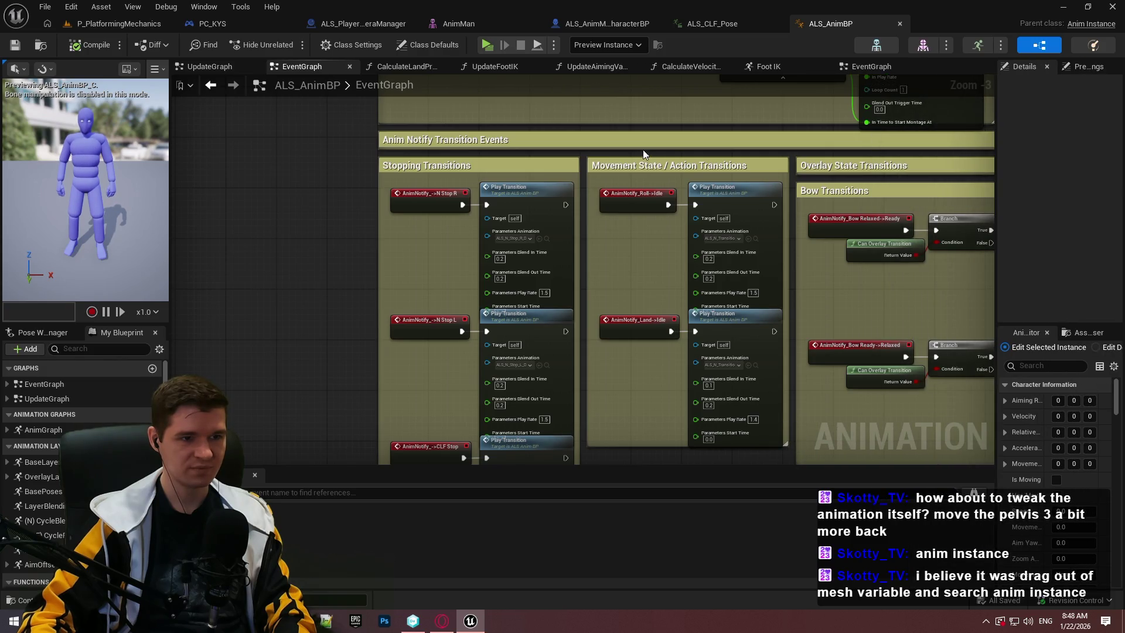
{"action": "left_click_drag", "start_coordinate": [663, 137], "coordinate": [457, 409]}
{"action": "left_click_drag", "start_coordinate": [627, 218], "coordinate": [303, 303]}
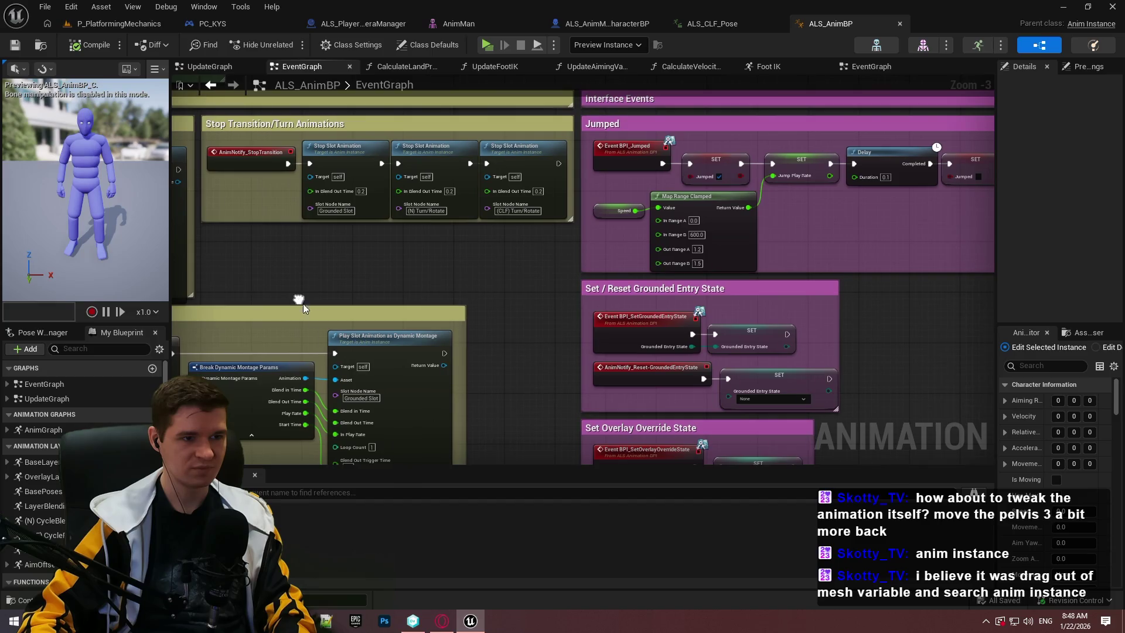
Search the blueprint for crouch and jump to Calculate Crouching Play Rate, then Switch on ALS_Stance
{"action": "left_click", "coordinate": [252, 491]}
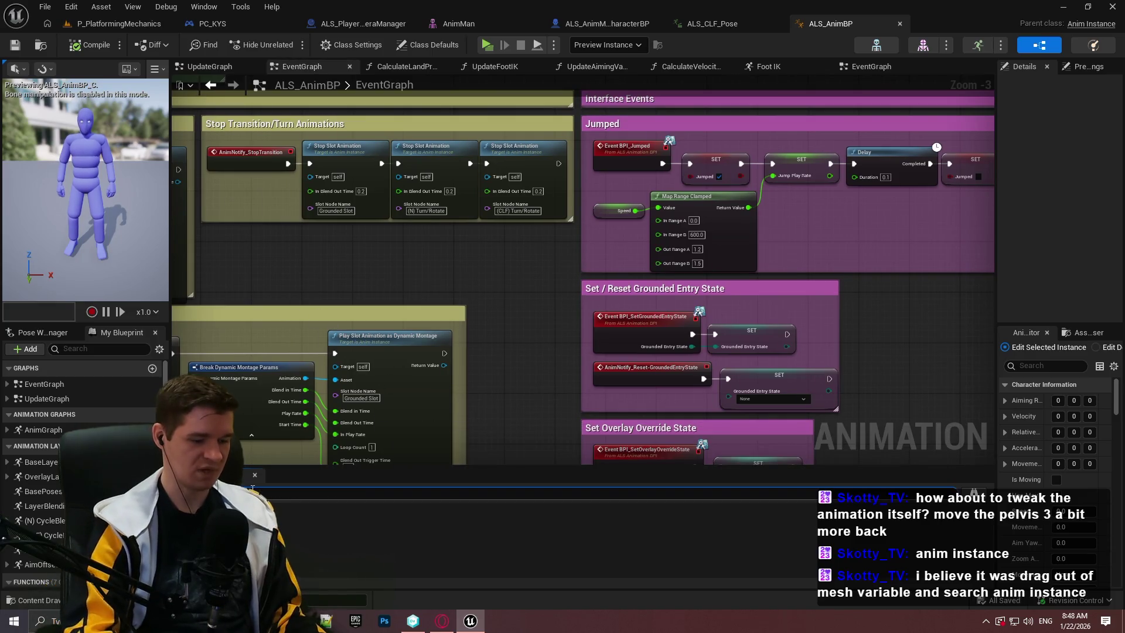
{"action": "key", "text": "Return"}
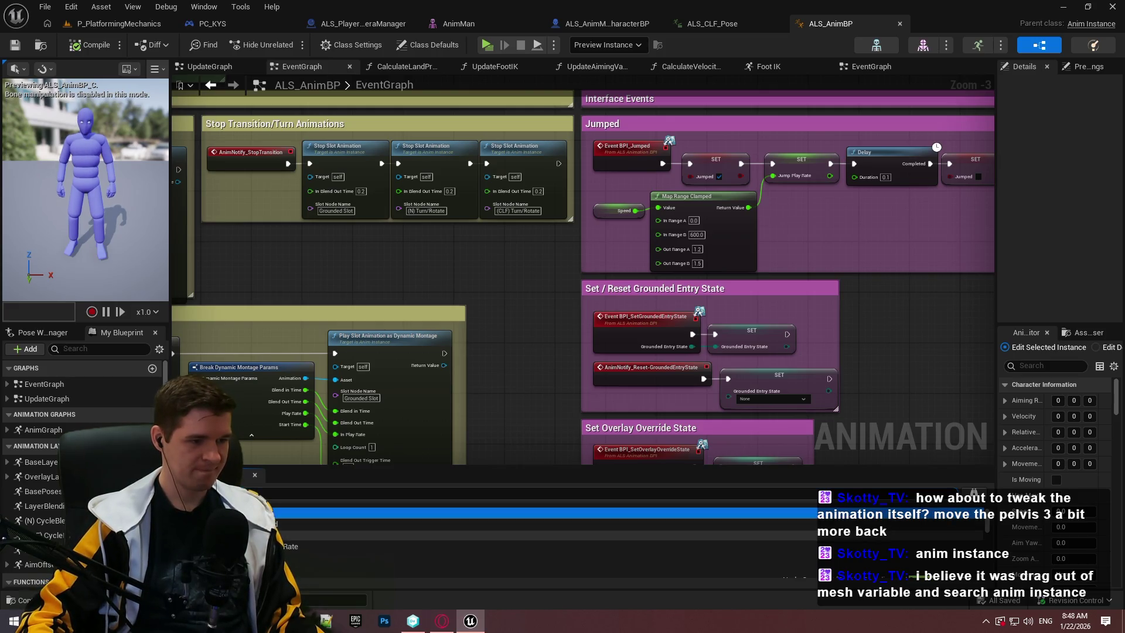
{"action": "left_click", "coordinate": [276, 523]}
{"action": "double_click", "coordinate": [287, 546]}
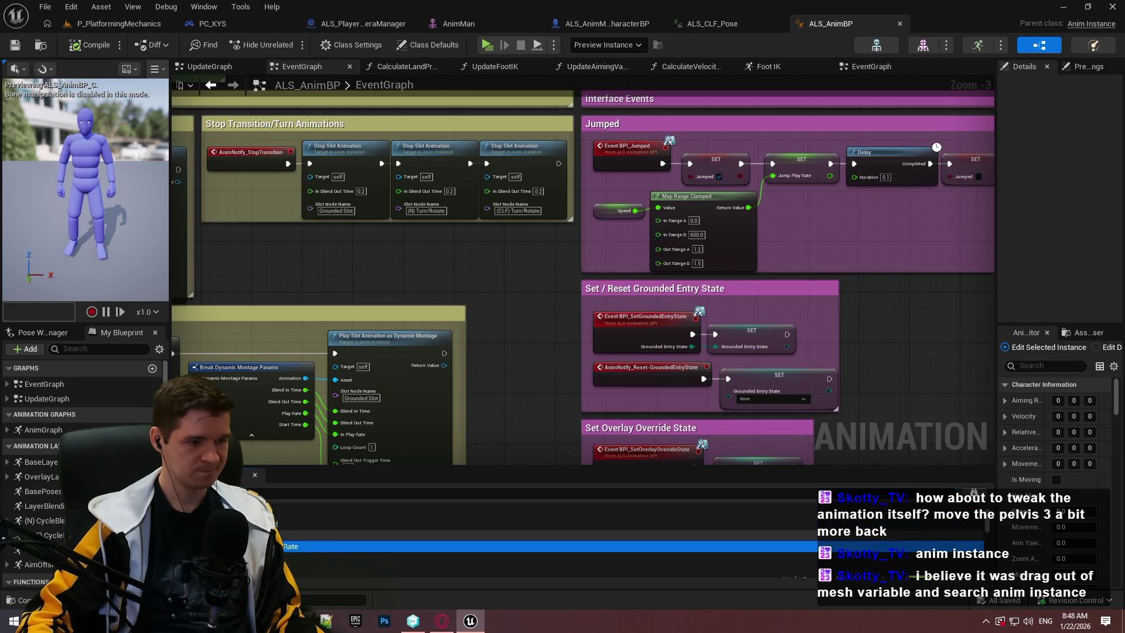
{"action": "scroll", "coordinate": [278, 551], "scroll_direction": "up", "scroll_amount": 5}
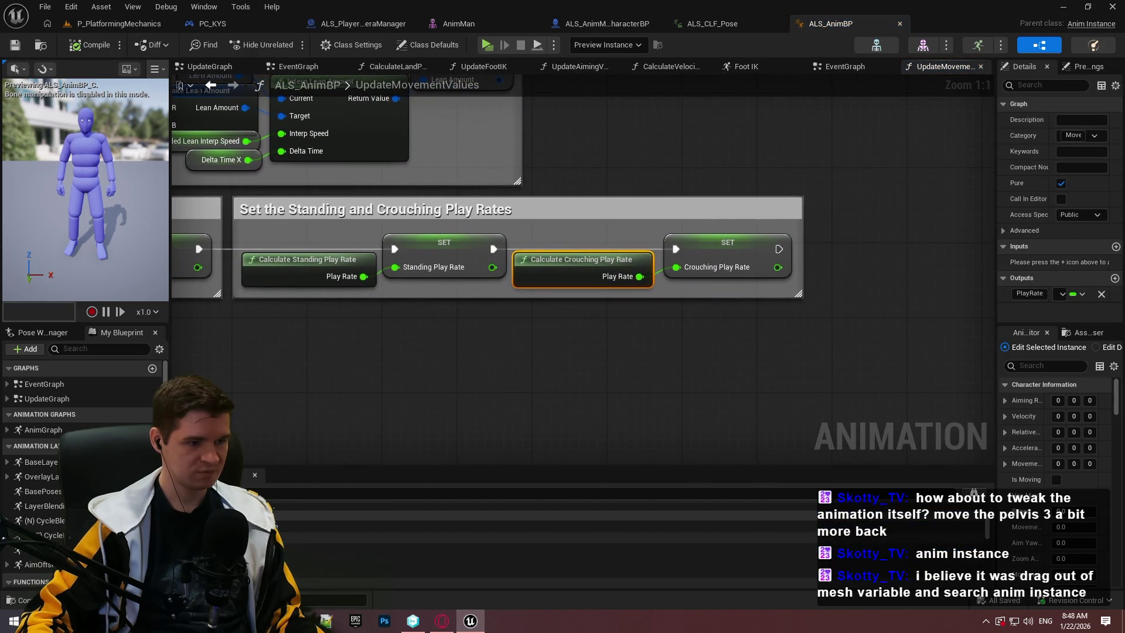
{"action": "double_click", "coordinate": [281, 527]}
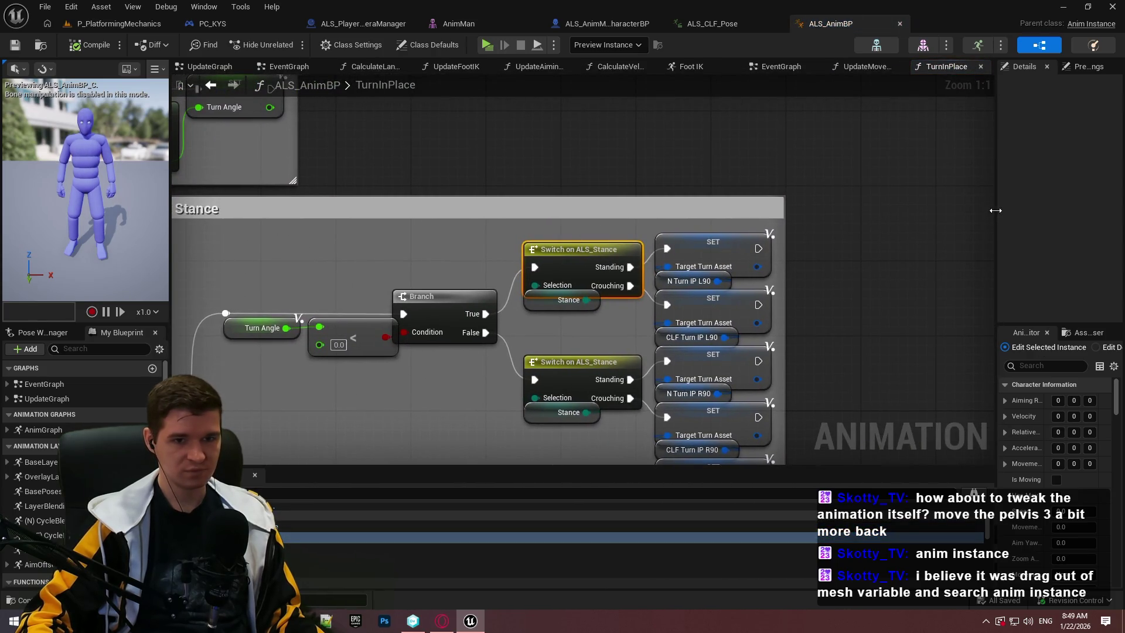
Widen the details panel and glance at the ALS_CLF_Pose animation before returning to ALS_AnimBP
{"action": "left_click_drag", "start_coordinate": [996, 211], "coordinate": [872, 214]}
{"action": "left_click", "coordinate": [965, 47]}
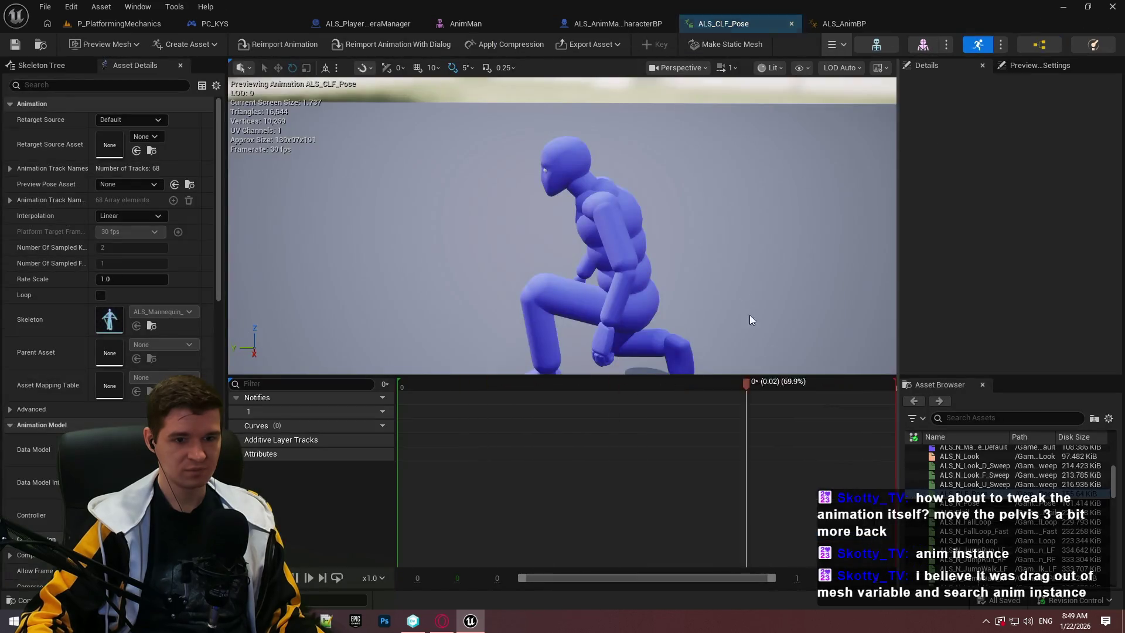
{"action": "left_click", "coordinate": [1038, 44]}
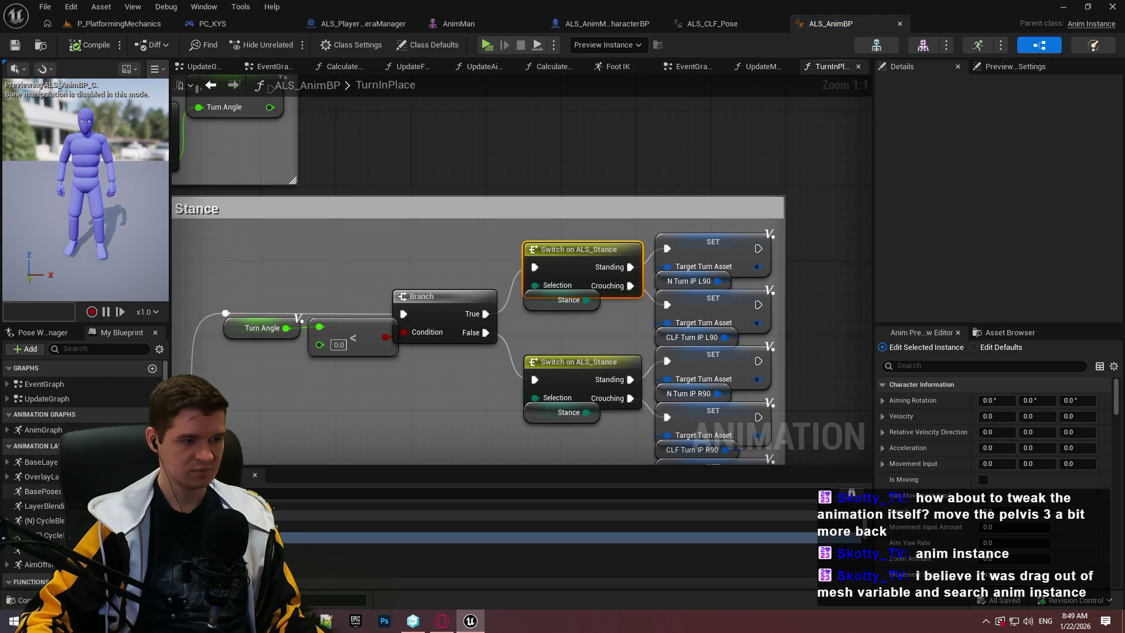
{"action": "scroll", "coordinate": [586, 360], "scroll_direction": "down", "scroll_amount": 2}
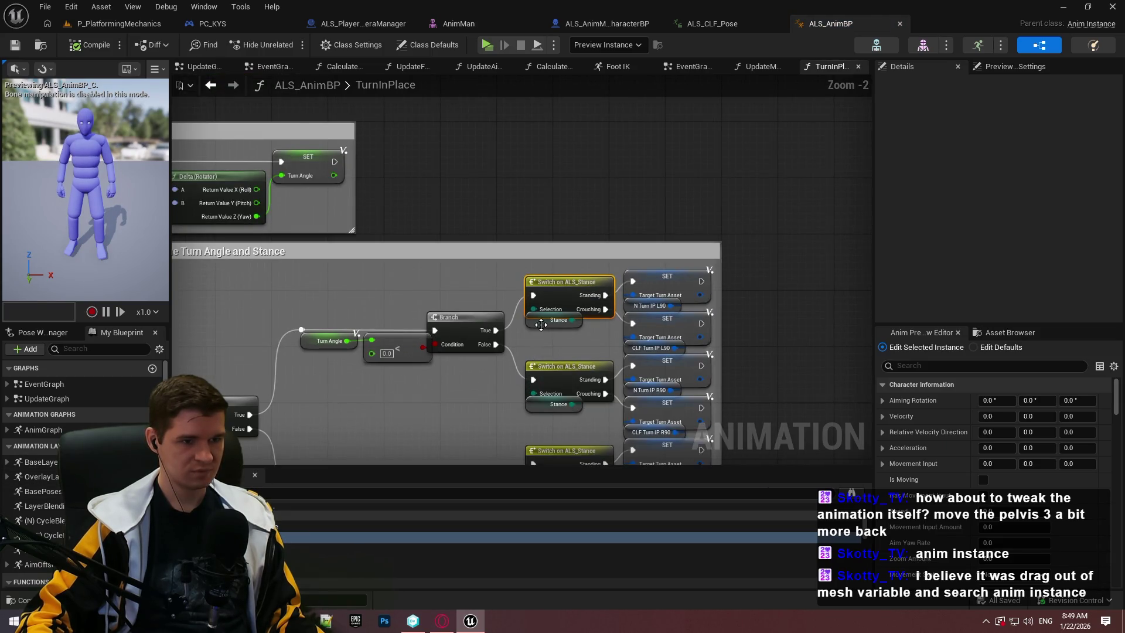
Jump to the (CLF) Crouching LF state, open its graph and inspect the Use cached pose node
{"action": "left_click_drag", "start_coordinate": [365, 443], "coordinate": [687, 271]}
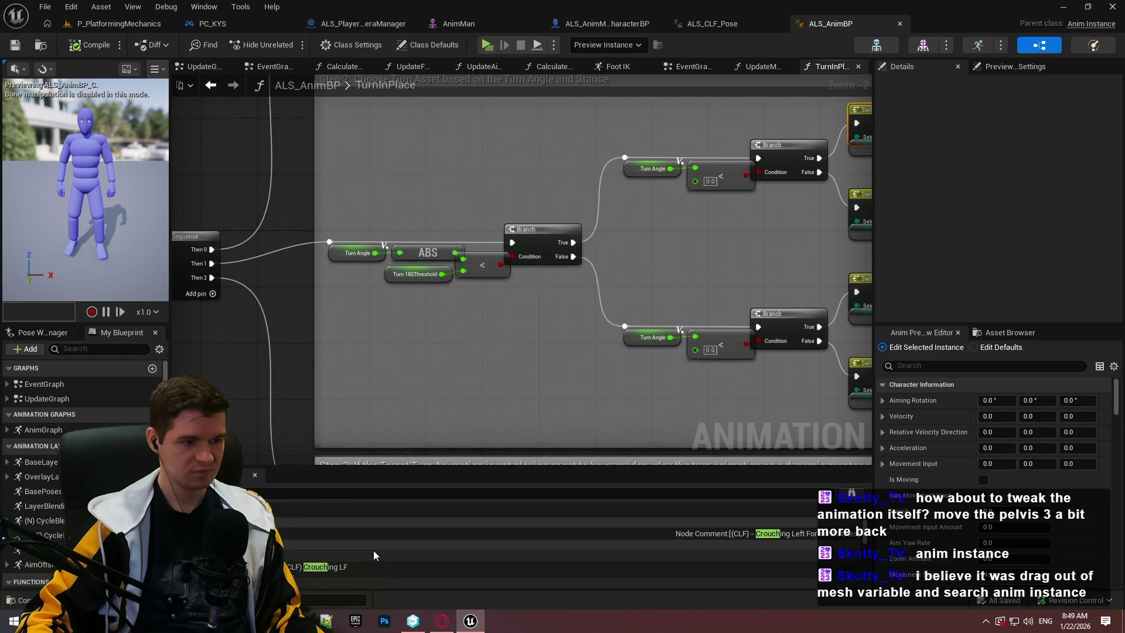
{"action": "double_click", "coordinate": [367, 556]}
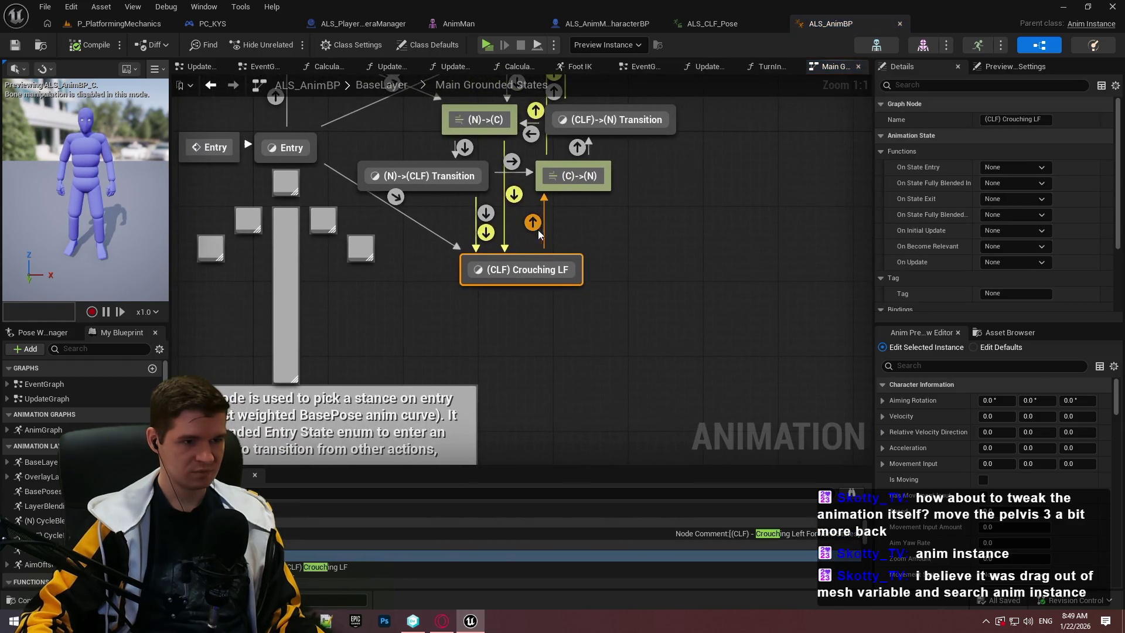
{"action": "double_click", "coordinate": [519, 270]}
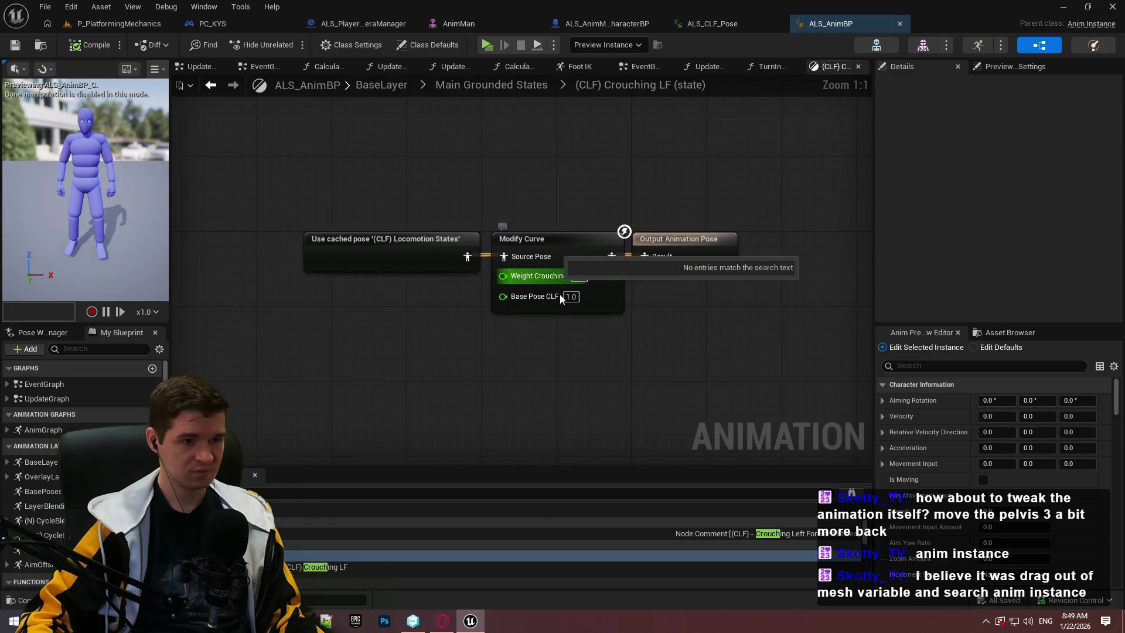
{"action": "left_click", "coordinate": [588, 245]}
{"action": "left_click", "coordinate": [386, 246]}
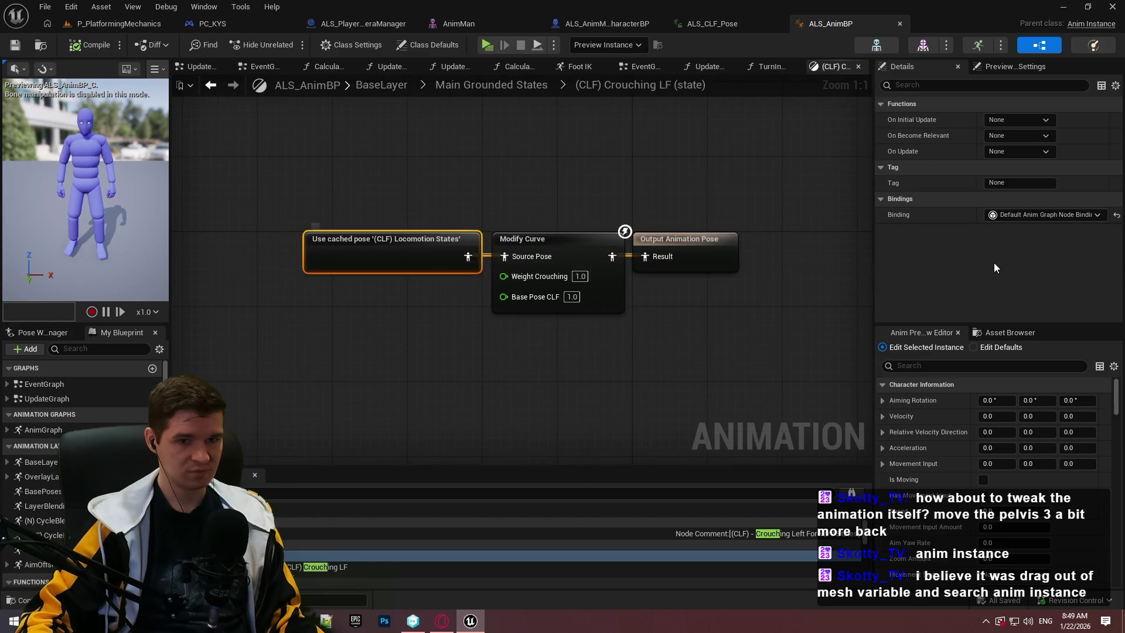
Inspect the Modify Curve node's properties and scroll through the preview details
{"action": "left_click", "coordinate": [649, 244]}
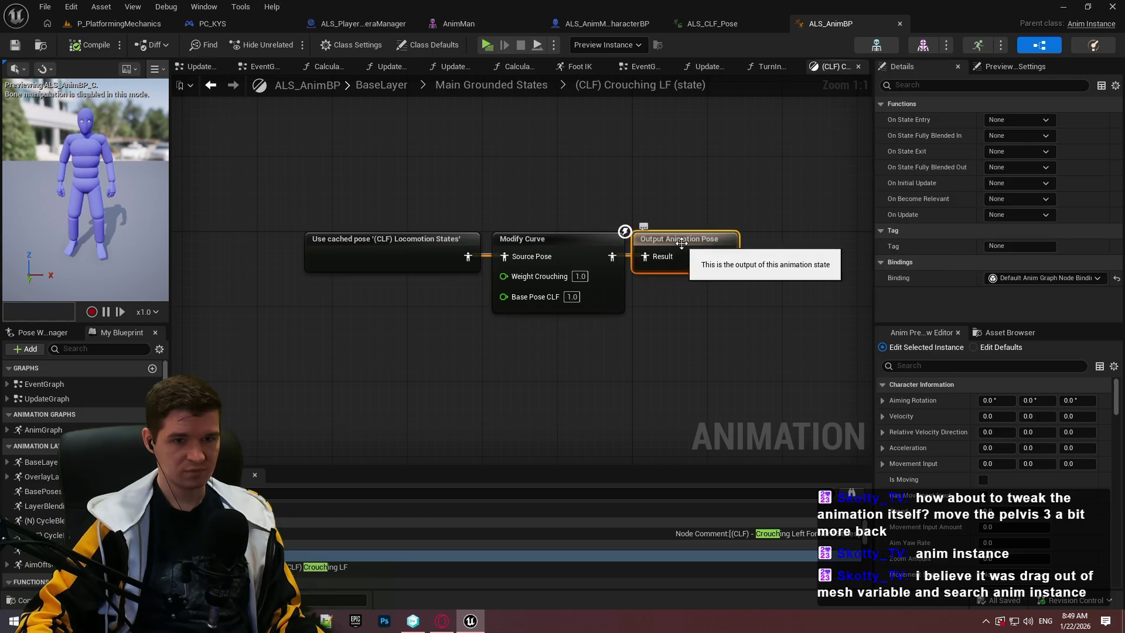
{"action": "left_click", "coordinate": [591, 240]}
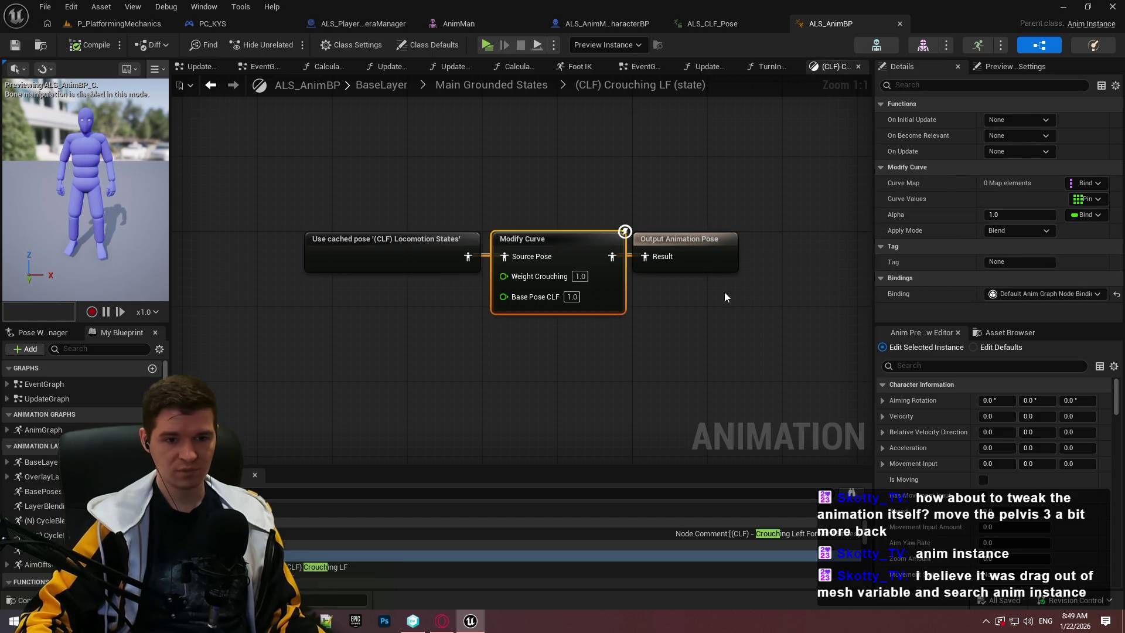
{"action": "left_click", "coordinate": [992, 333]}
{"action": "left_click", "coordinate": [932, 333]}
{"action": "scroll", "coordinate": [982, 424], "scroll_direction": "down", "scroll_amount": 3}
{"action": "scroll", "coordinate": [1096, 425], "scroll_direction": "down", "scroll_amount": 6}
{"action": "mouse_move", "coordinate": [1115, 439]}
{"action": "left_mouse_down"}
{"action": "mouse_move", "coordinate": [1120, 565]}
{"action": "mouse_move", "coordinate": [1115, 396]}
{"action": "left_mouse_up"}
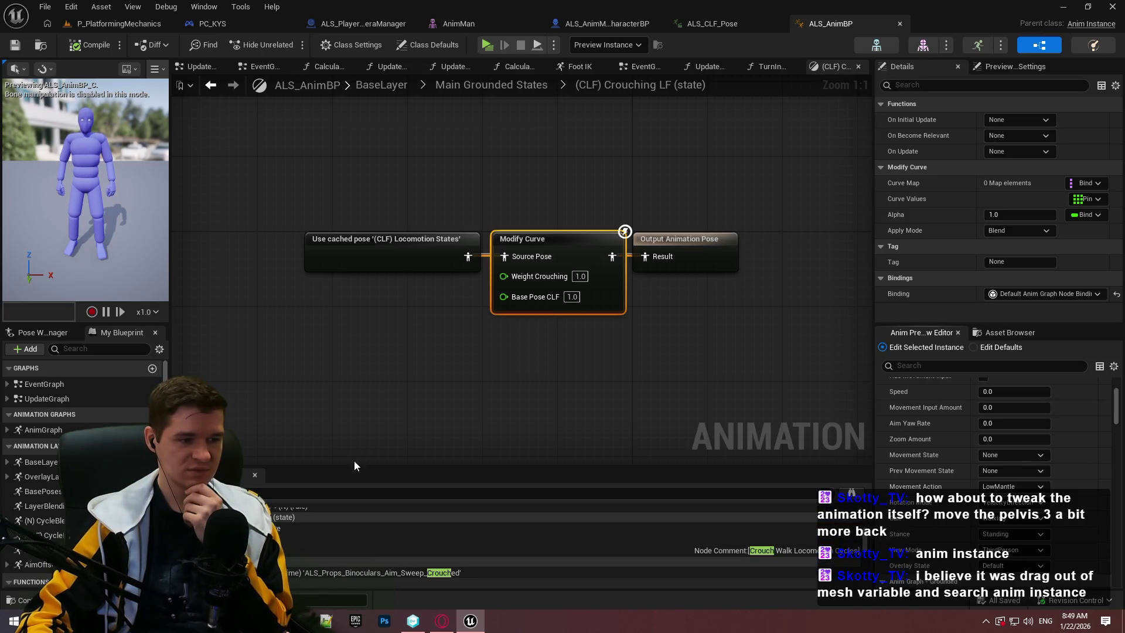
Enlarge the search results and open the Entry to (CLF) Crouching LF transition rule
{"action": "left_click_drag", "start_coordinate": [351, 467], "coordinate": [352, 227]}
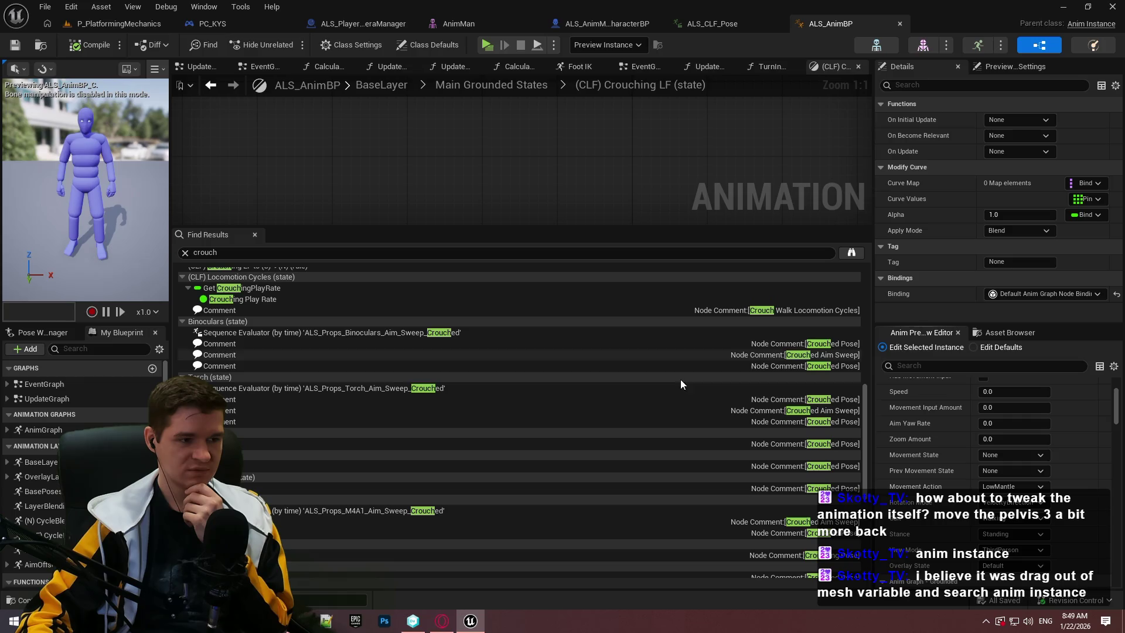
{"action": "scroll", "coordinate": [267, 389], "scroll_direction": "up", "scroll_amount": 5}
{"action": "double_click", "coordinate": [269, 492]}
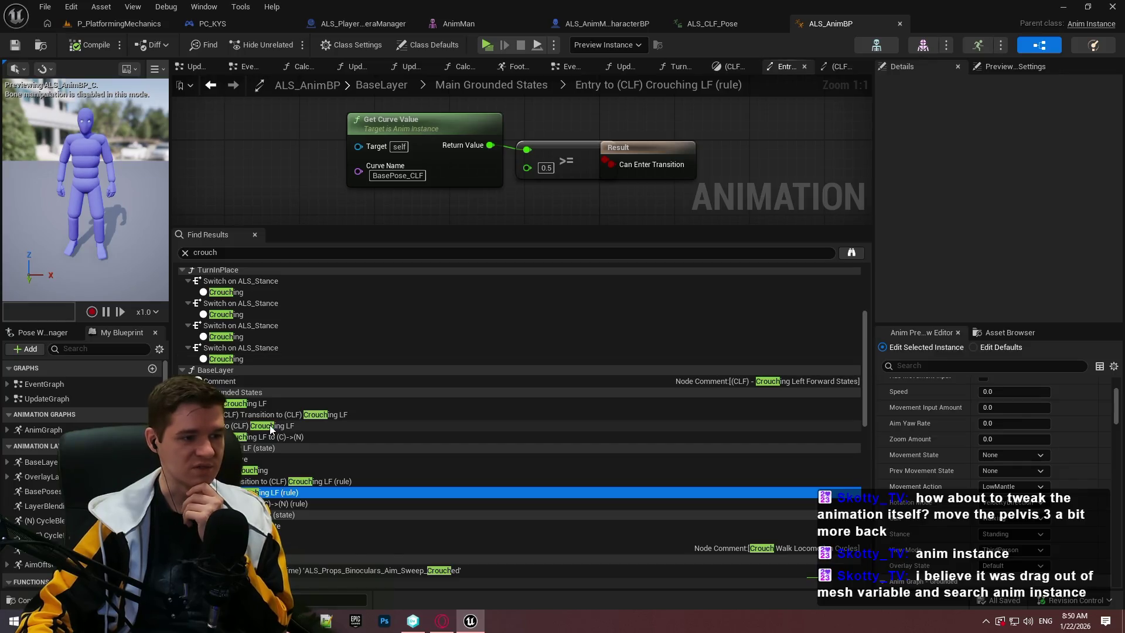
{"action": "scroll", "coordinate": [82, 457], "scroll_direction": "down", "scroll_amount": 3}
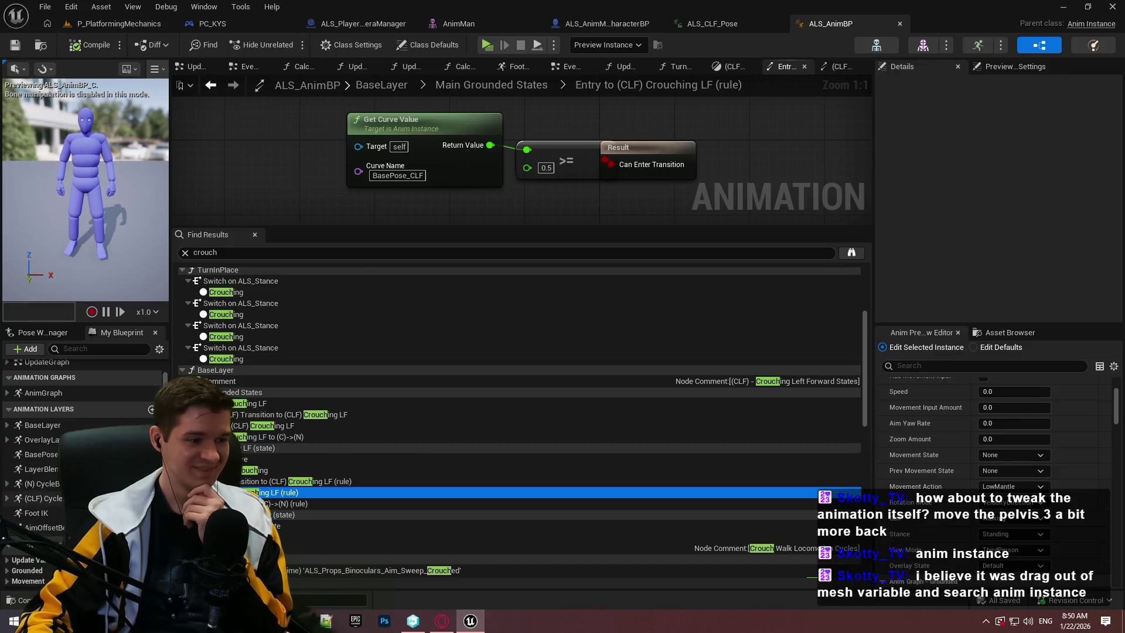
{"action": "scroll", "coordinate": [65, 428], "scroll_direction": "up", "scroll_amount": 3}
Open the AnimGraph, shrink the results panel, and centre the view on Layer Blending
{"action": "double_click", "coordinate": [63, 425]}
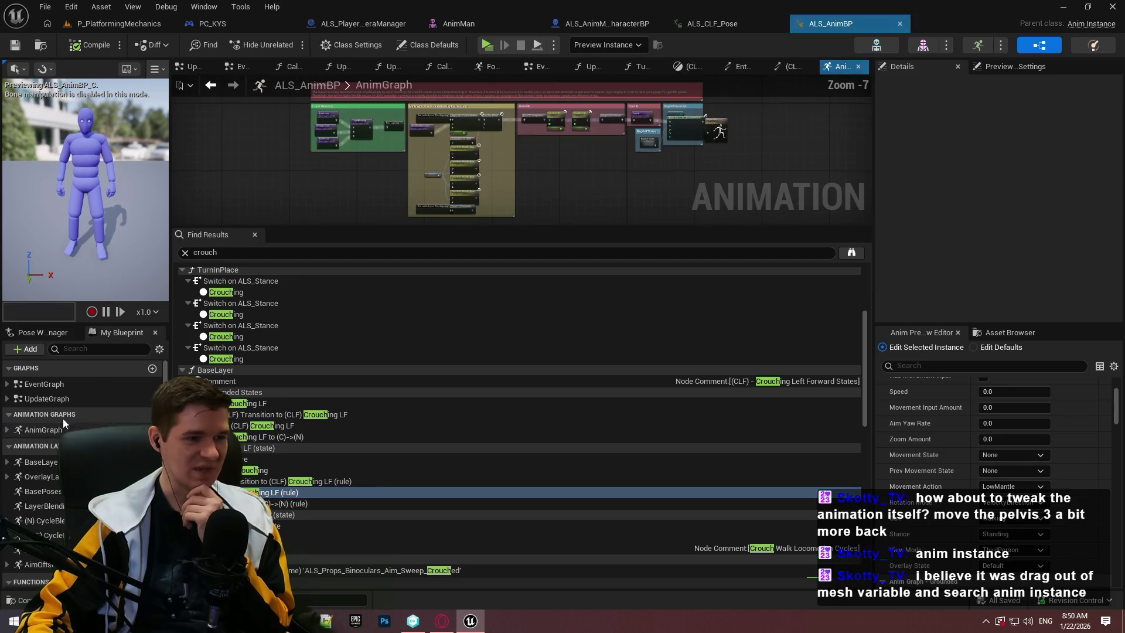
{"action": "left_click_drag", "start_coordinate": [495, 230], "coordinate": [460, 418]}
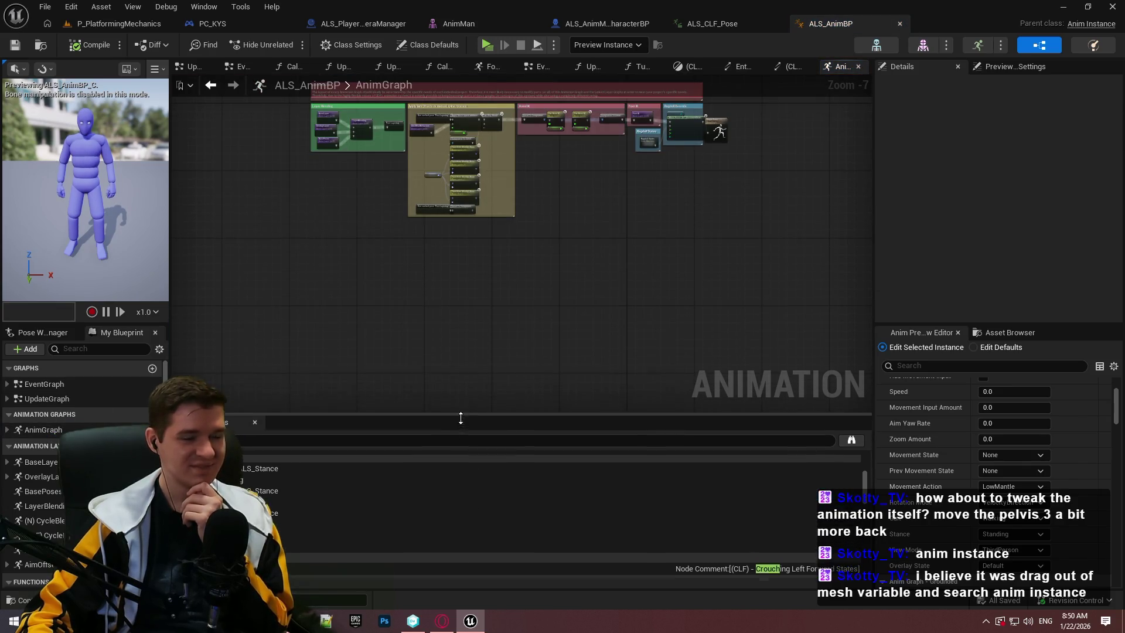
{"action": "scroll", "coordinate": [488, 297], "scroll_direction": "up", "scroll_amount": 4}
{"action": "scroll", "coordinate": [483, 311], "scroll_direction": "down", "scroll_amount": 2}
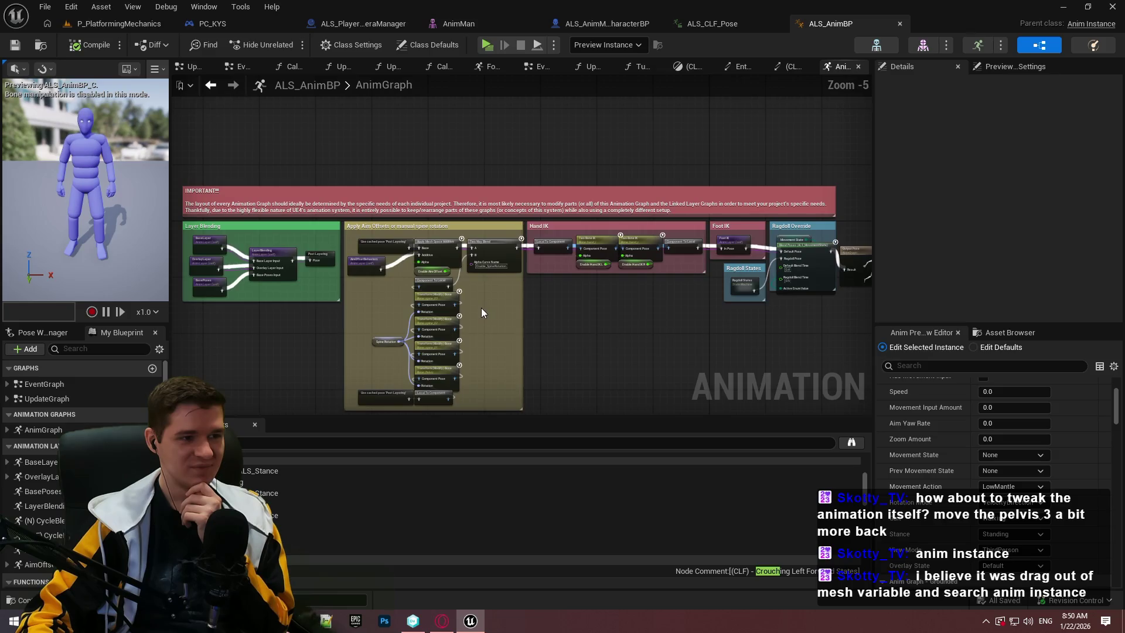
{"action": "scroll", "coordinate": [213, 241], "scroll_direction": "up", "scroll_amount": 2}
{"action": "mouse_move", "coordinate": [337, 242]}
{"action": "left_mouse_down"}
{"action": "mouse_move", "coordinate": [493, 252]}
{"action": "mouse_move", "coordinate": [264, 301]}
{"action": "mouse_move", "coordinate": [71, 302]}
{"action": "mouse_move", "coordinate": [427, 290]}
{"action": "mouse_move", "coordinate": [639, 311]}
{"action": "mouse_move", "coordinate": [301, 264]}
{"action": "mouse_move", "coordinate": [413, 273]}
{"action": "mouse_move", "coordinate": [412, 254]}
{"action": "left_mouse_up"}
{"action": "scroll", "coordinate": [432, 258], "scroll_direction": "up", "scroll_amount": 1}
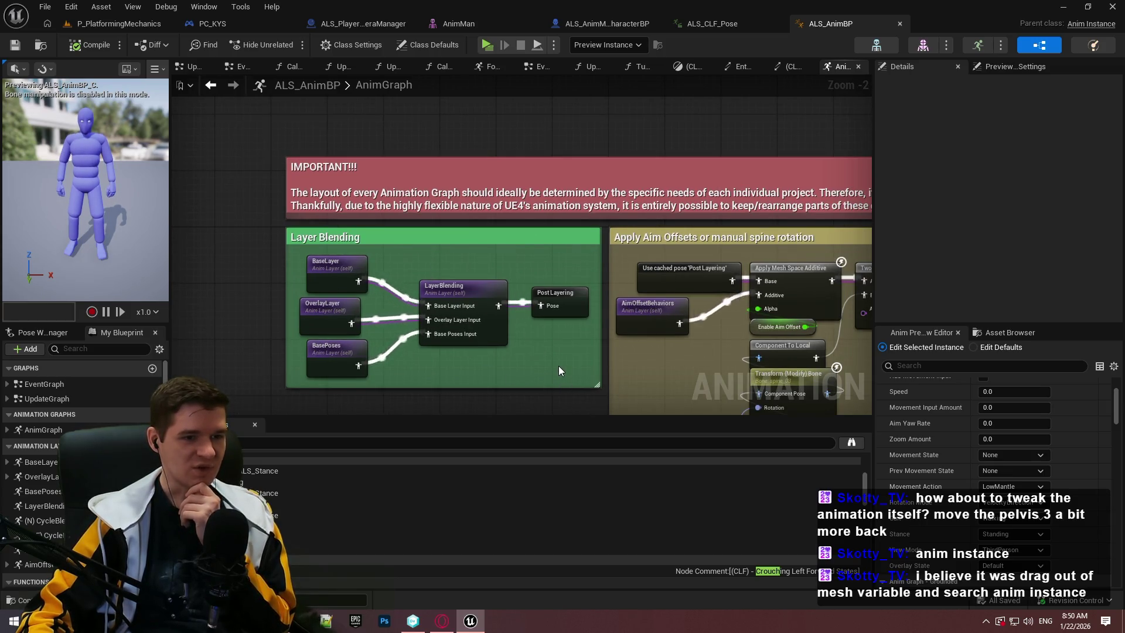
{"action": "left_click_drag", "start_coordinate": [579, 361], "coordinate": [553, 342]}
Open the BasePoses layer, select the ALS_N_Pose and ALS_CLF_Pose nodes, then close ALS_AnimBP
{"action": "double_click", "coordinate": [324, 332]}
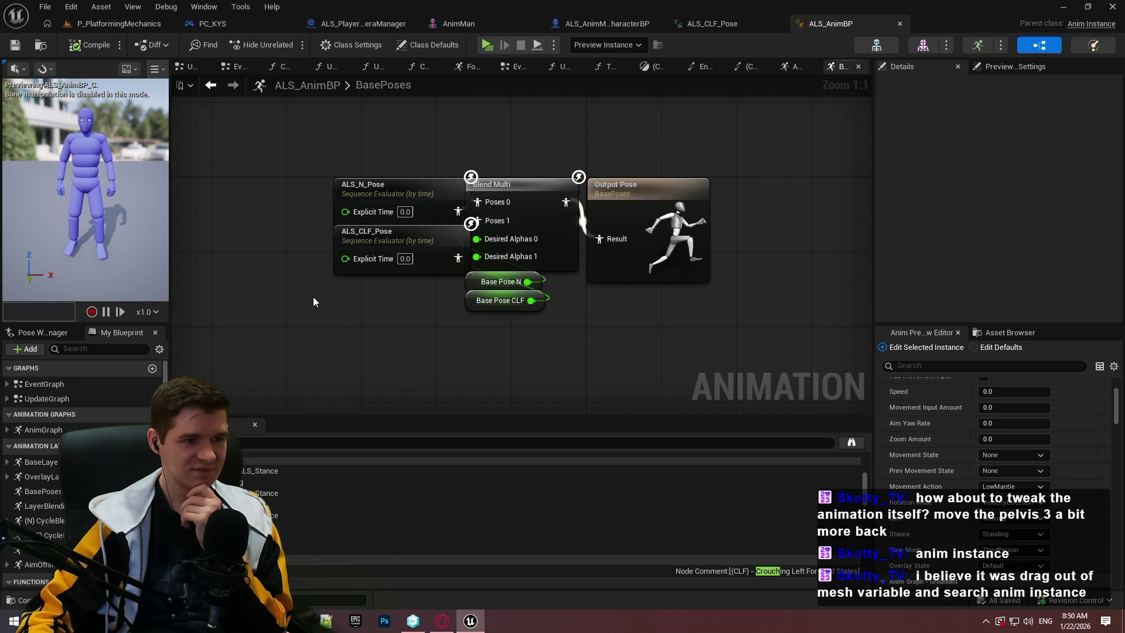
{"action": "left_click", "coordinate": [413, 196]}
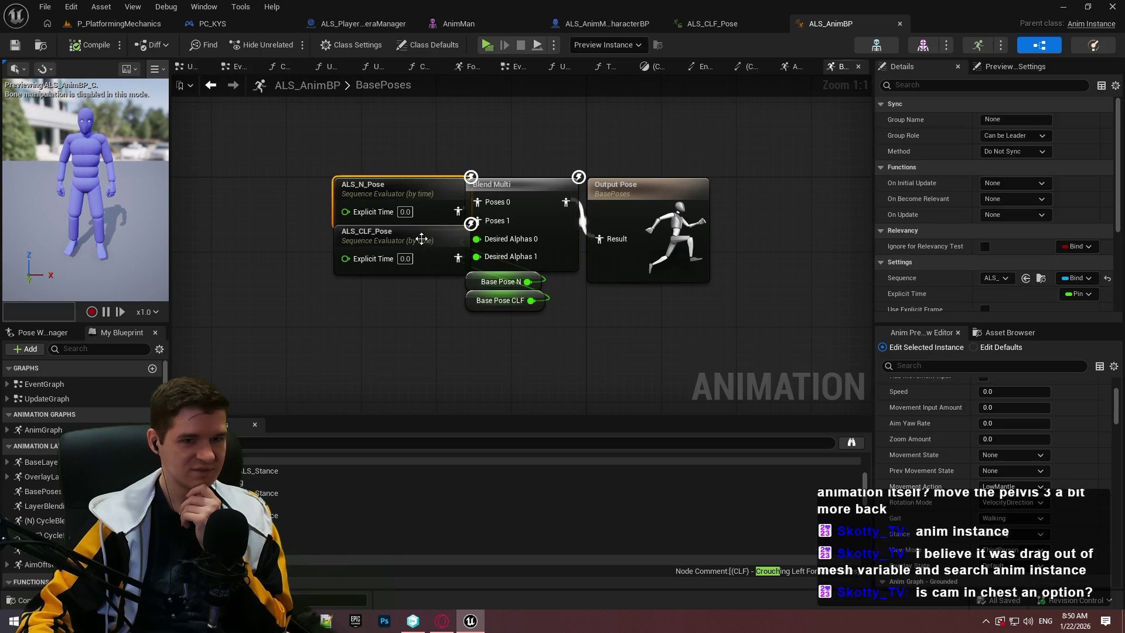
{"action": "left_click", "coordinate": [421, 239]}
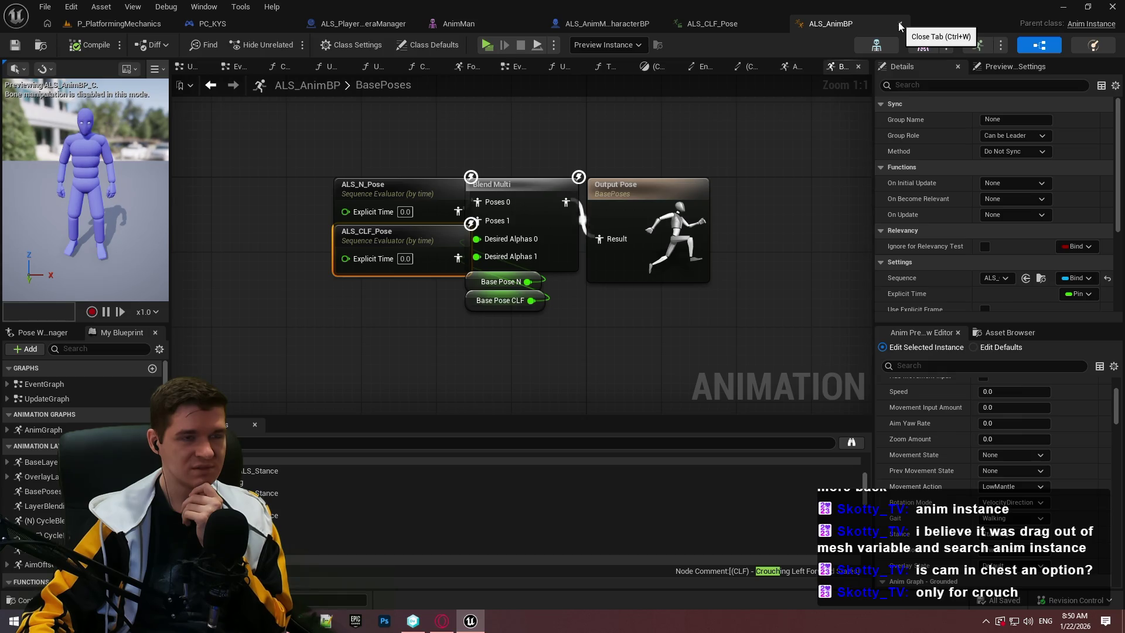
{"action": "left_click", "coordinate": [900, 27]}
{"action": "left_click", "coordinate": [621, 24]}
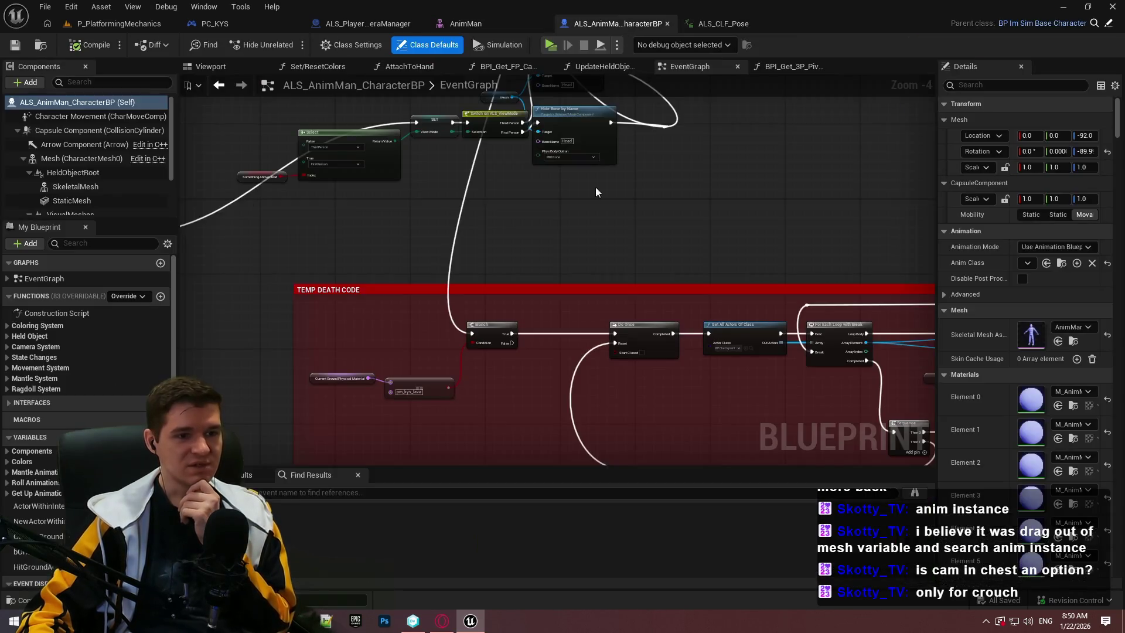
Switch to the AnimMan skeletal mesh editor and frame the character's head and torso
{"action": "left_click", "coordinate": [486, 26]}
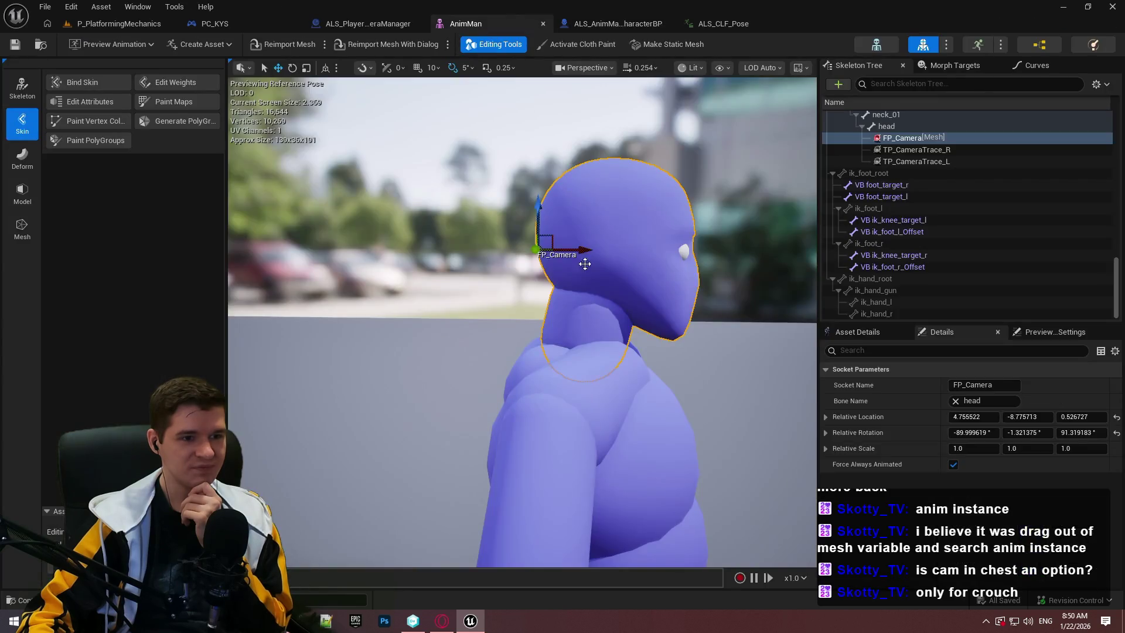
{"action": "mouse_move", "coordinate": [572, 426]}
{"action": "left_mouse_down"}
{"action": "mouse_move", "coordinate": [592, 346]}
{"action": "mouse_move", "coordinate": [549, 270]}
{"action": "mouse_move", "coordinate": [557, 216]}
{"action": "left_mouse_up"}
{"action": "left_click_drag", "start_coordinate": [546, 281], "coordinate": [552, 244]}
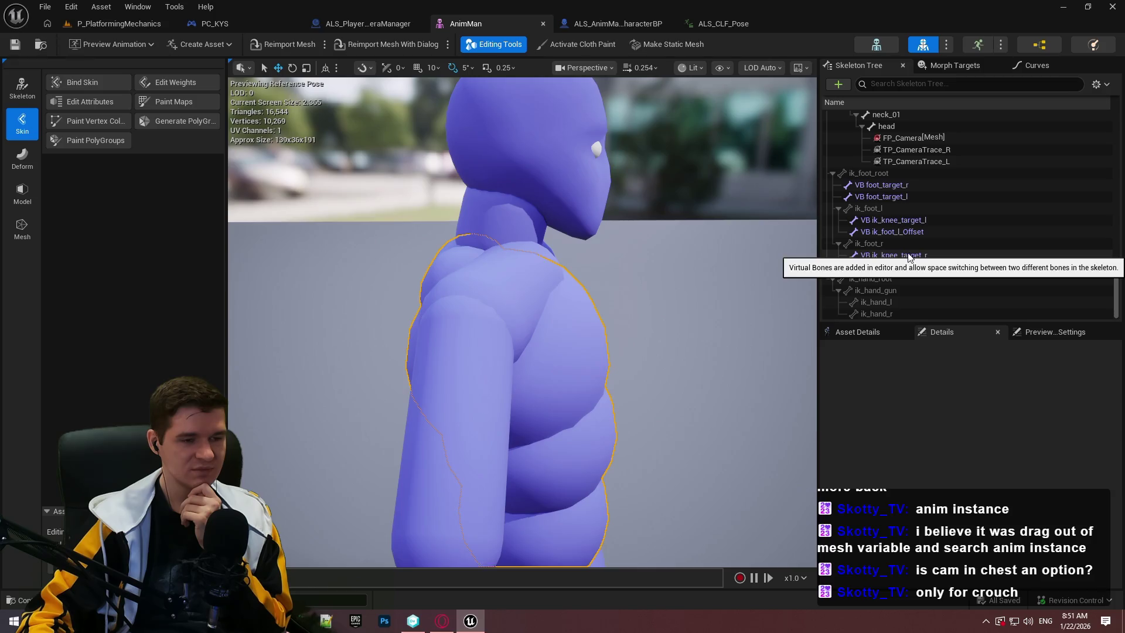
{"action": "scroll", "coordinate": [902, 216], "scroll_direction": "up", "scroll_amount": 2}
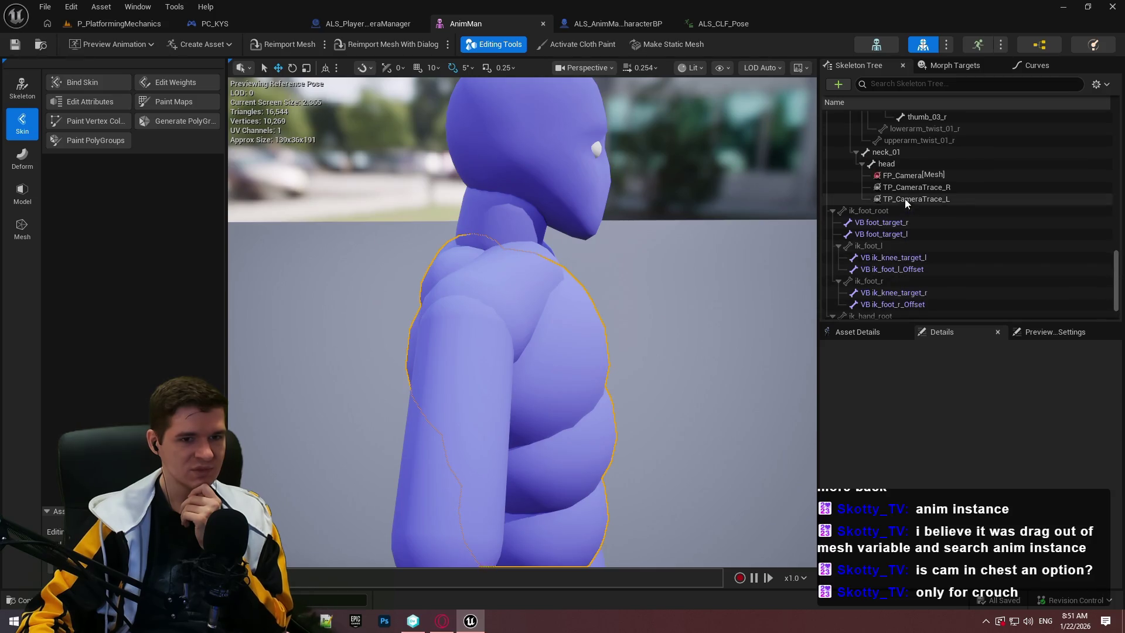
{"action": "scroll", "coordinate": [899, 179], "scroll_direction": "up", "scroll_amount": 3}
Move the FP_Camera socket down to chest height, relative location -29.489978, -6.339125, 0.452125
{"action": "left_click", "coordinate": [894, 232]}
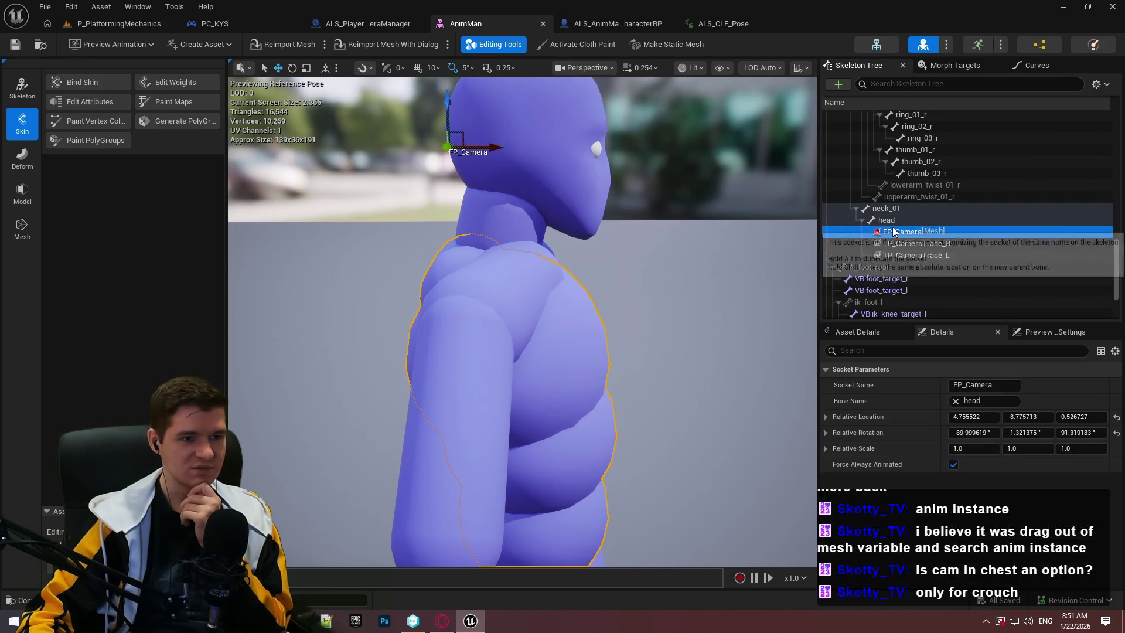
{"action": "left_click_drag", "start_coordinate": [446, 99], "coordinate": [438, 303]}
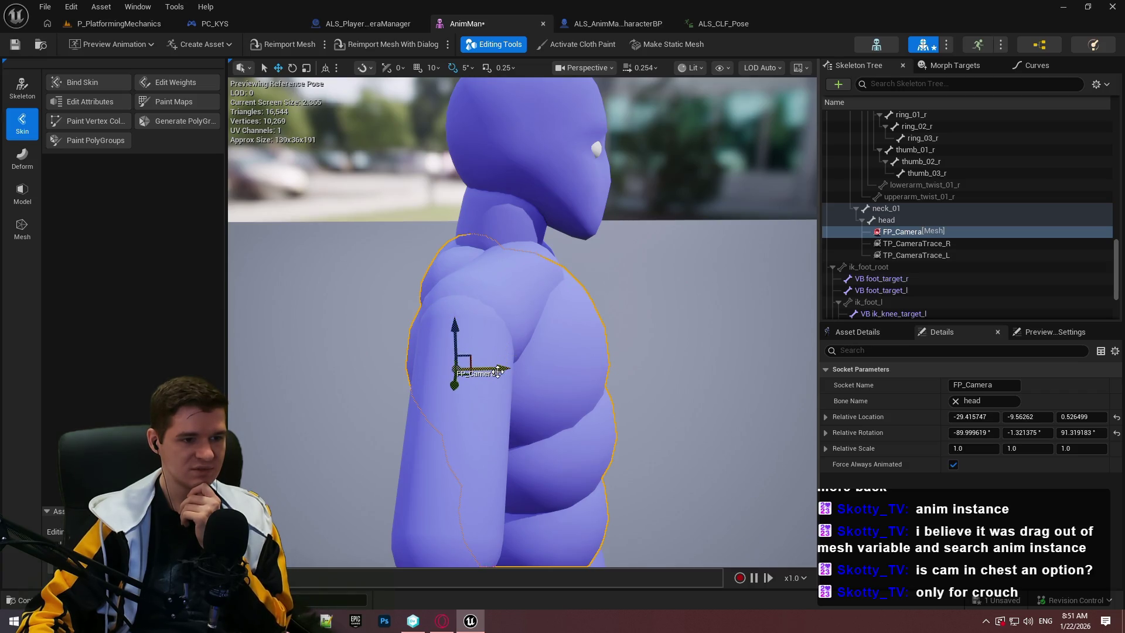
{"action": "left_click_drag", "start_coordinate": [498, 372], "coordinate": [510, 369]}
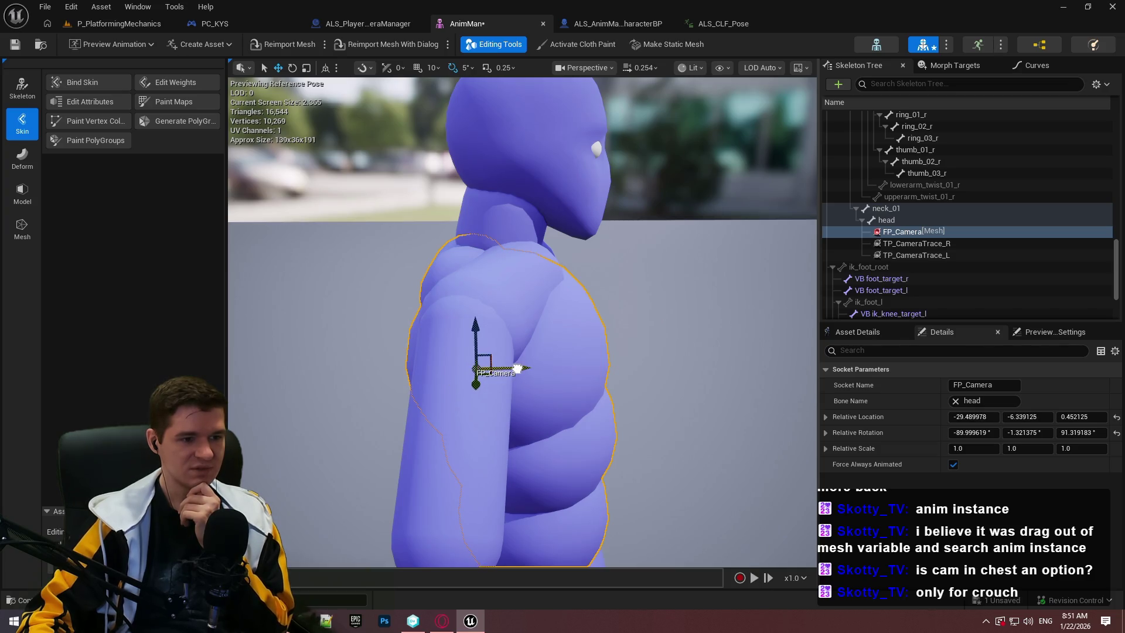
{"action": "mouse_move", "coordinate": [1116, 249]}
{"action": "left_mouse_down"}
{"action": "mouse_move", "coordinate": [1113, 119]}
{"action": "mouse_move", "coordinate": [1123, 272]}
{"action": "left_mouse_up"}
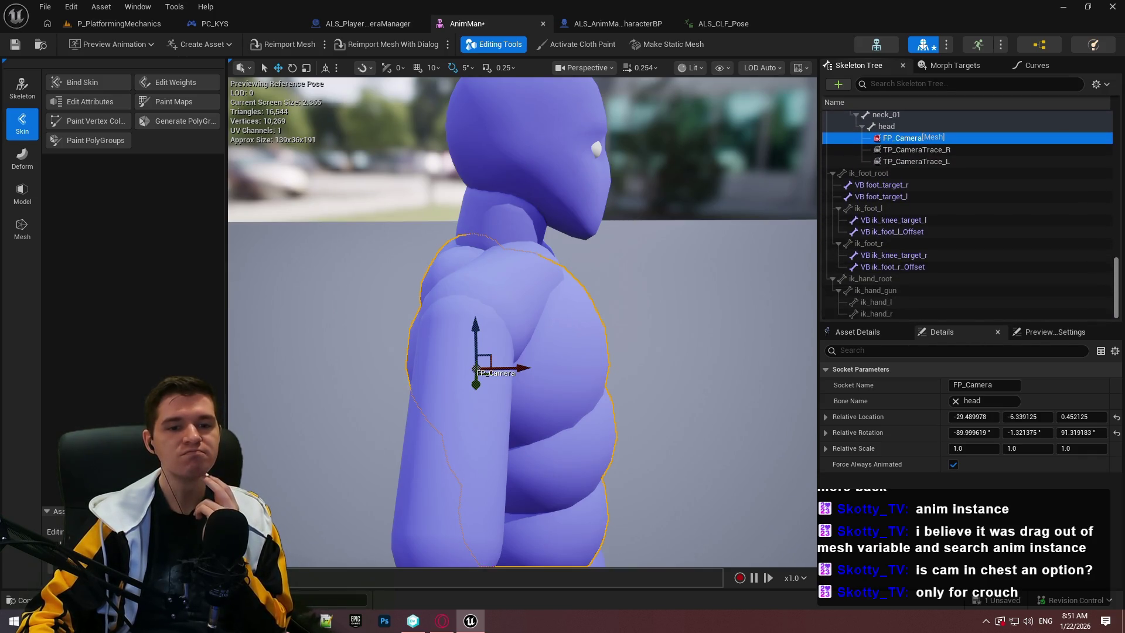
{"action": "mouse_move", "coordinate": [1122, 273]}
{"action": "left_mouse_down"}
{"action": "mouse_move", "coordinate": [1120, 134]}
{"action": "mouse_move", "coordinate": [1122, 162]}
{"action": "left_mouse_up"}
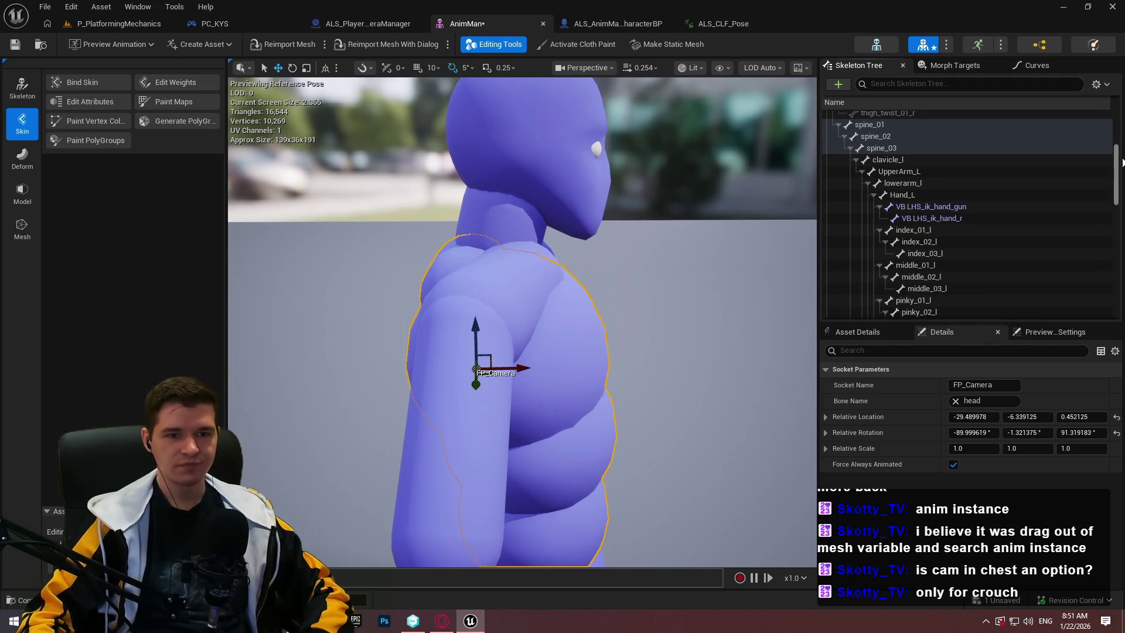
{"action": "left_click", "coordinate": [903, 183]}
{"action": "left_click", "coordinate": [930, 206]}
{"action": "left_click", "coordinate": [902, 195]}
{"action": "left_click", "coordinate": [918, 242]}
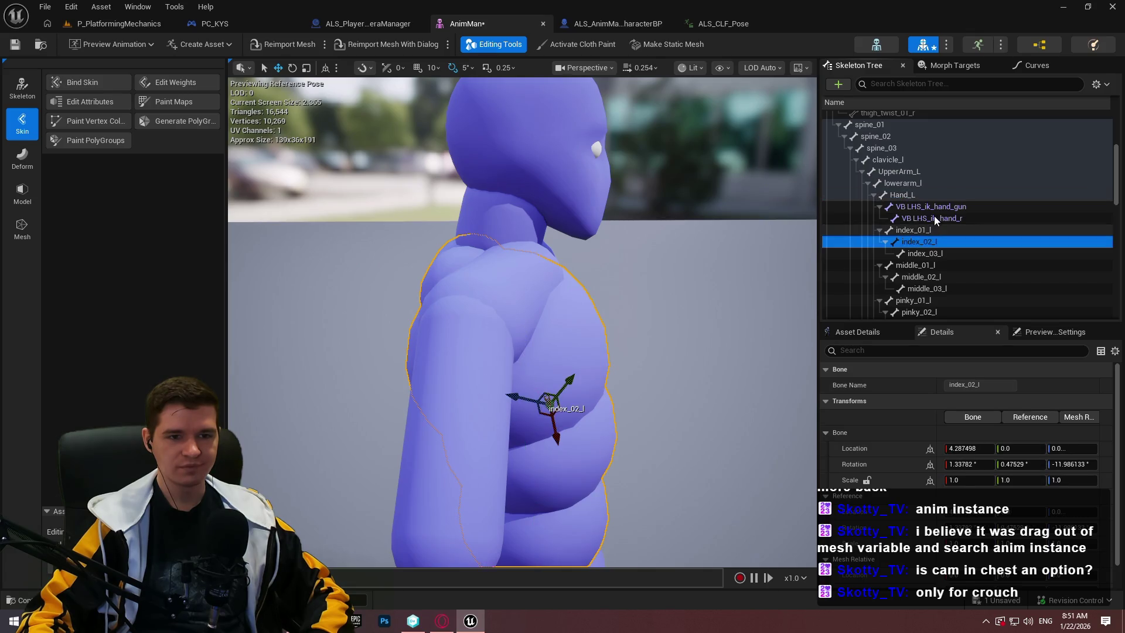
{"action": "left_click", "coordinate": [940, 253]}
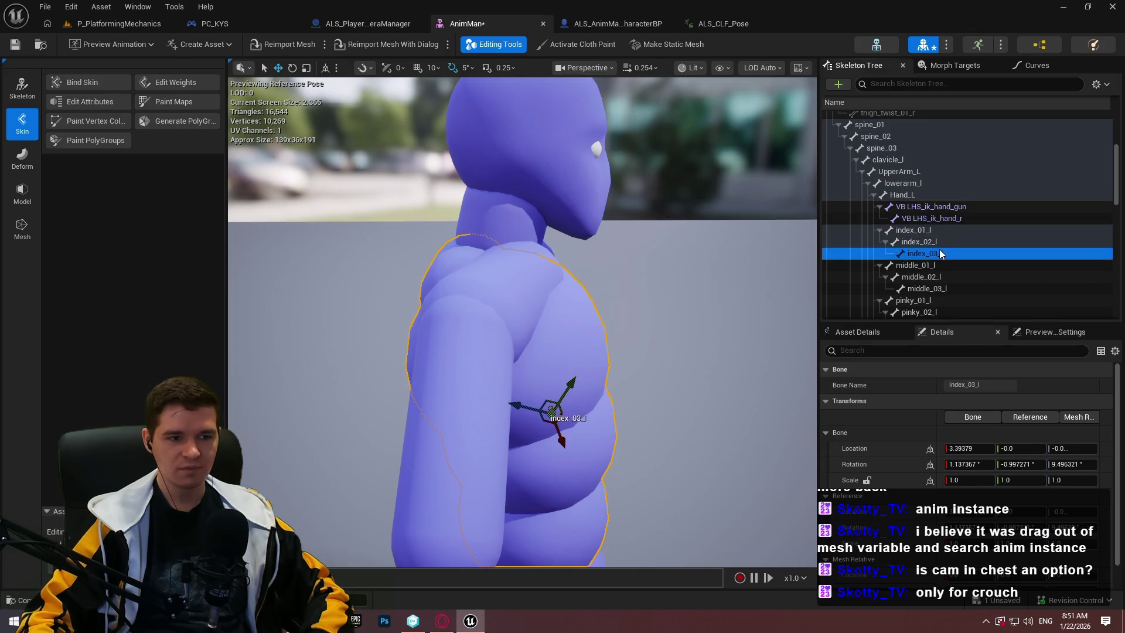
{"action": "left_click", "coordinate": [922, 220]}
{"action": "left_click", "coordinate": [930, 195]}
{"action": "left_click", "coordinate": [921, 171]}
{"action": "left_click", "coordinate": [570, 290]}
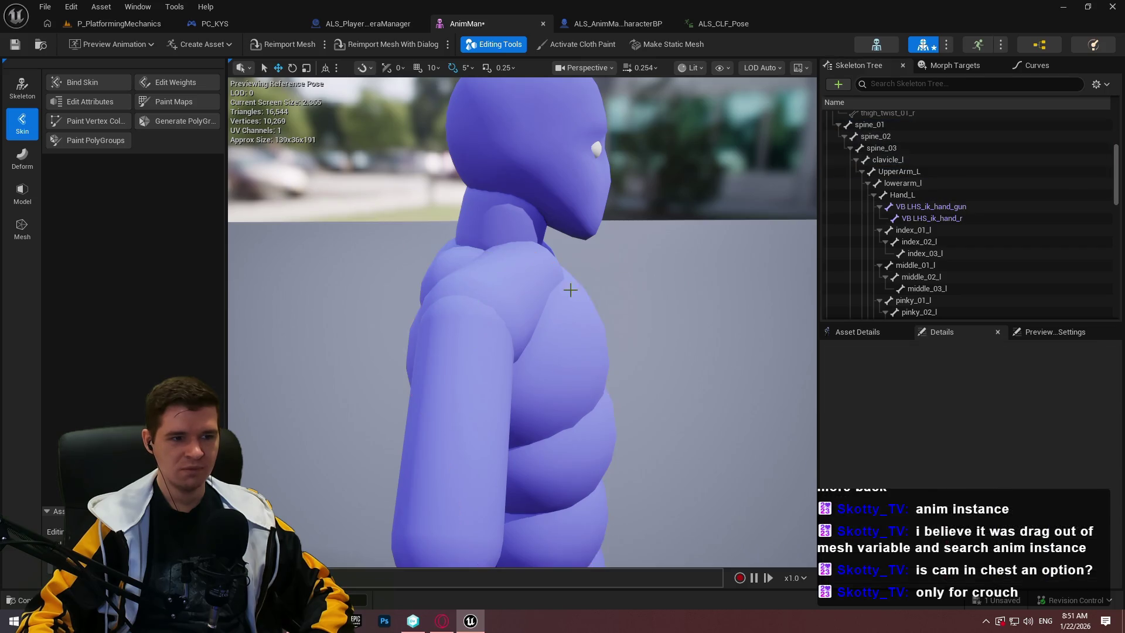
{"action": "right_click", "coordinate": [568, 315]}
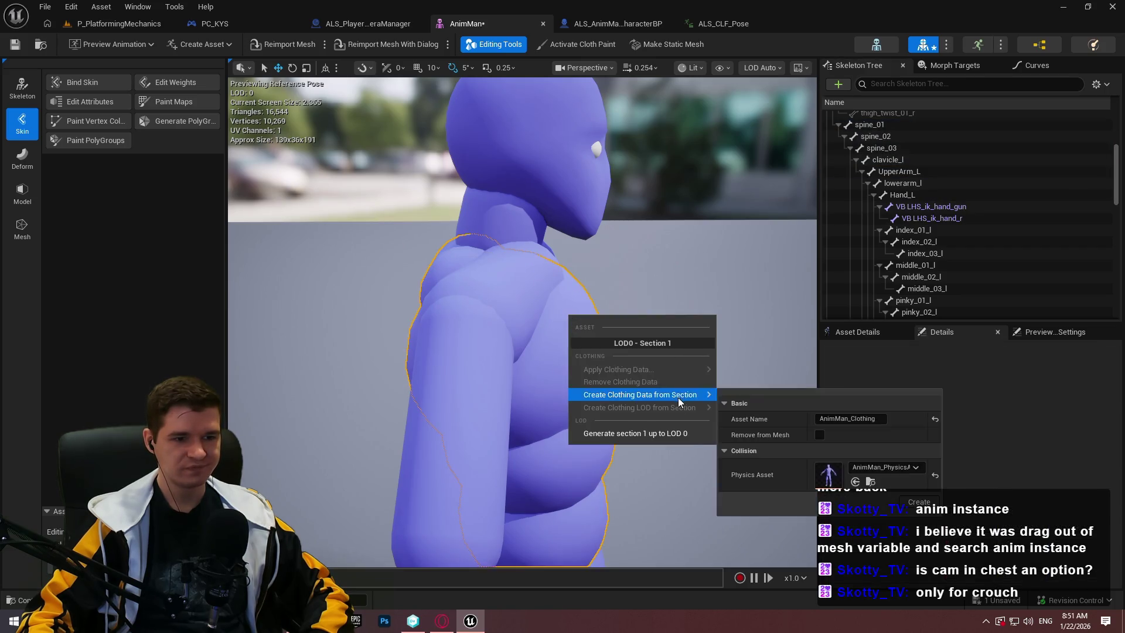
{"action": "left_click", "coordinate": [1004, 346]}
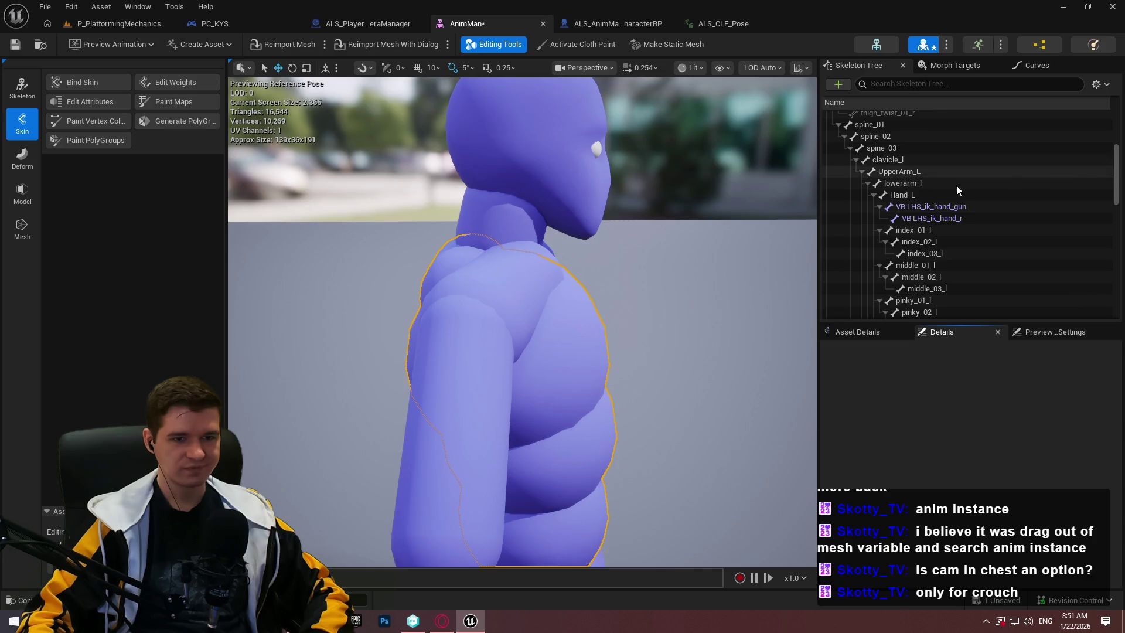
{"action": "scroll", "coordinate": [1107, 191], "scroll_direction": "down", "scroll_amount": 5}
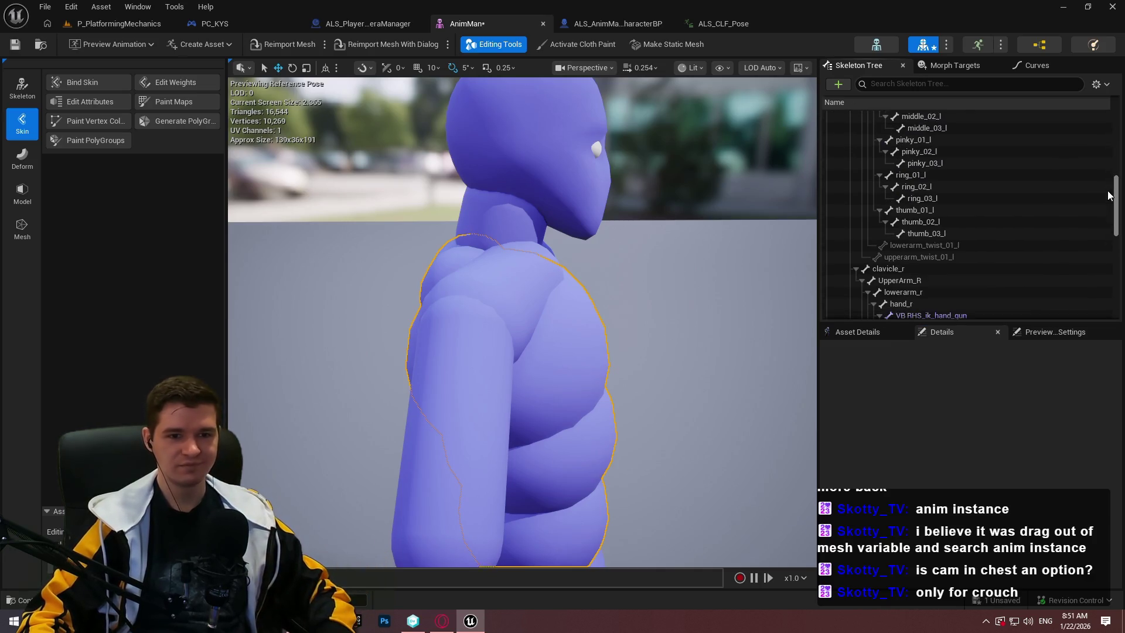
{"action": "scroll", "coordinate": [955, 166], "scroll_direction": "down", "scroll_amount": 3}
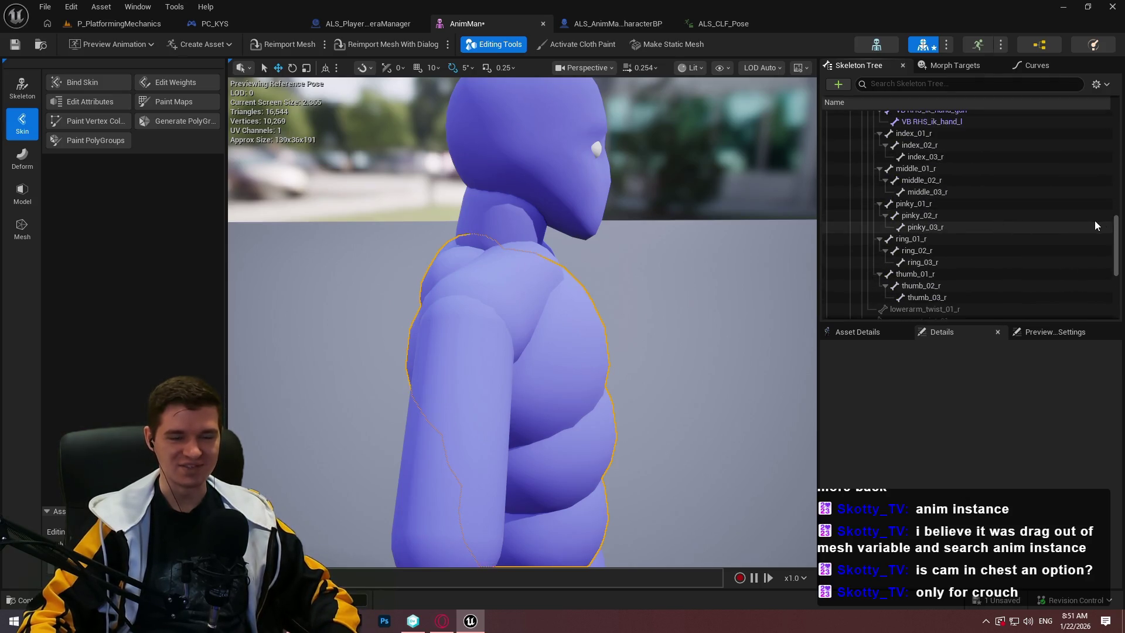
{"action": "scroll", "coordinate": [1119, 230], "scroll_direction": "down", "scroll_amount": 3}
{"action": "mouse_move", "coordinate": [1119, 229]}
{"action": "left_mouse_down"}
{"action": "mouse_move", "coordinate": [1119, 243]}
{"action": "mouse_move", "coordinate": [1117, 150]}
{"action": "left_mouse_up"}
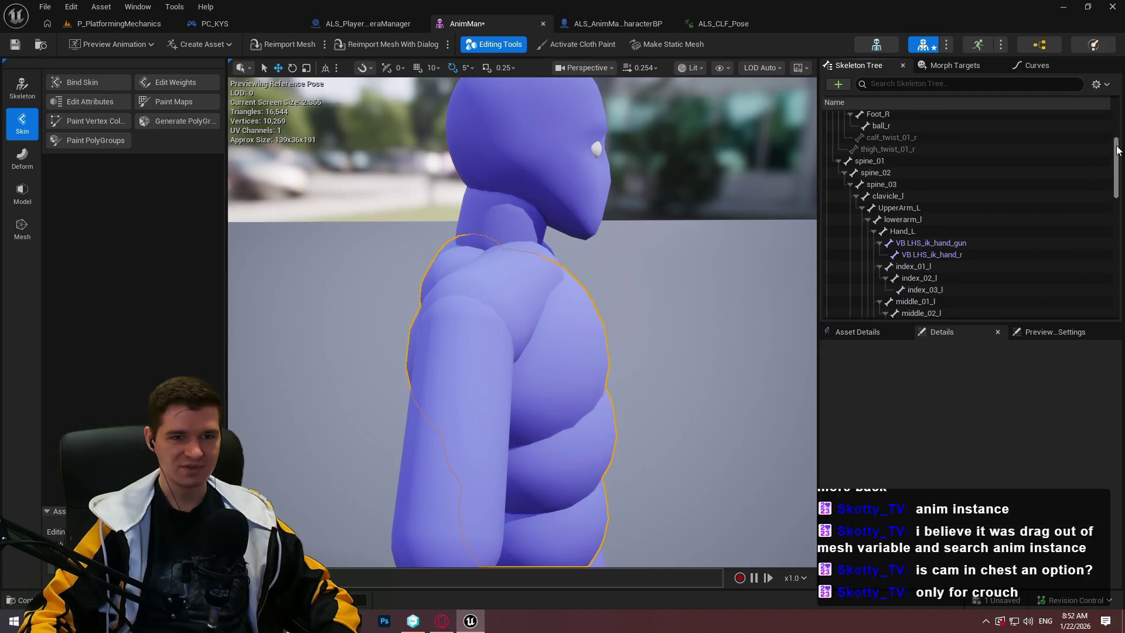
{"action": "left_click", "coordinate": [860, 42]}
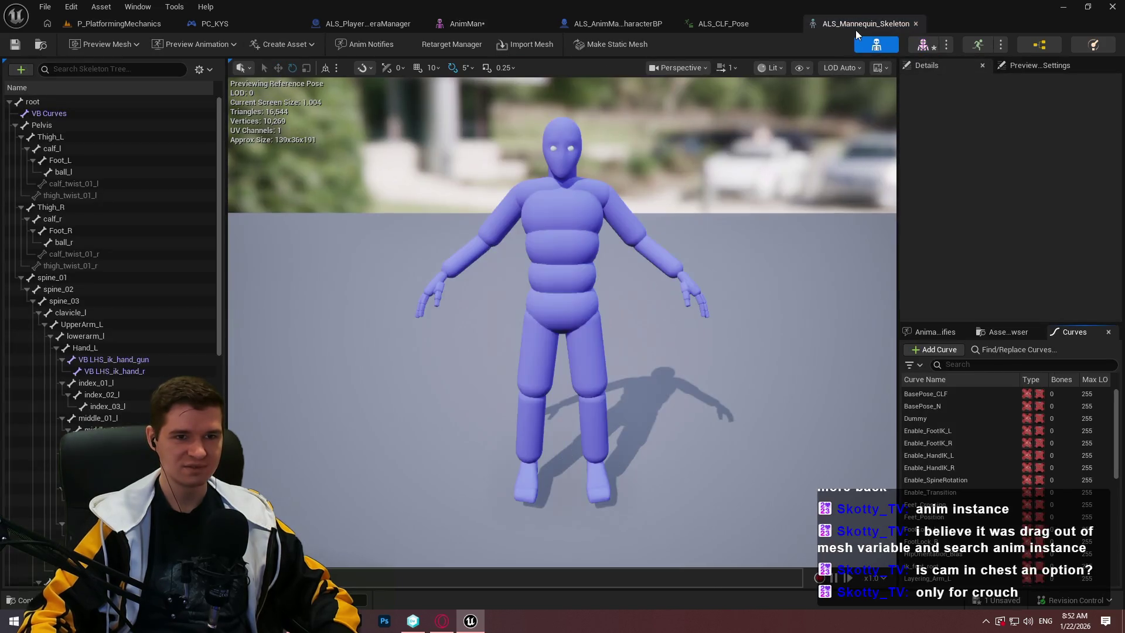
{"action": "scroll", "coordinate": [195, 261], "scroll_direction": "down", "scroll_amount": 8}
{"action": "left_click", "coordinate": [112, 361]}
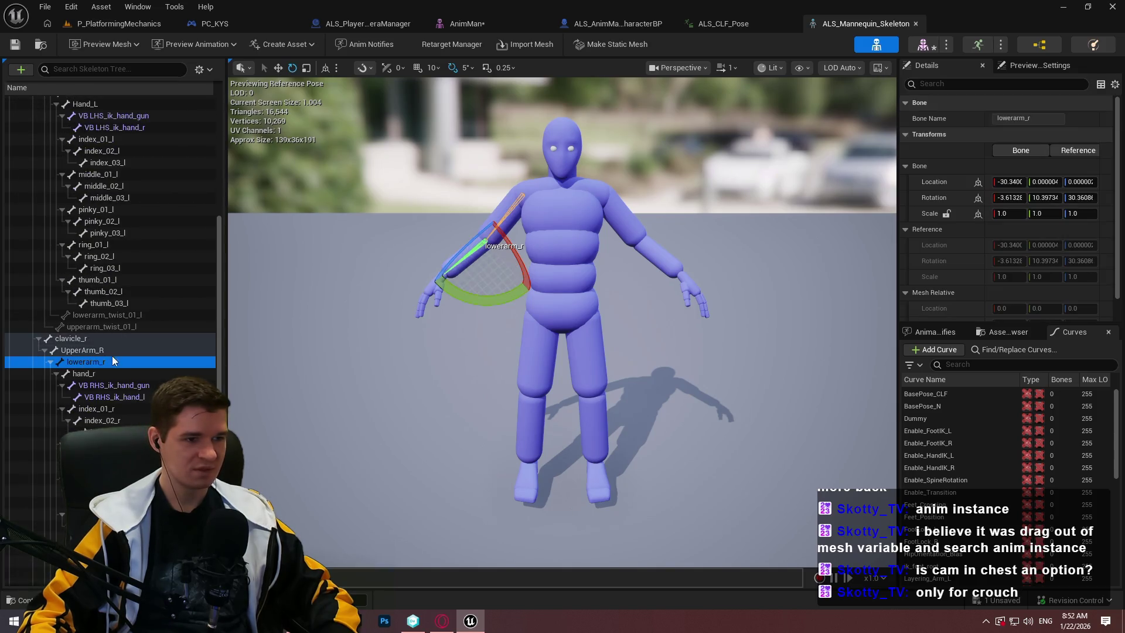
{"action": "left_click", "coordinate": [123, 397]}
{"action": "left_click", "coordinate": [117, 455]}
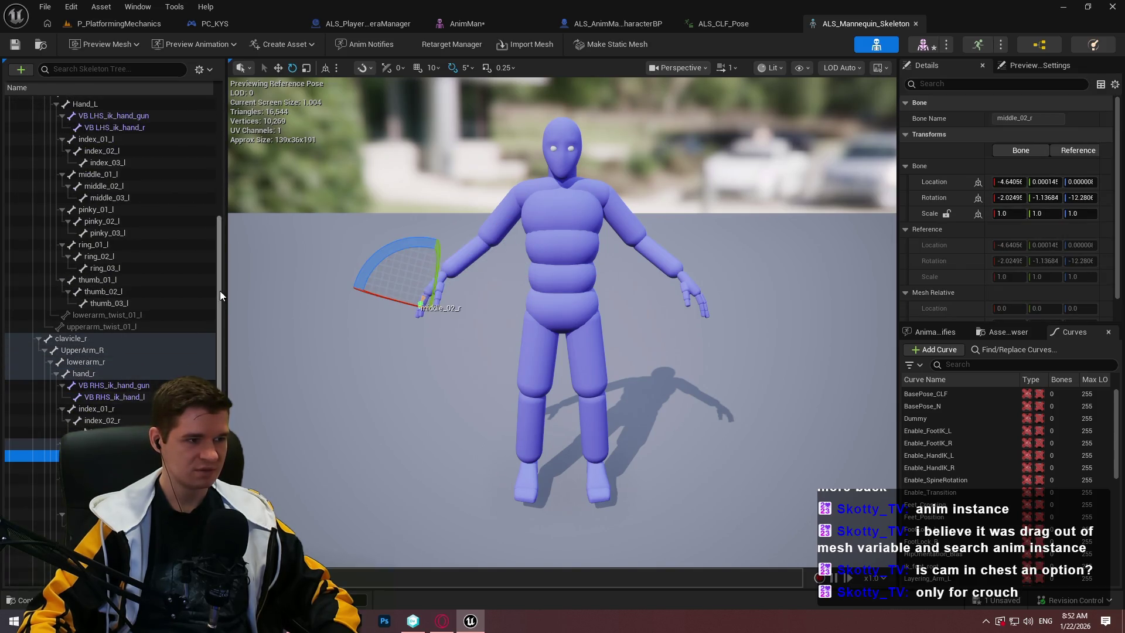
{"action": "scroll", "coordinate": [220, 291], "scroll_direction": "down", "scroll_amount": 7}
{"action": "scroll", "coordinate": [208, 186], "scroll_direction": "up", "scroll_amount": 15}
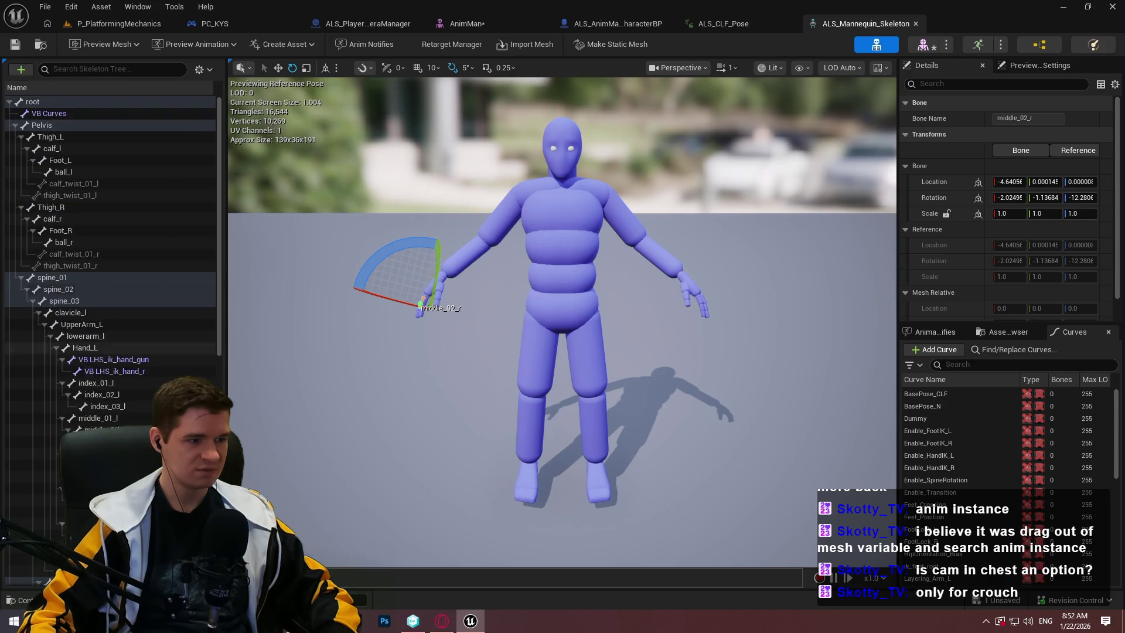
{"action": "left_click", "coordinate": [131, 233]}
{"action": "left_click", "coordinate": [117, 160]}
{"action": "scroll", "coordinate": [119, 203], "scroll_direction": "down", "scroll_amount": 4}
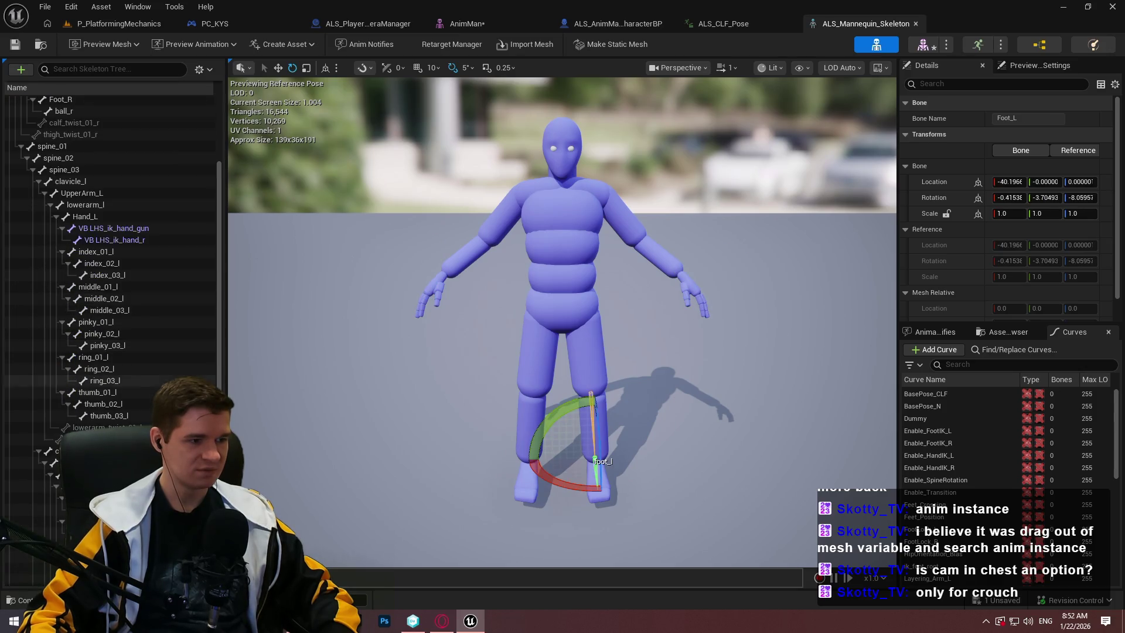
{"action": "left_click", "coordinate": [85, 474]}
{"action": "scroll", "coordinate": [117, 293], "scroll_direction": "down", "scroll_amount": 9}
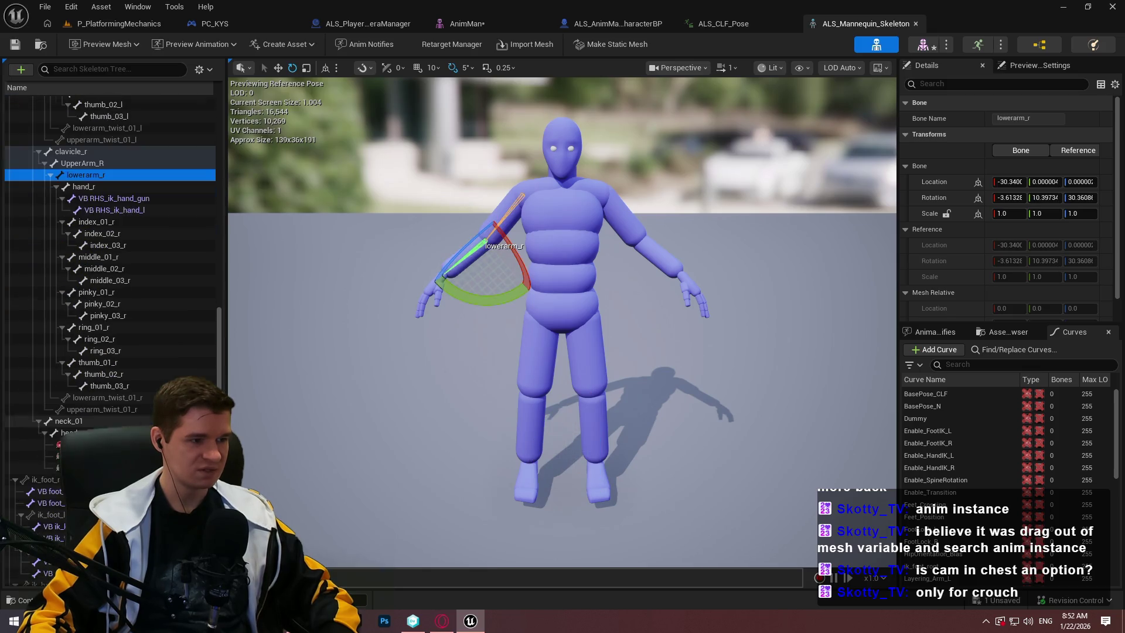
{"action": "left_click", "coordinate": [69, 433]}
{"action": "scroll", "coordinate": [70, 432], "scroll_direction": "down", "scroll_amount": 1}
{"action": "left_click_drag", "start_coordinate": [218, 371], "coordinate": [218, 335]}
{"action": "left_click", "coordinate": [94, 397]}
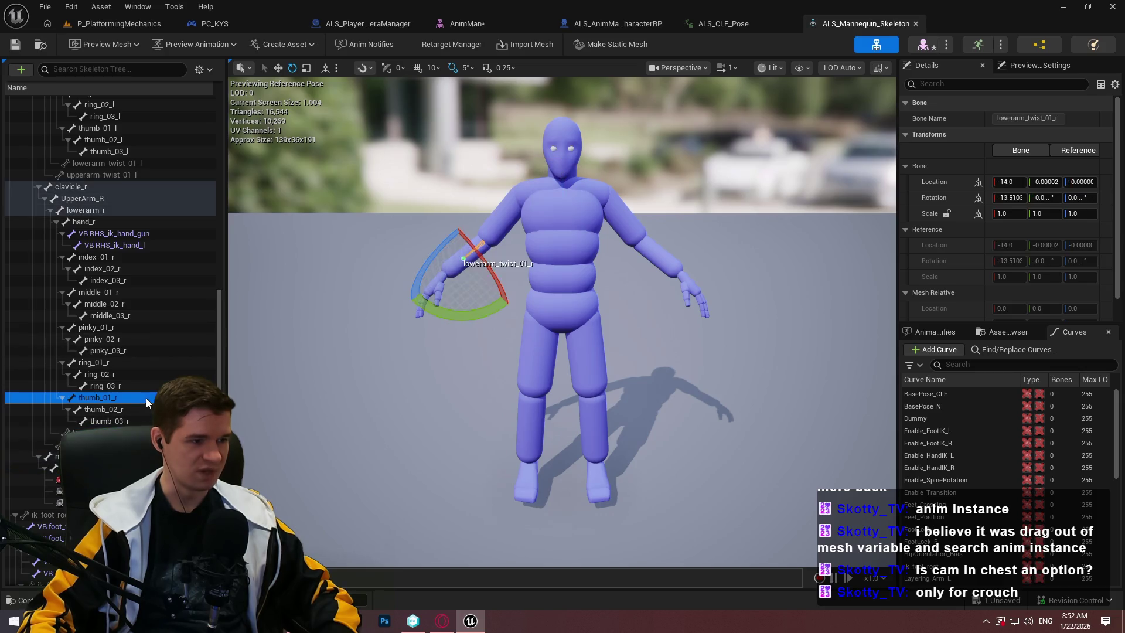
{"action": "scroll", "coordinate": [176, 284], "scroll_direction": "up", "scroll_amount": 5}
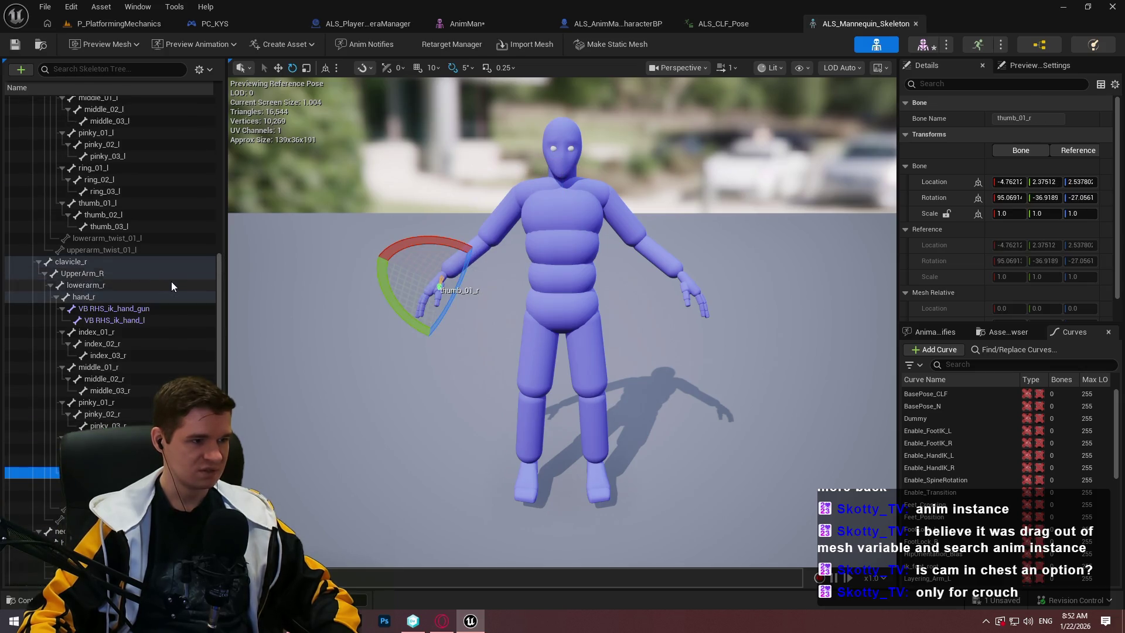
{"action": "left_click", "coordinate": [171, 279]}
{"action": "scroll", "coordinate": [168, 266], "scroll_direction": "down", "scroll_amount": 2}
{"action": "left_click", "coordinate": [170, 263]}
{"action": "scroll", "coordinate": [190, 264], "scroll_direction": "up", "scroll_amount": 2}
{"action": "left_click_drag", "start_coordinate": [216, 270], "coordinate": [224, 131]}
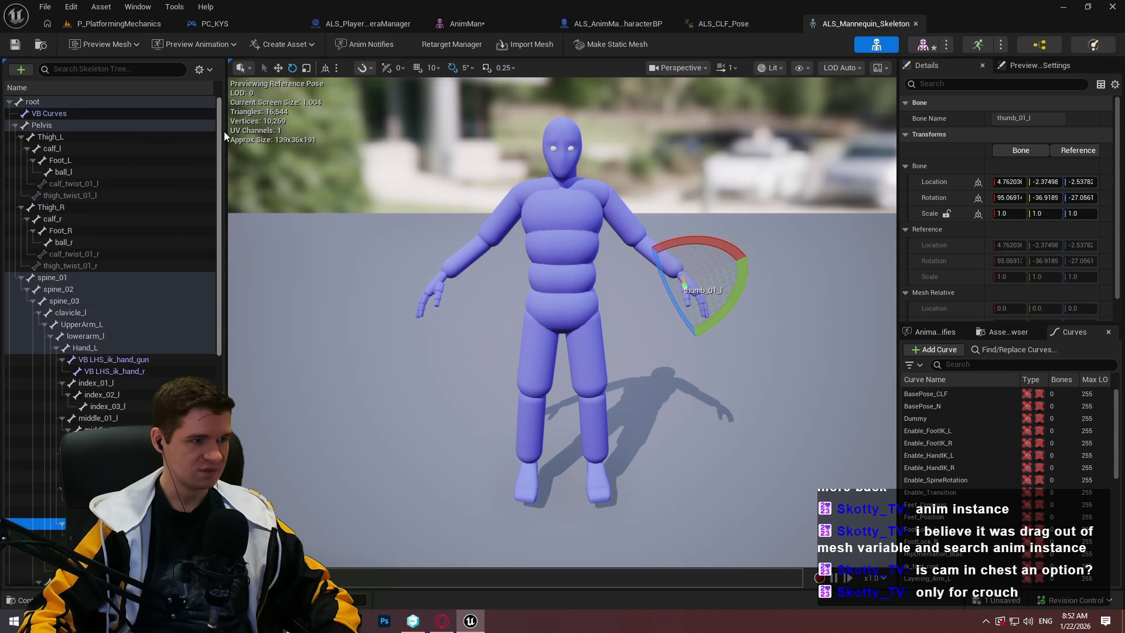
{"action": "left_click", "coordinate": [67, 288]}
{"action": "left_click", "coordinate": [75, 297]}
{"action": "left_click", "coordinate": [81, 318]}
{"action": "left_click", "coordinate": [80, 304]}
{"action": "left_click", "coordinate": [79, 292]}
{"action": "left_click", "coordinate": [80, 280]}
{"action": "left_click", "coordinate": [79, 291]}
{"action": "left_click", "coordinate": [81, 282]}
{"action": "left_click", "coordinate": [79, 290]}
{"action": "left_click", "coordinate": [81, 302]}
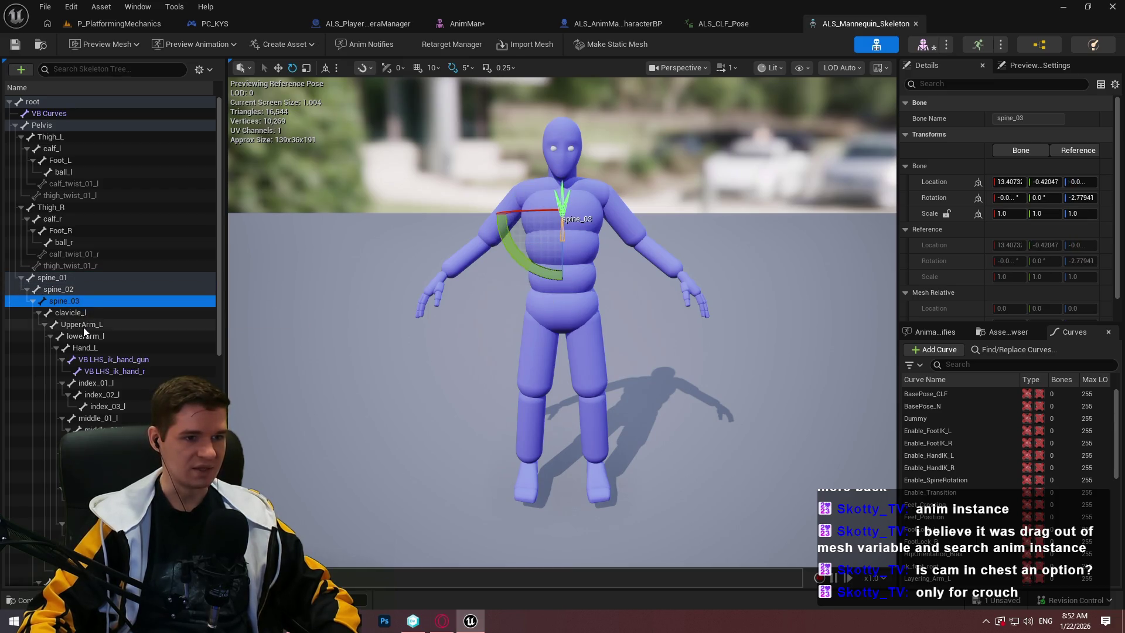
{"action": "left_click", "coordinate": [83, 325]}
{"action": "left_click", "coordinate": [90, 313]}
{"action": "left_click", "coordinate": [85, 335]}
{"action": "left_click", "coordinate": [85, 322]}
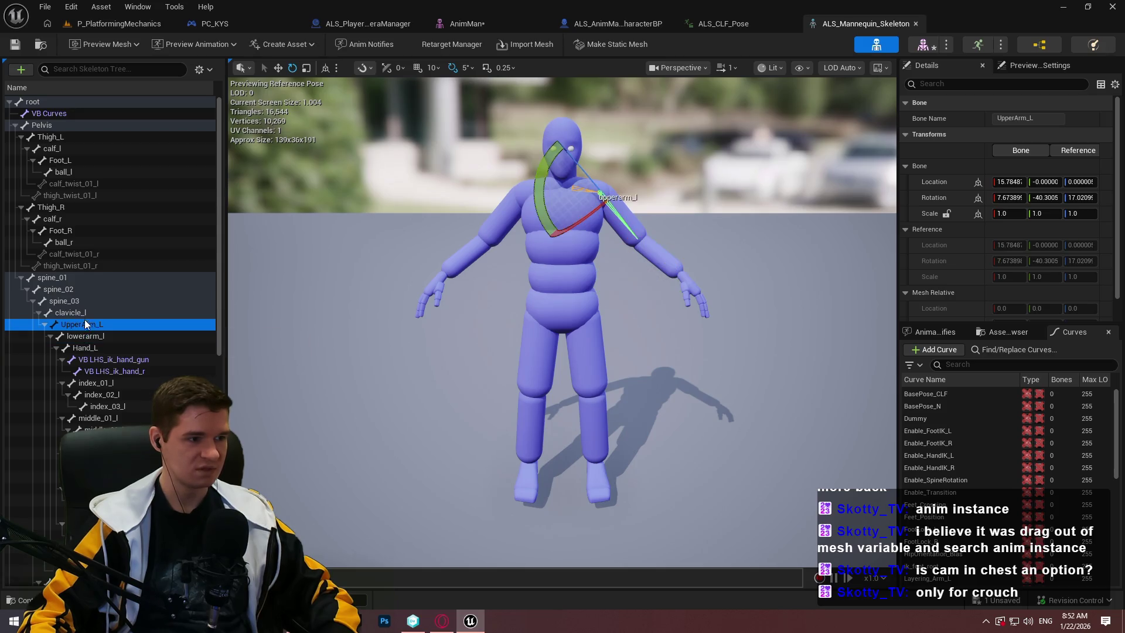
{"action": "left_click", "coordinate": [85, 313]}
{"action": "left_click", "coordinate": [83, 301]}
{"action": "left_click", "coordinate": [77, 280]}
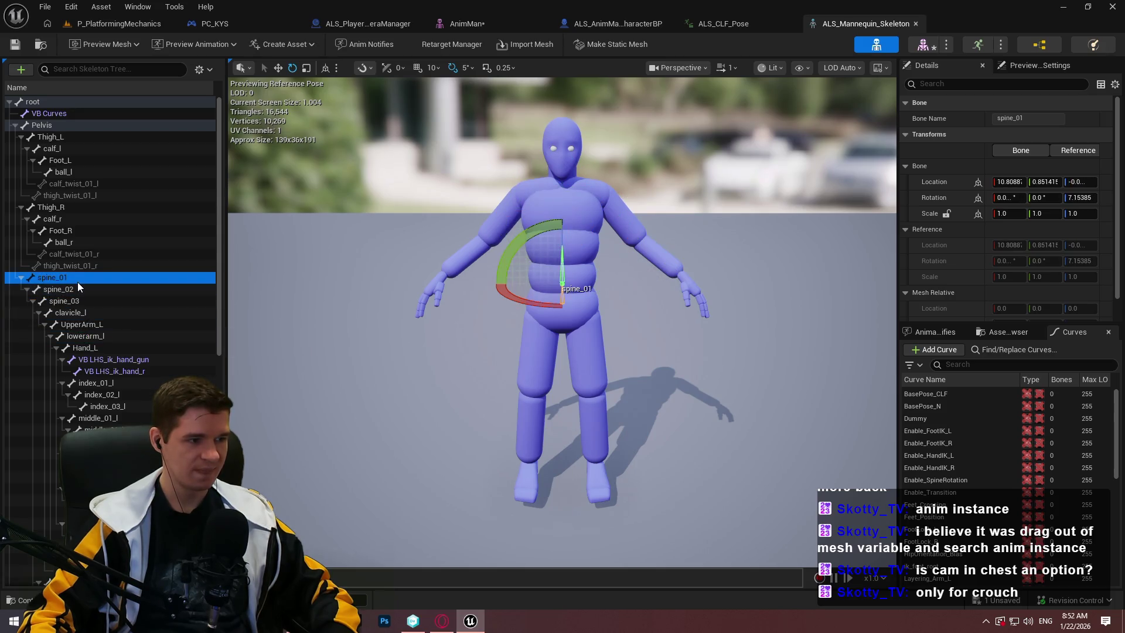
{"action": "double_click", "coordinate": [50, 284]}
{"action": "double_click", "coordinate": [49, 284]}
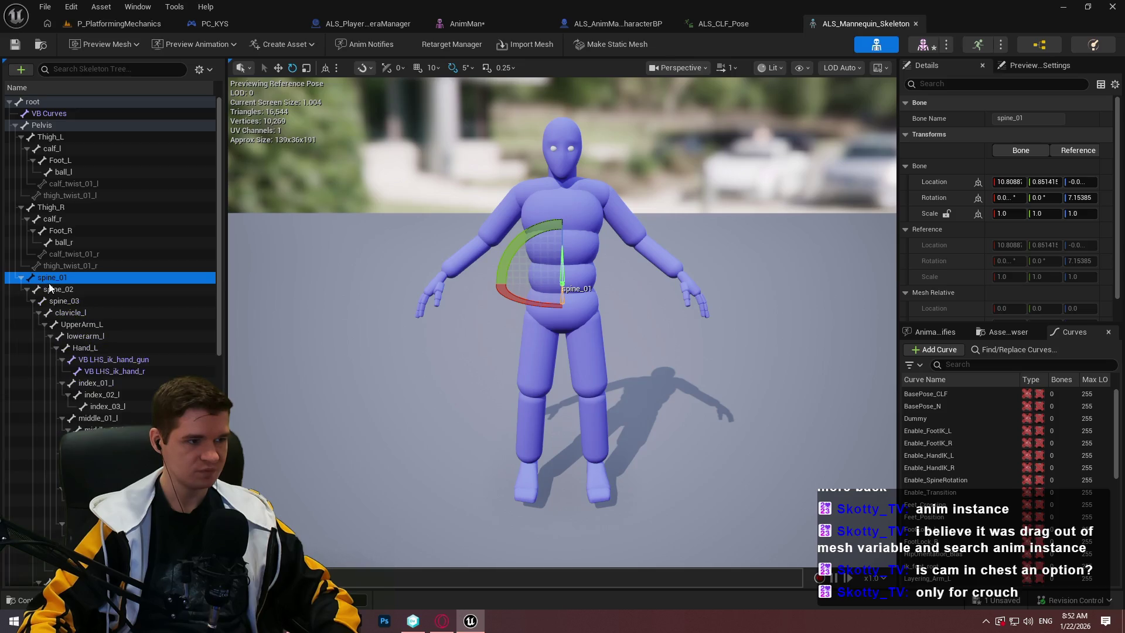
{"action": "left_click", "coordinate": [32, 465]}
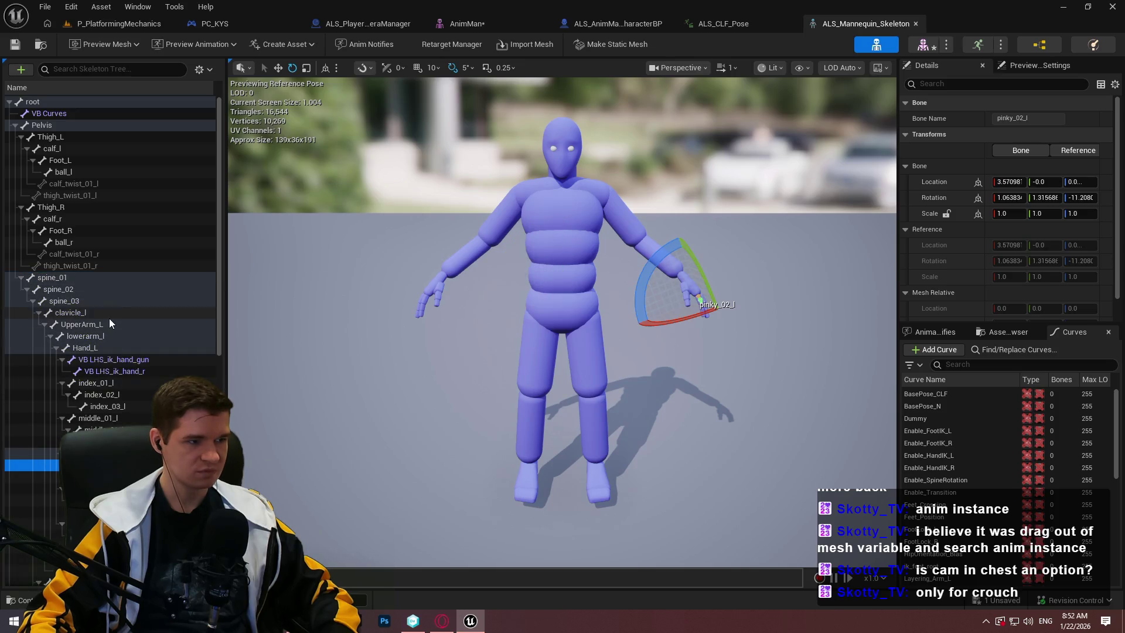
{"action": "left_click", "coordinate": [59, 289]}
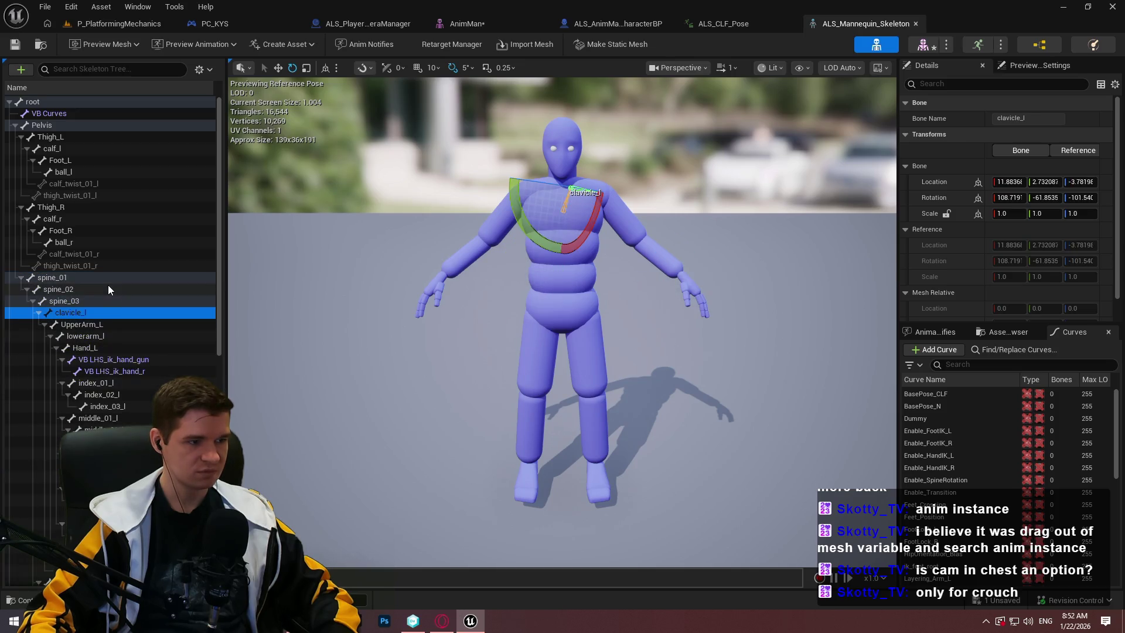
{"action": "left_click", "coordinate": [43, 324]}
{"action": "left_click", "coordinate": [40, 312]}
{"action": "left_click", "coordinate": [39, 313]}
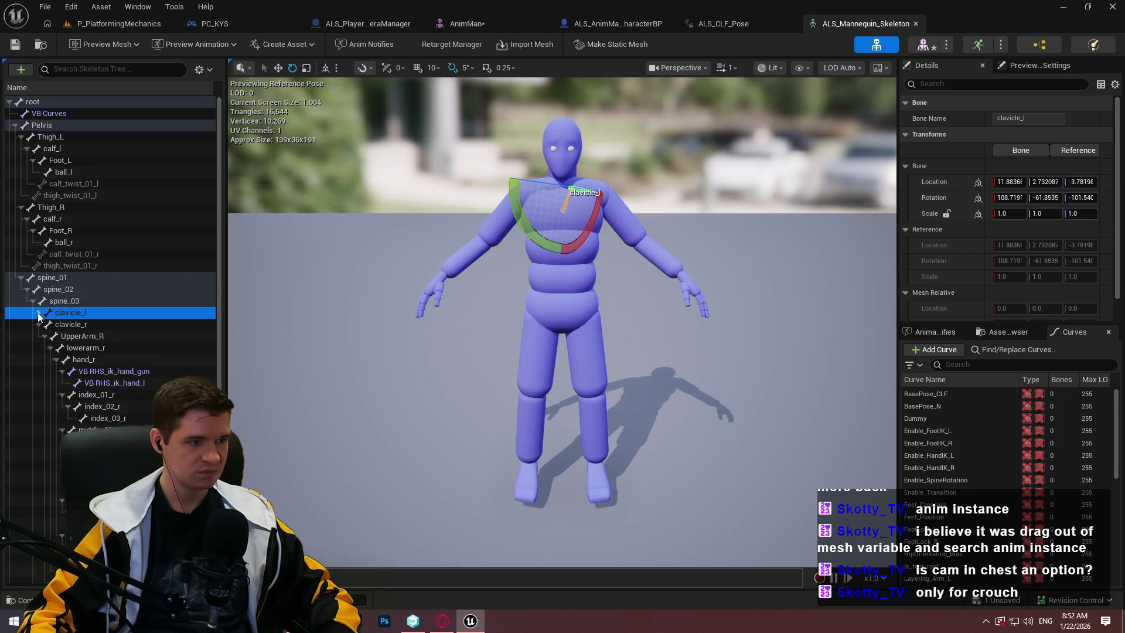
{"action": "left_click", "coordinate": [34, 301]}
{"action": "left_click", "coordinate": [34, 302]}
{"action": "left_click", "coordinate": [33, 301]}
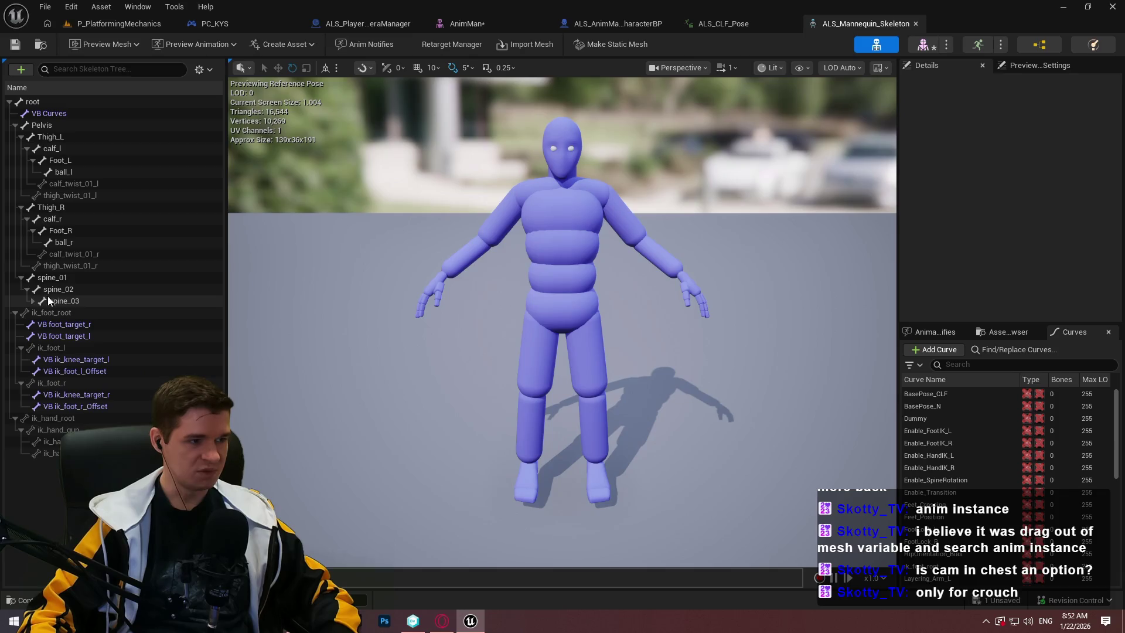
{"action": "left_click", "coordinate": [61, 299]}
{"action": "left_click", "coordinate": [61, 289]}
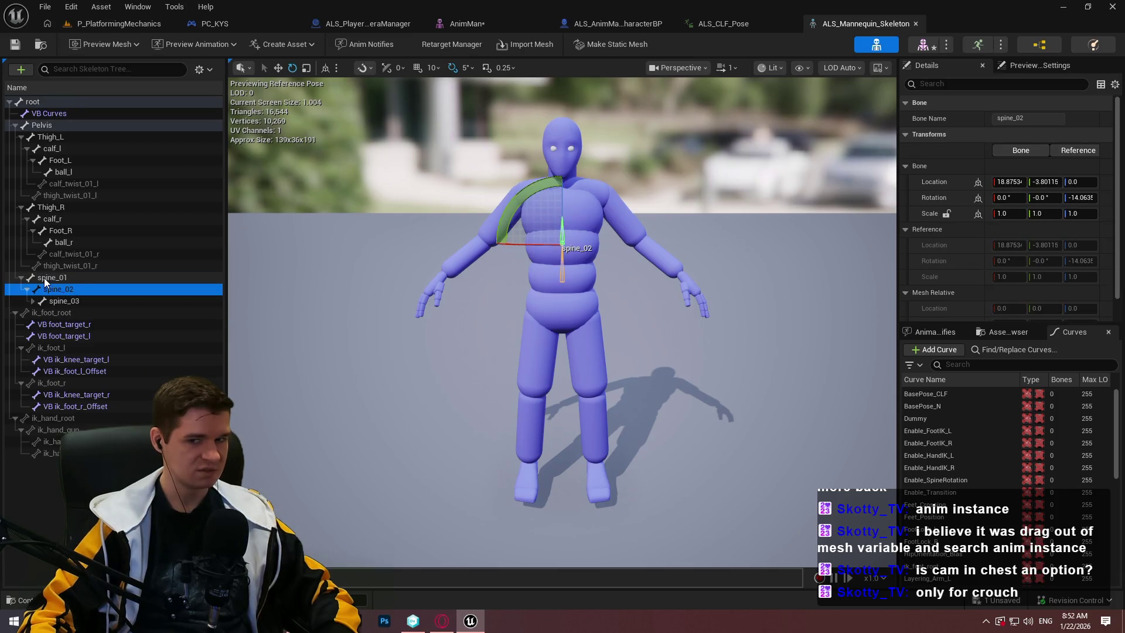
{"action": "left_click", "coordinate": [63, 301]}
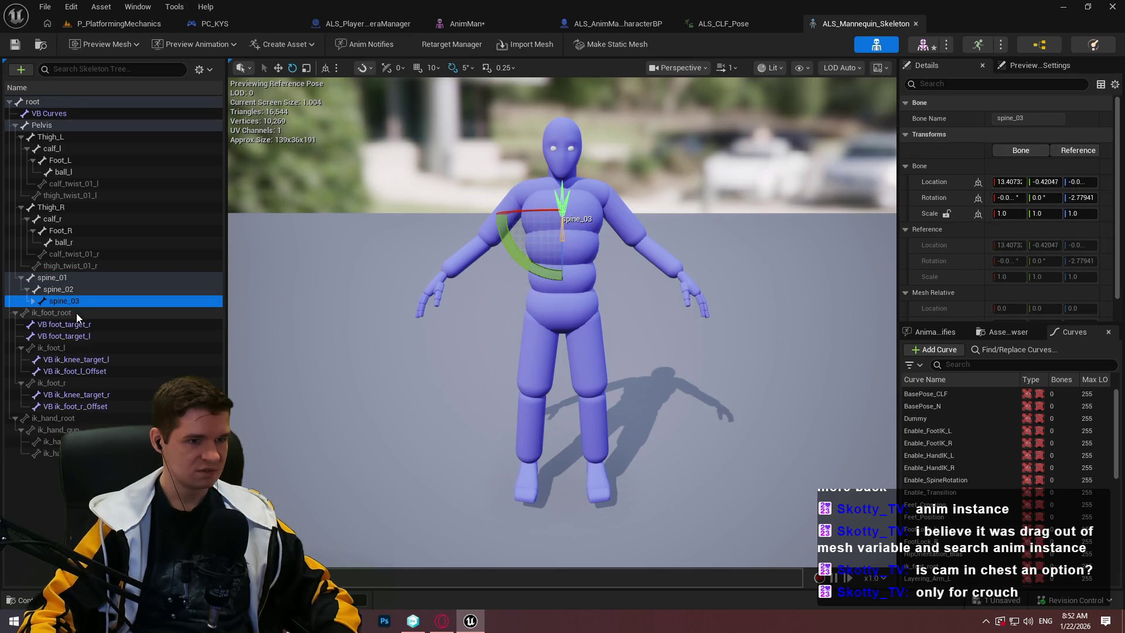
{"action": "left_click", "coordinate": [72, 293]}
{"action": "left_click", "coordinate": [68, 279]}
{"action": "left_click", "coordinate": [70, 294]}
{"action": "left_click", "coordinate": [70, 304]}
{"action": "left_click", "coordinate": [68, 292]}
{"action": "left_click", "coordinate": [65, 280]}
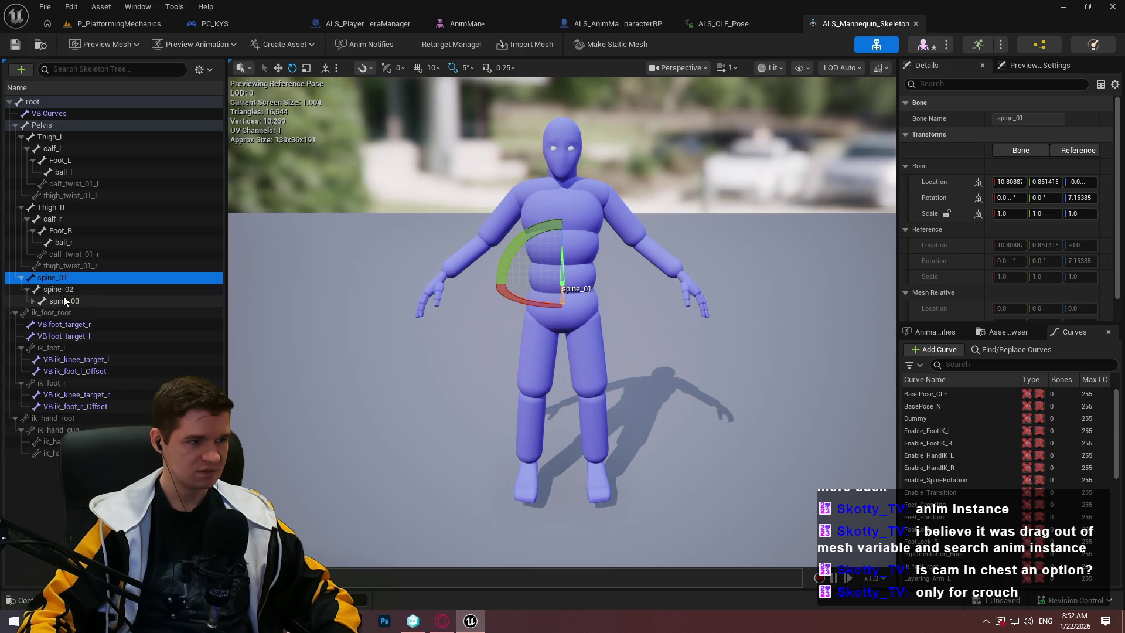
{"action": "left_click", "coordinate": [63, 299]}
{"action": "left_click", "coordinate": [34, 301]}
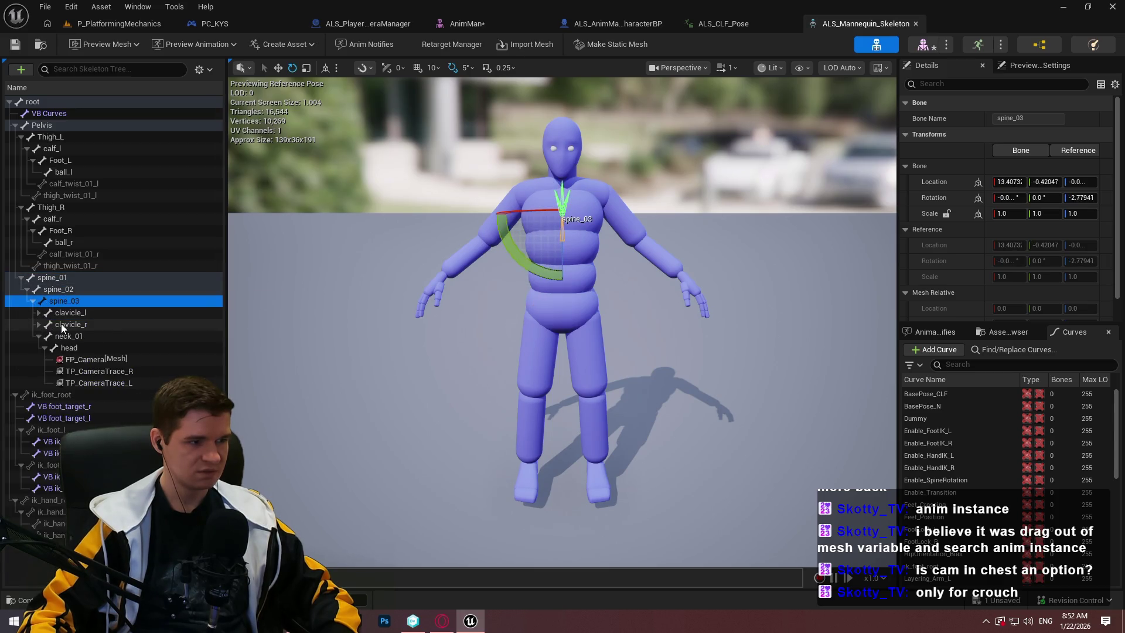
{"action": "left_click", "coordinate": [61, 323]}
{"action": "left_click", "coordinate": [65, 313]}
{"action": "left_click", "coordinate": [68, 326]}
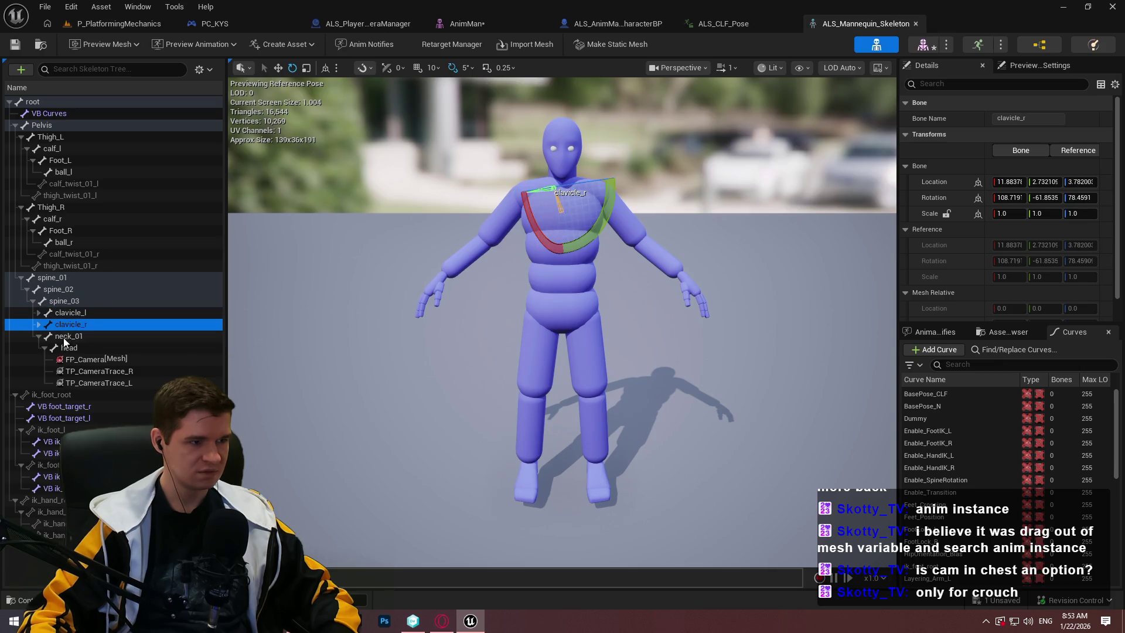
{"action": "left_click", "coordinate": [39, 336]}
{"action": "left_click", "coordinate": [68, 336]}
{"action": "left_click", "coordinate": [69, 313]}
{"action": "left_click", "coordinate": [73, 300]}
{"action": "left_click", "coordinate": [62, 289]}
{"action": "left_click", "coordinate": [64, 301]}
{"action": "left_click", "coordinate": [61, 288]}
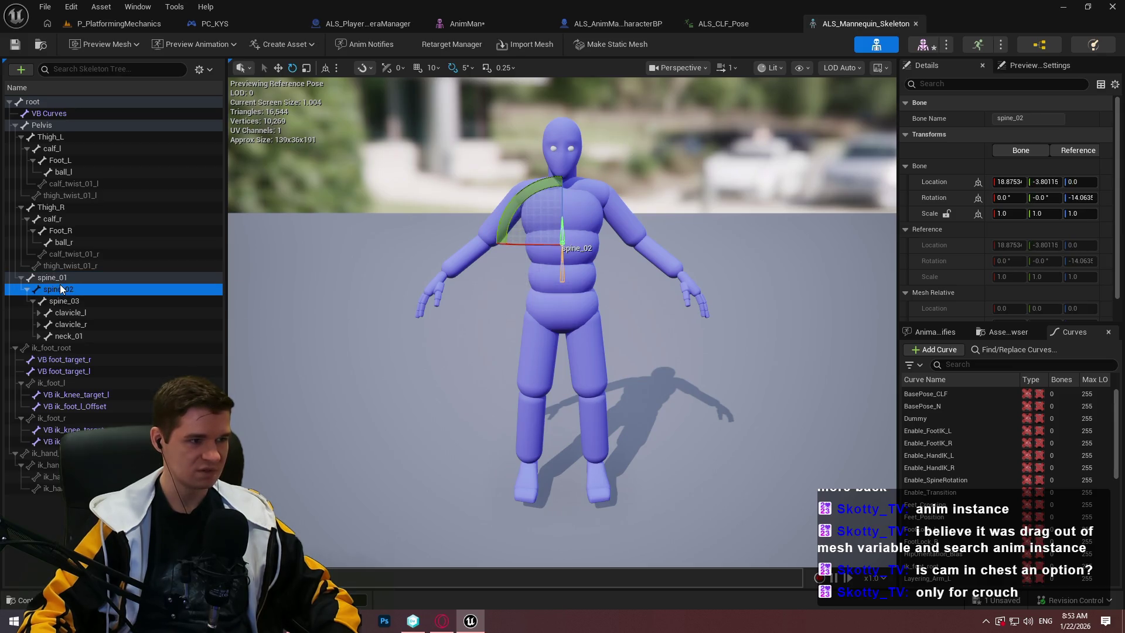
{"action": "left_click", "coordinate": [58, 281]}
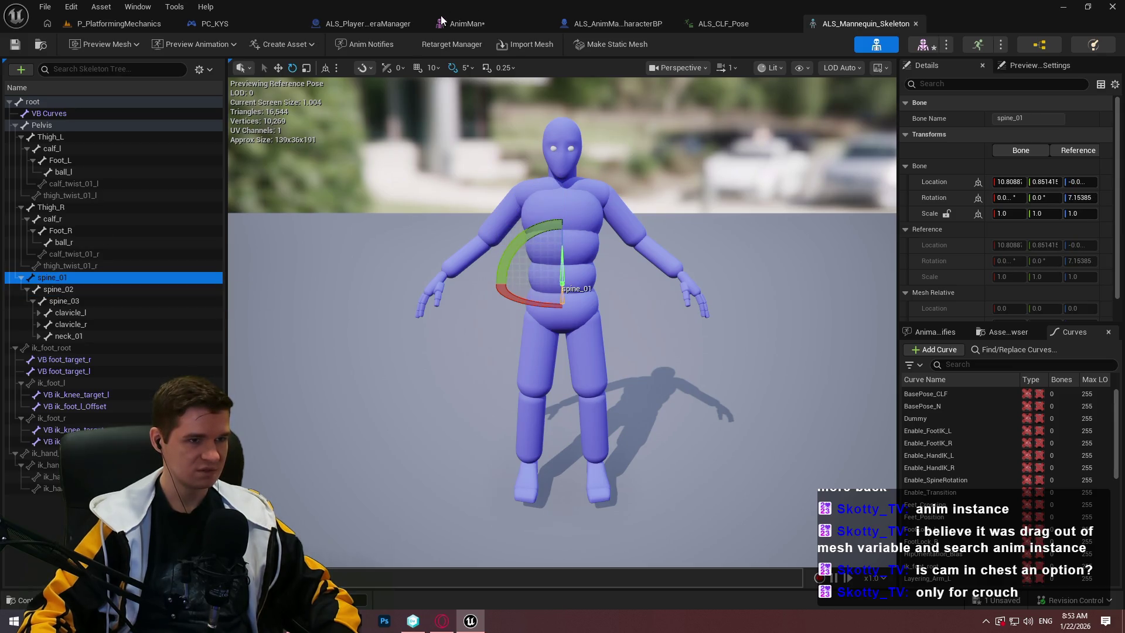
{"action": "left_click", "coordinate": [615, 24]}
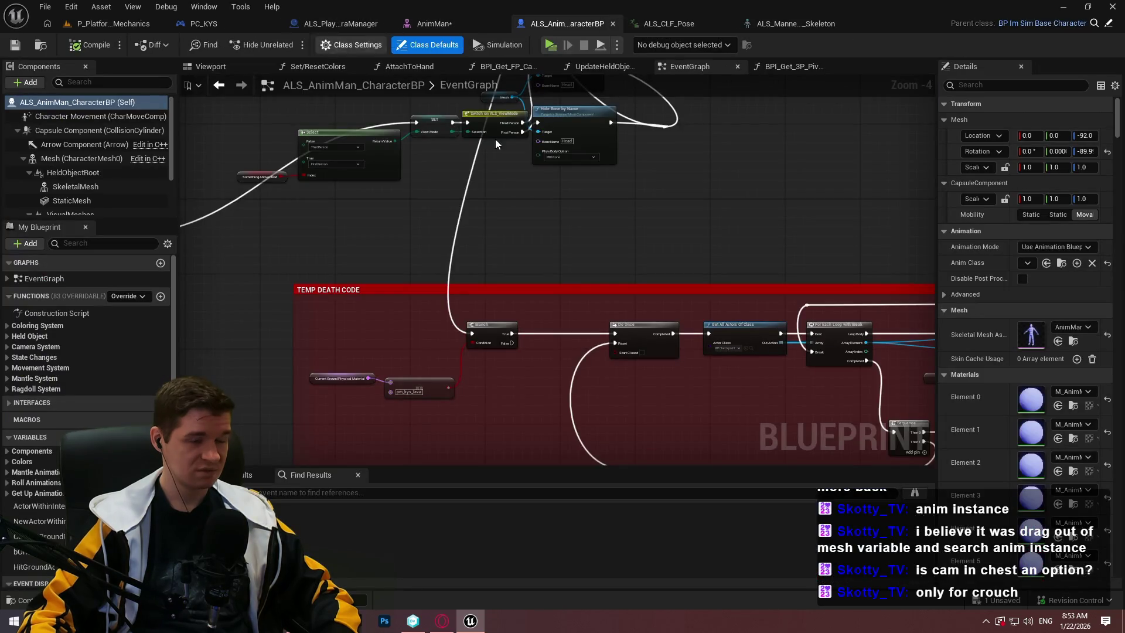
Set Bone Name on the Hide Bone and UnHide Bone by Name nodes to Spine_01 and save
{"action": "scroll", "coordinate": [608, 325], "scroll_direction": "up", "scroll_amount": 4}
{"action": "scroll", "coordinate": [627, 315], "scroll_direction": "down", "scroll_amount": 4}
{"action": "scroll", "coordinate": [585, 332], "scroll_direction": "up", "scroll_amount": 4}
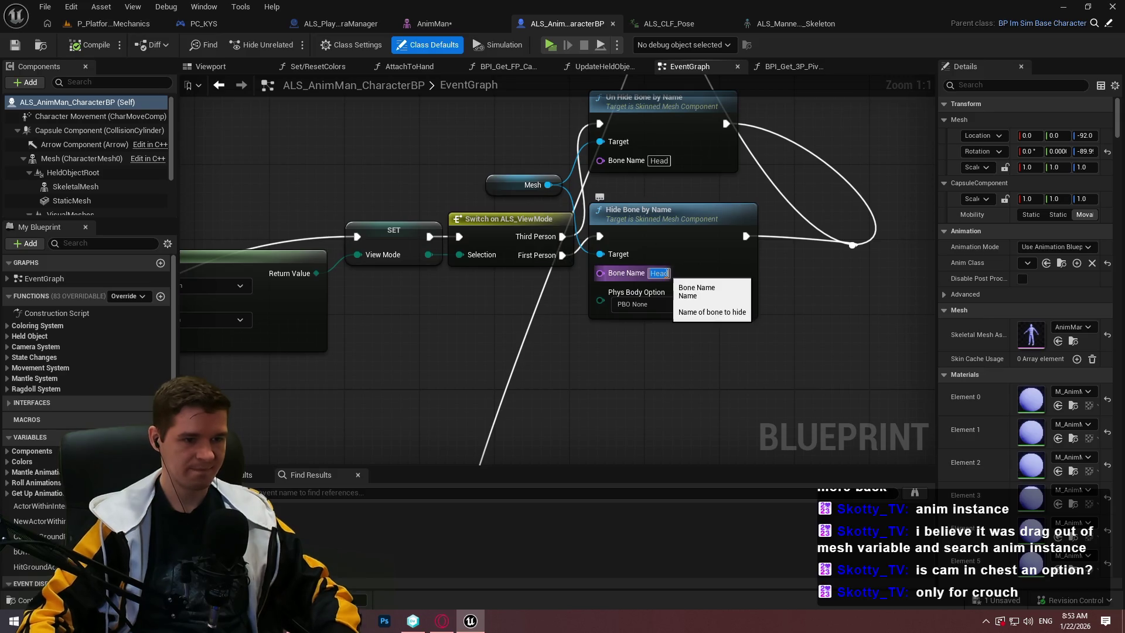
{"action": "left_click", "coordinate": [659, 273]}
{"action": "type", "text": "Spin"}
{"action": "key", "text": "Return"}
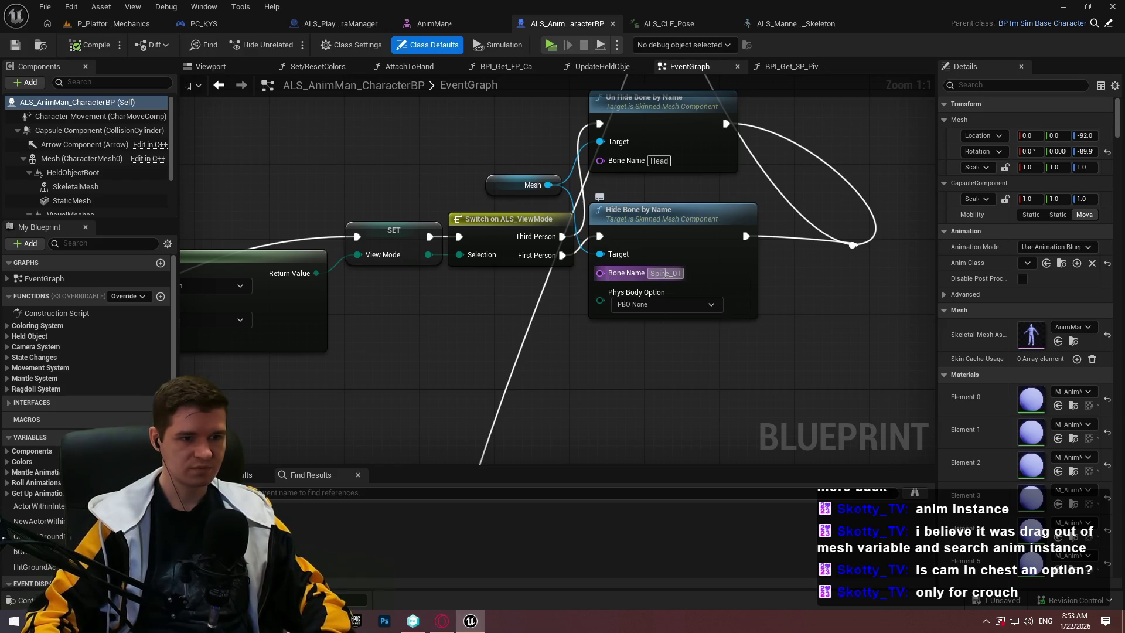
{"action": "left_click", "coordinate": [659, 160]}
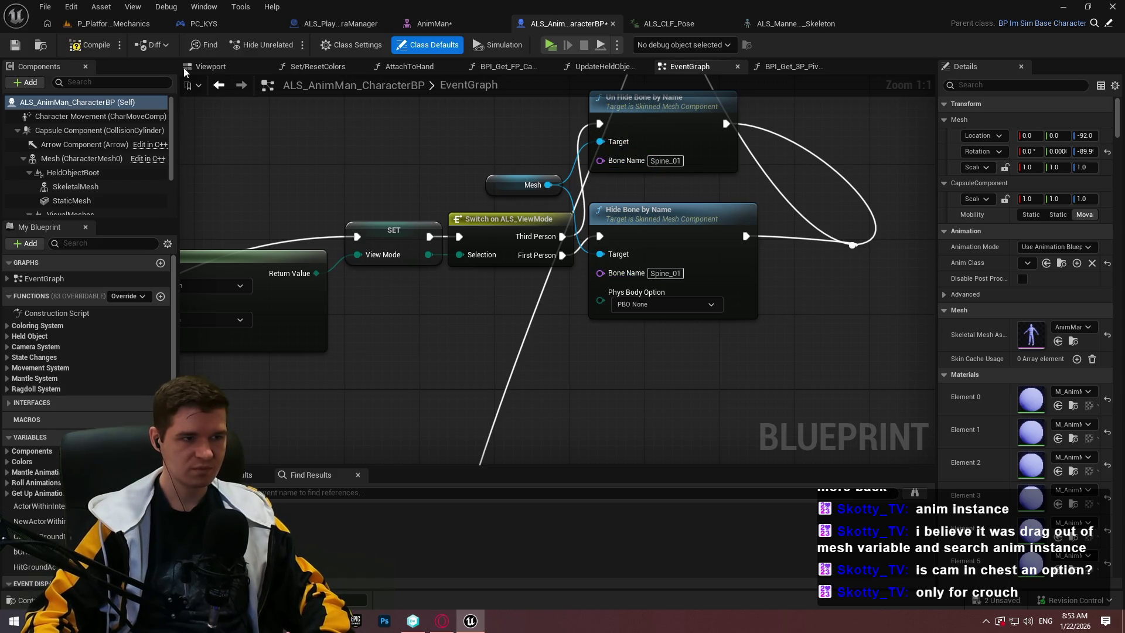
{"action": "left_click", "coordinate": [15, 47]}
Check the AnimMan mesh and skeleton tabs, then return to P_PlatformingMechanics and launch Play-in-Editor
{"action": "left_click", "coordinate": [439, 26]}
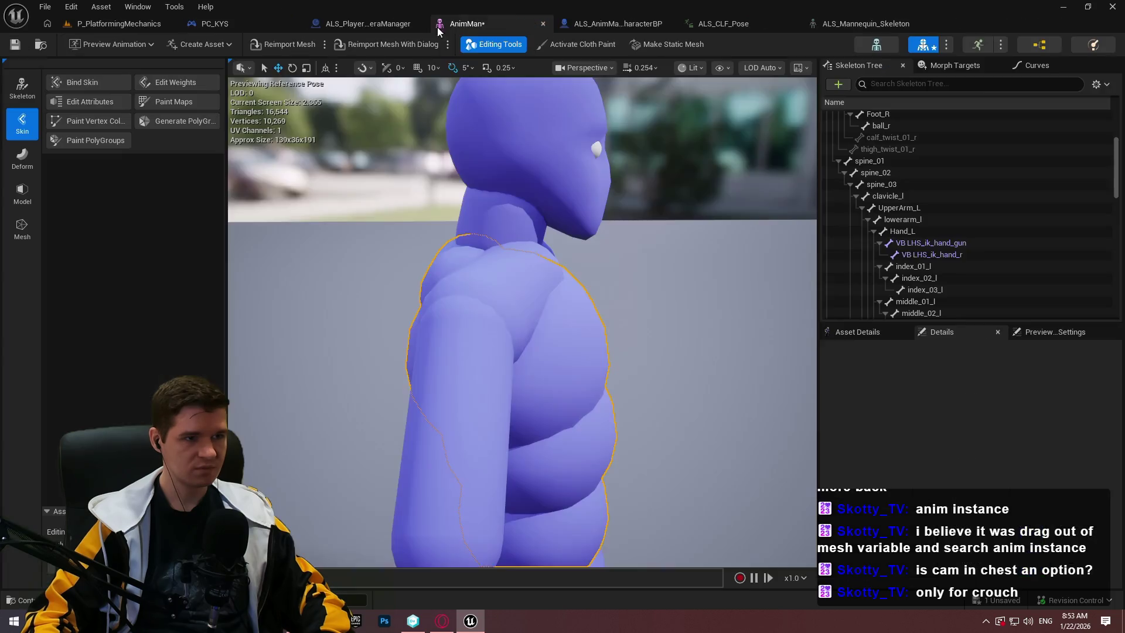
{"action": "left_click", "coordinate": [596, 22]}
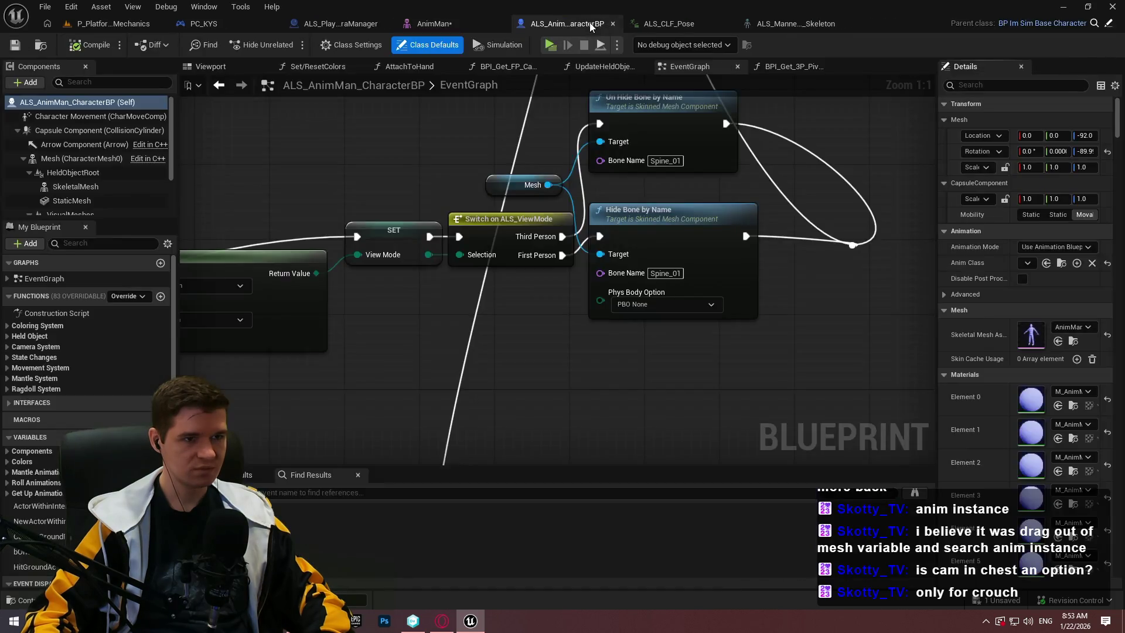
{"action": "left_click", "coordinate": [810, 29]}
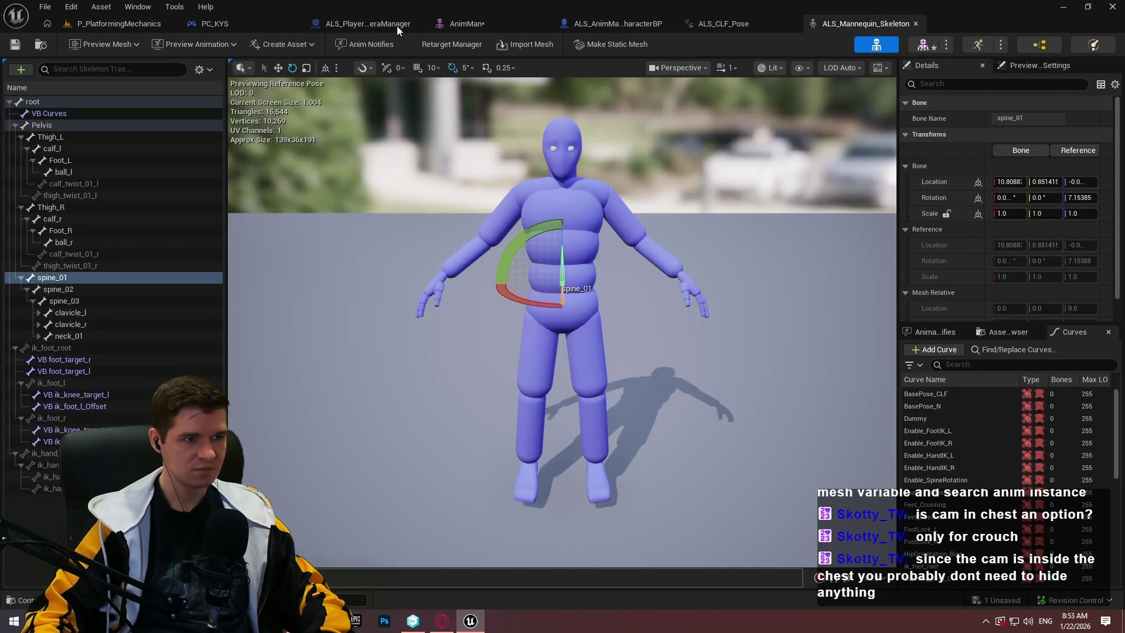
{"action": "left_click", "coordinate": [97, 26]}
{"action": "left_click", "coordinate": [290, 46]}
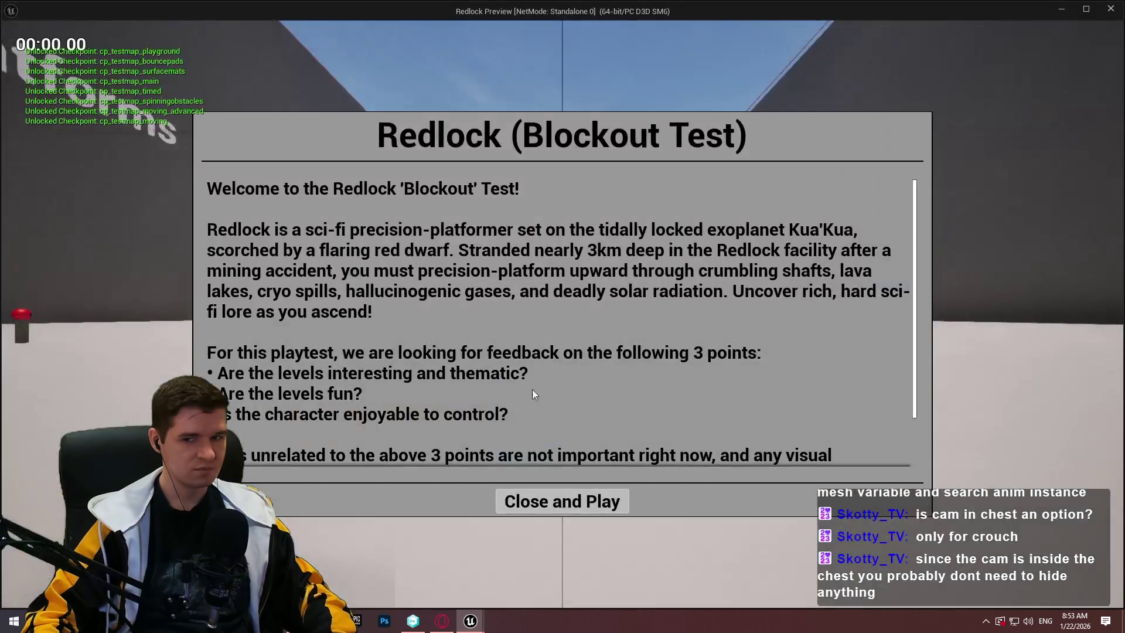
Start playing in the Redlock preview, browse the E checkpoint teleport list, close it and jump ahead
{"action": "left_click", "coordinate": [591, 502]}
{"action": "key", "text": "w"}
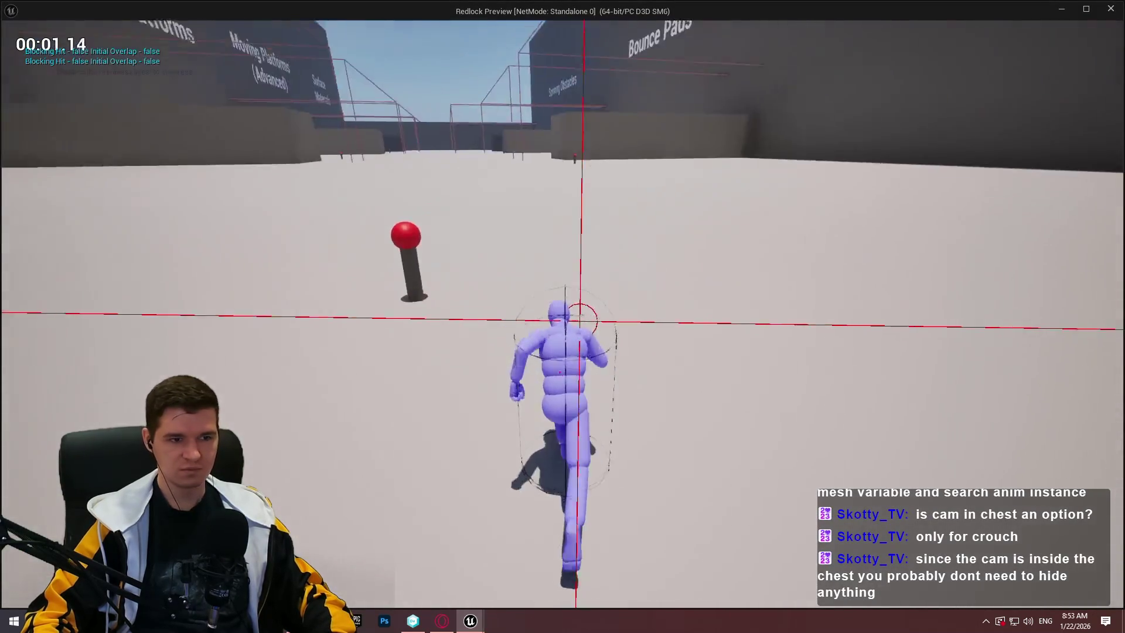
{"action": "key", "text": "e"}
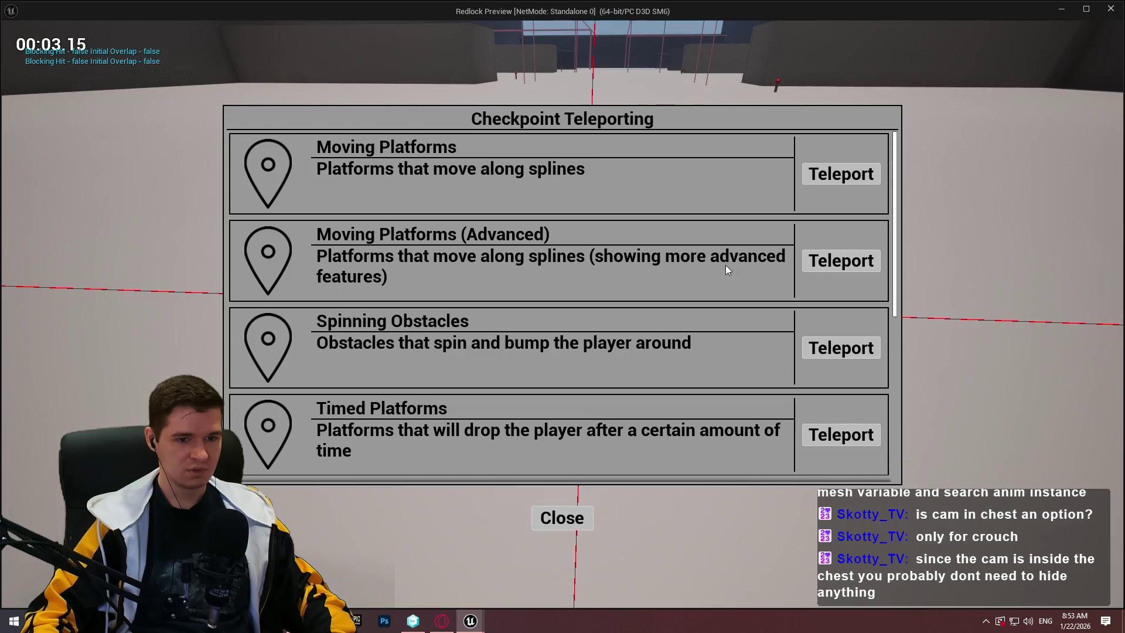
{"action": "scroll", "coordinate": [777, 363], "scroll_direction": "down", "scroll_amount": 1}
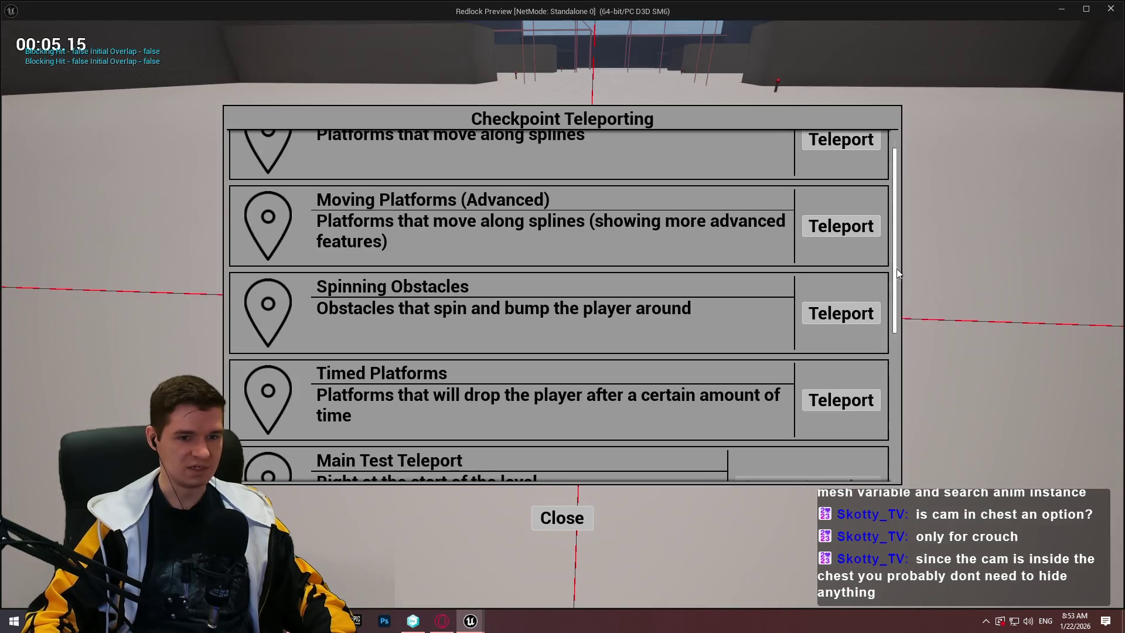
{"action": "left_click_drag", "start_coordinate": [896, 262], "coordinate": [895, 452]}
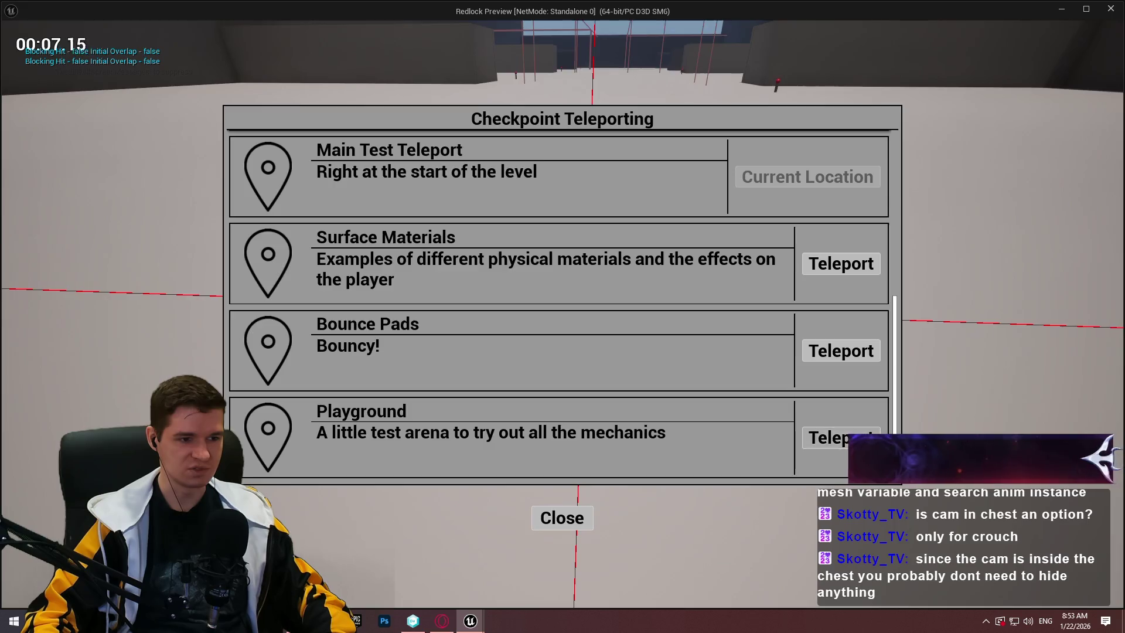
{"action": "key", "text": "e"}
{"action": "key", "text": "space"}
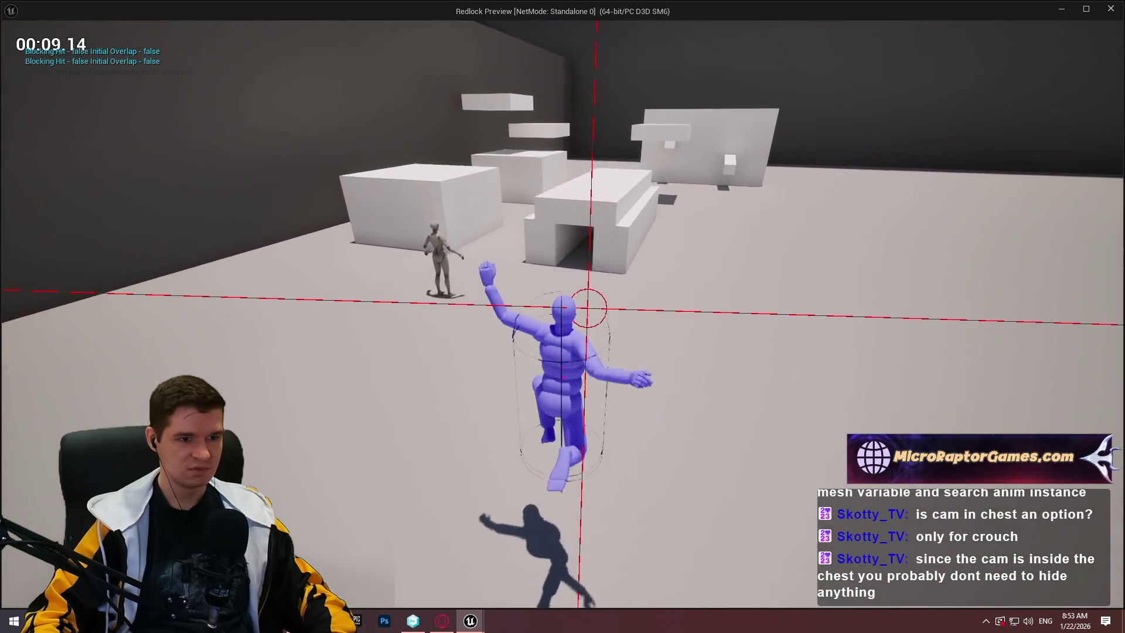
Crouch at the tunnel entrance and walk crouched down the grey corridor, checking the first-person view
{"action": "key", "text": "c"}
{"action": "key", "text": "w"}
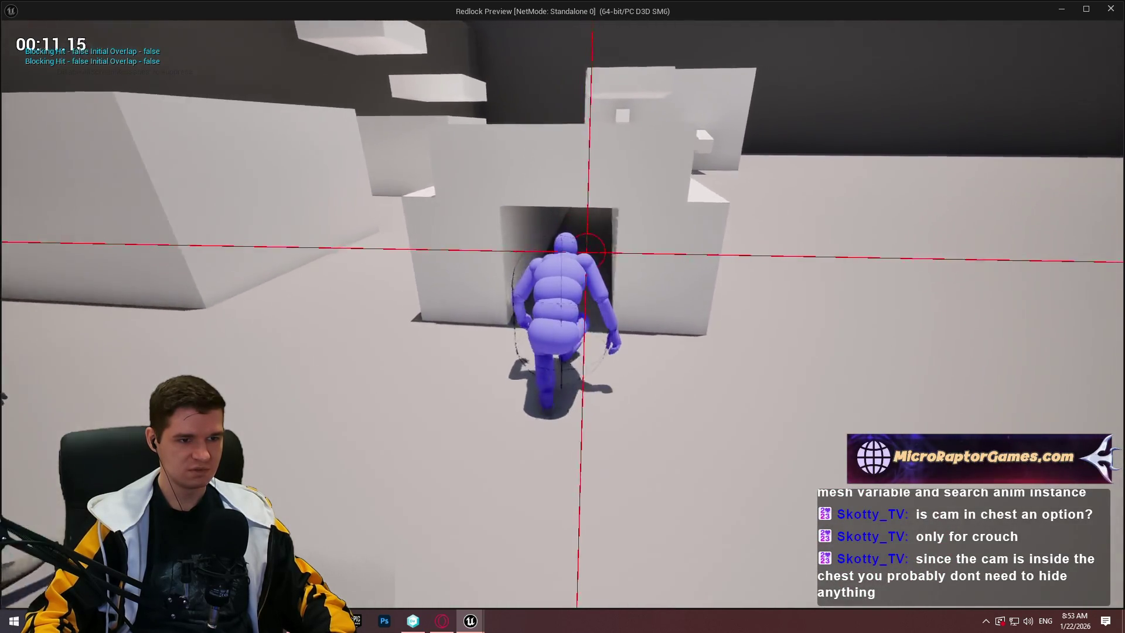
{"action": "key", "text": "w"}
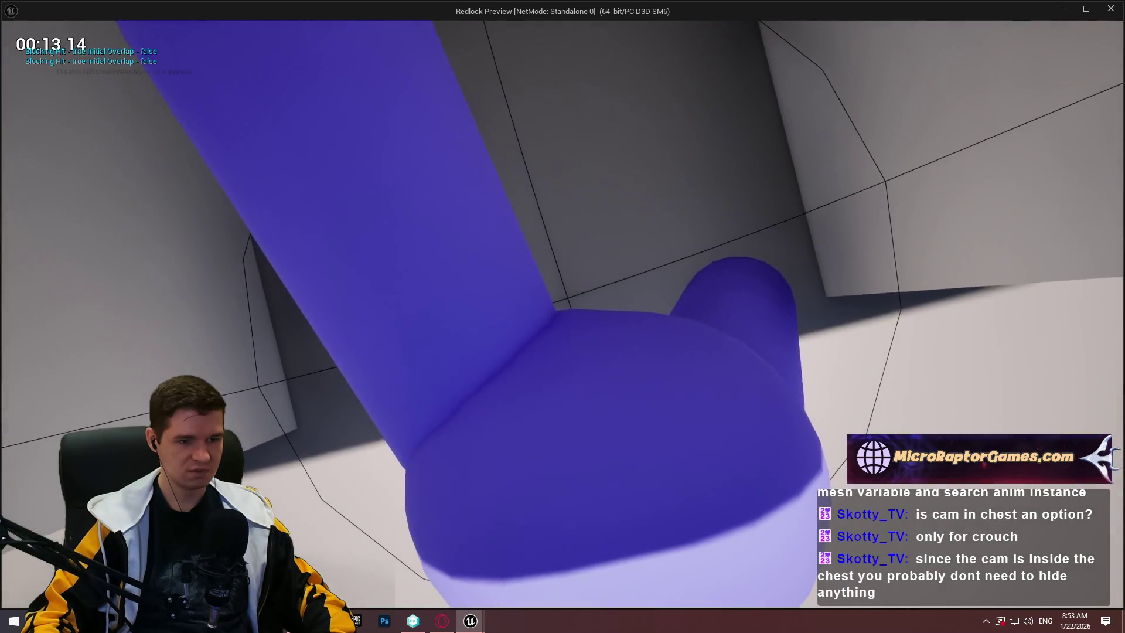
{"action": "key", "text": "w"}
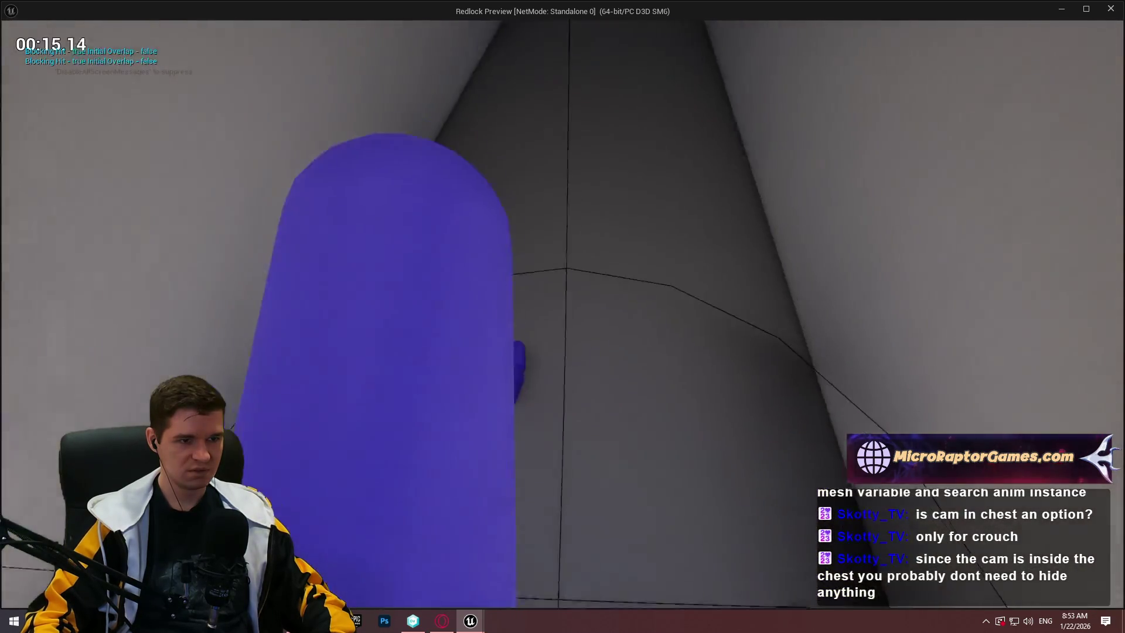
{"action": "key", "text": "w"}
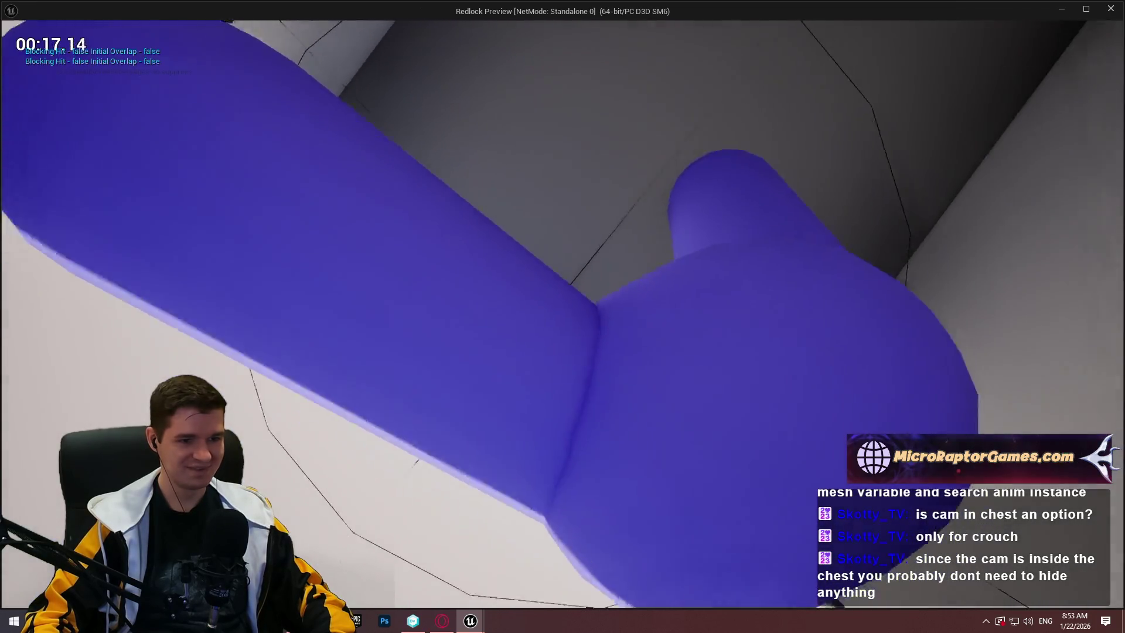
{"action": "key", "text": "w"}
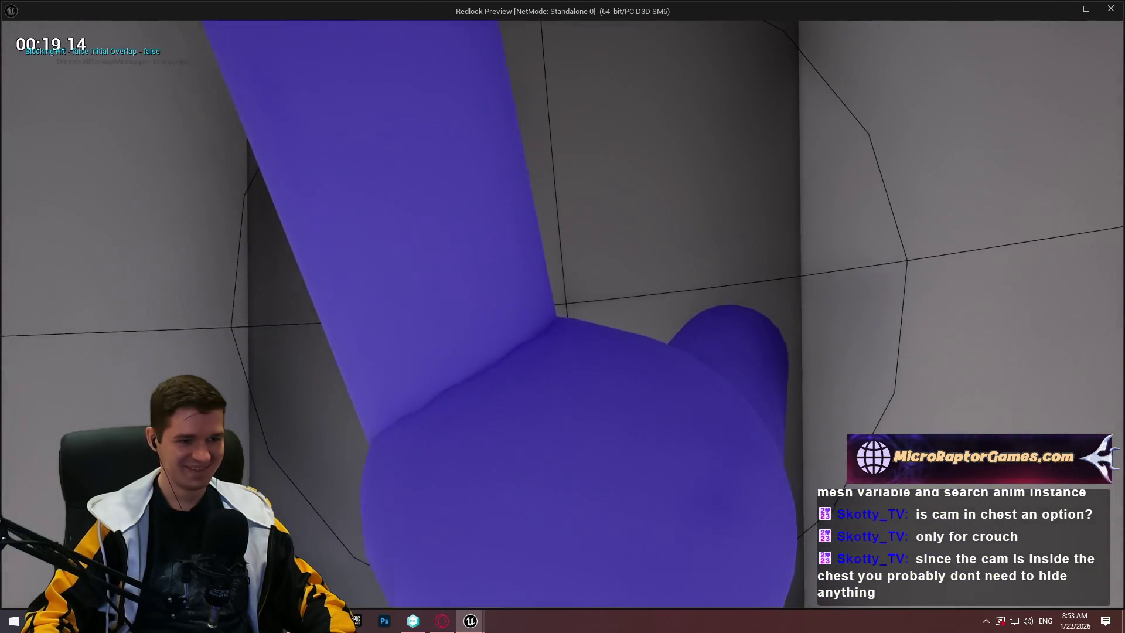
{"action": "key", "text": "w"}
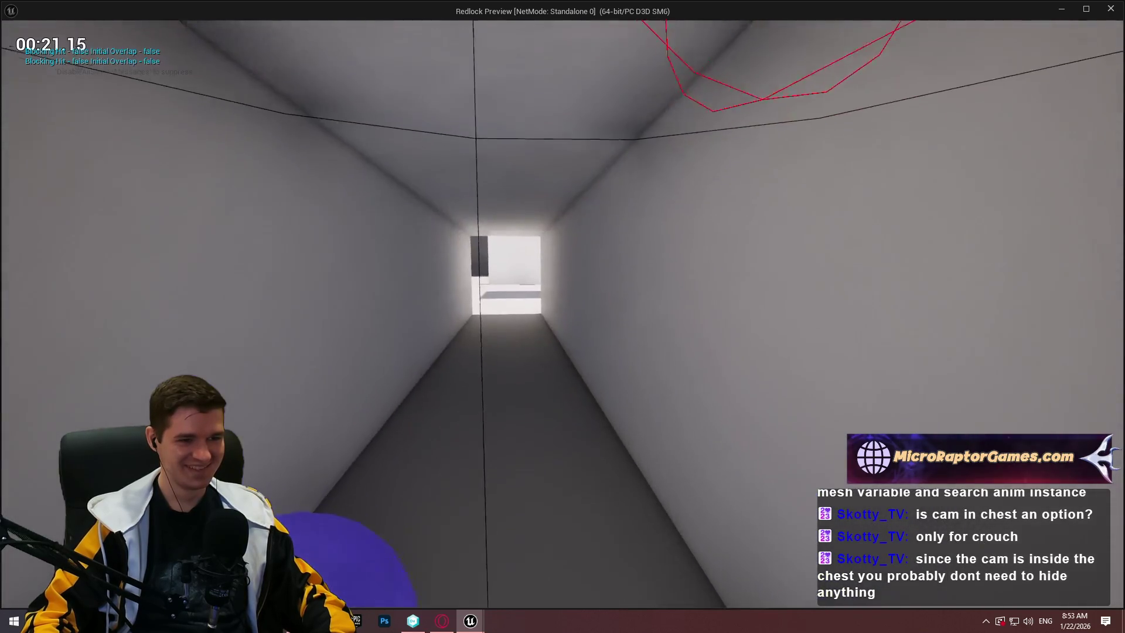
{"action": "key", "text": "w"}
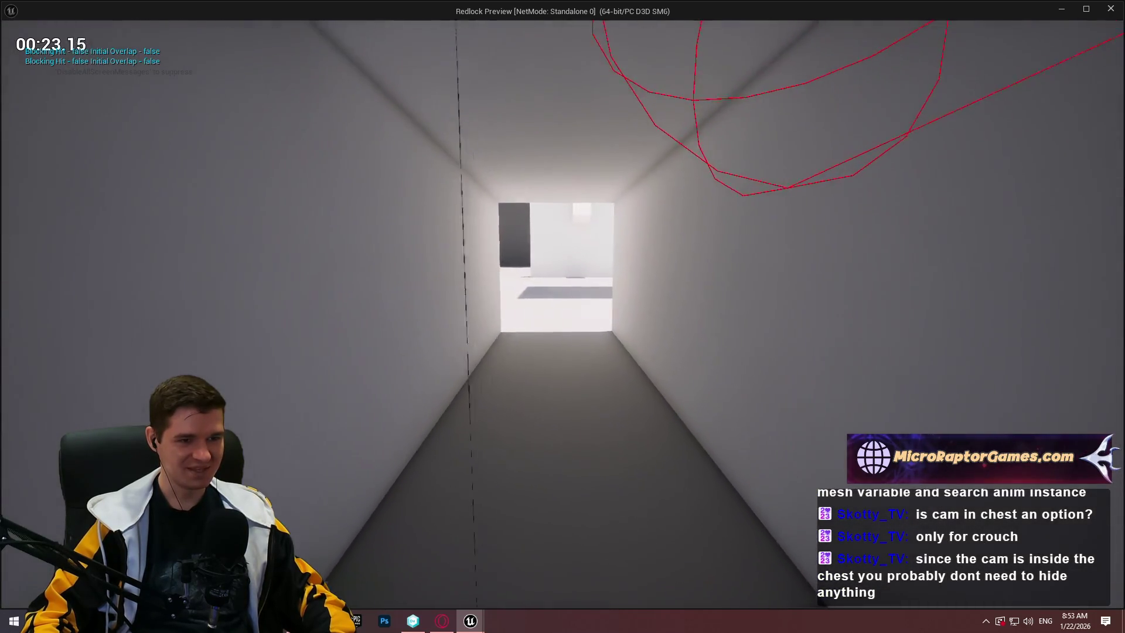
{"action": "key", "text": "w"}
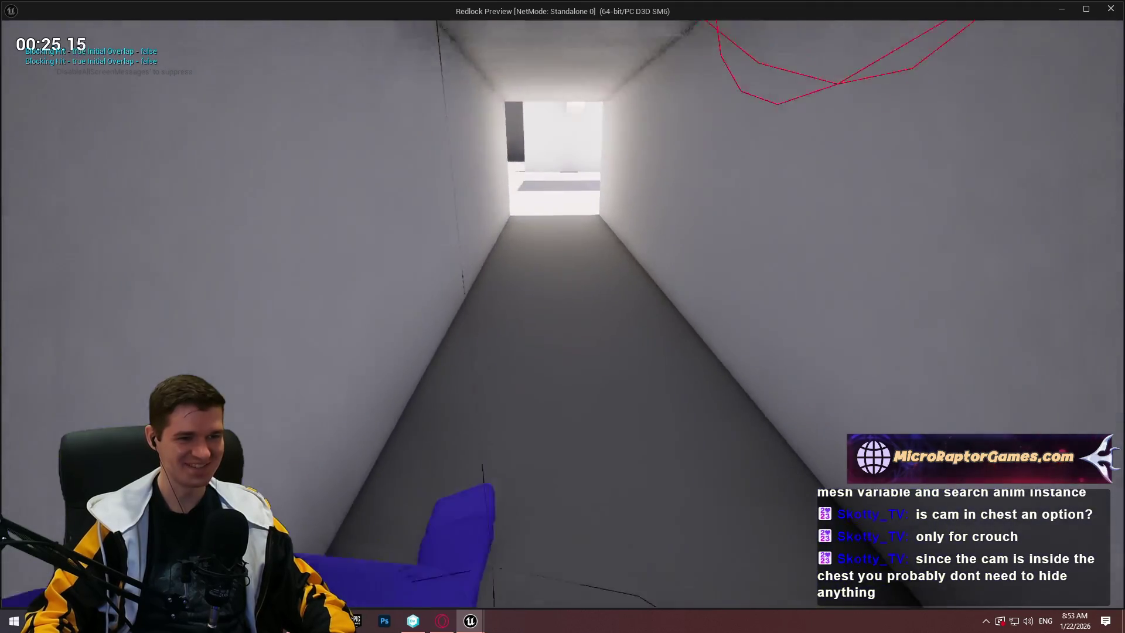
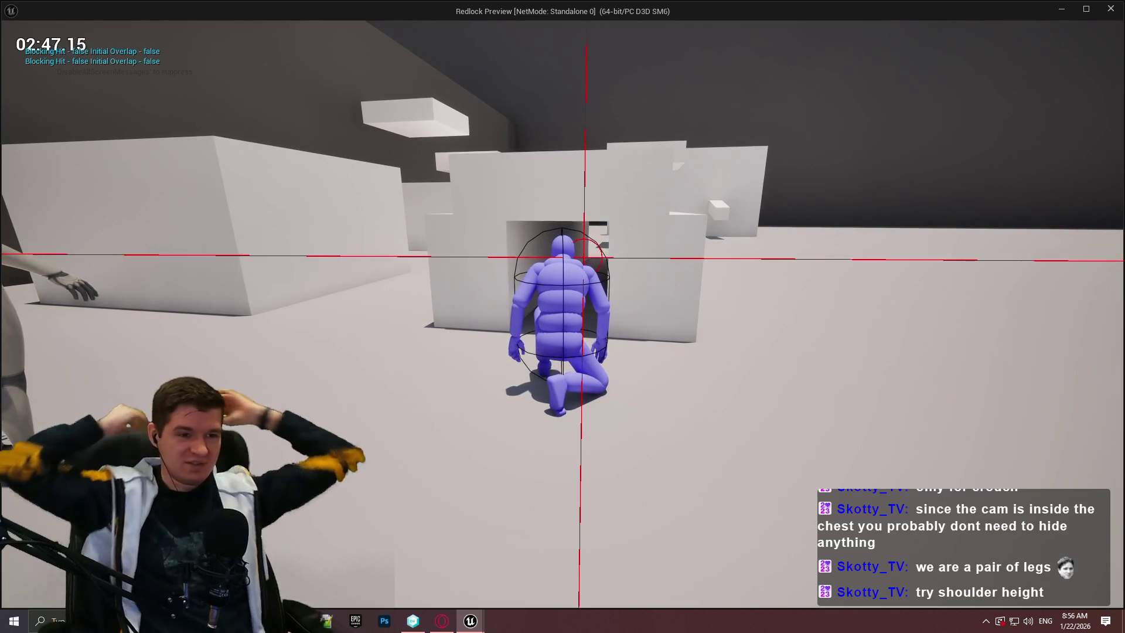
While crouched, crawl in and out of the block's tunnel repeatedly, between corridor and platforms room
{"action": "key", "text": "w"}
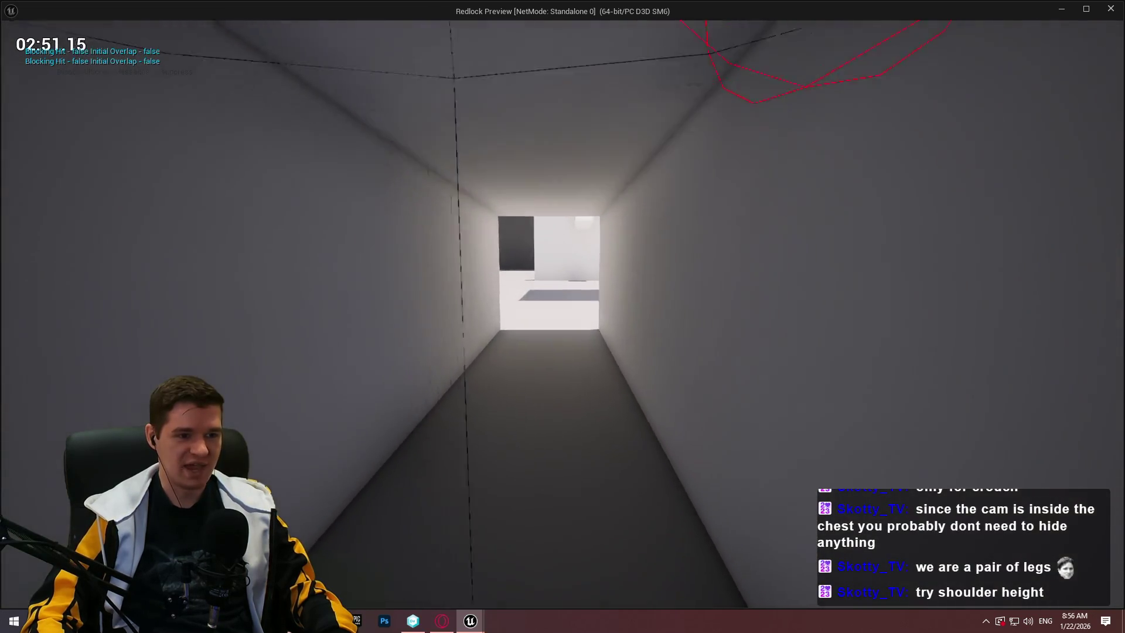
{"action": "key", "text": "w"}
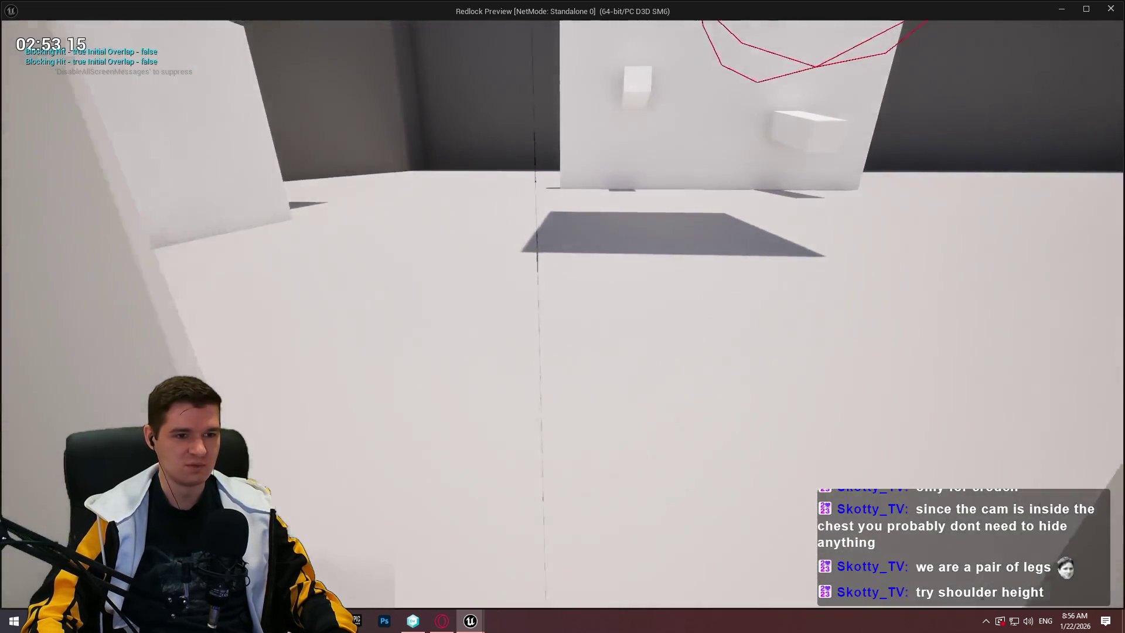
{"action": "key", "text": "w"}
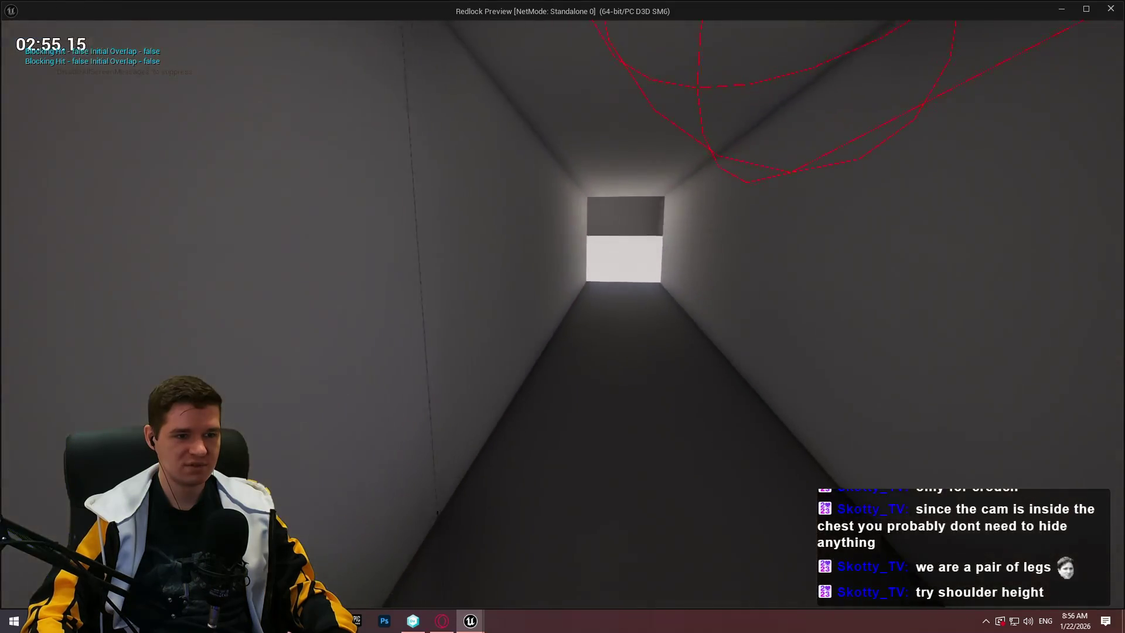
{"action": "key", "text": "w"}
{"action": "key", "text": "w"}
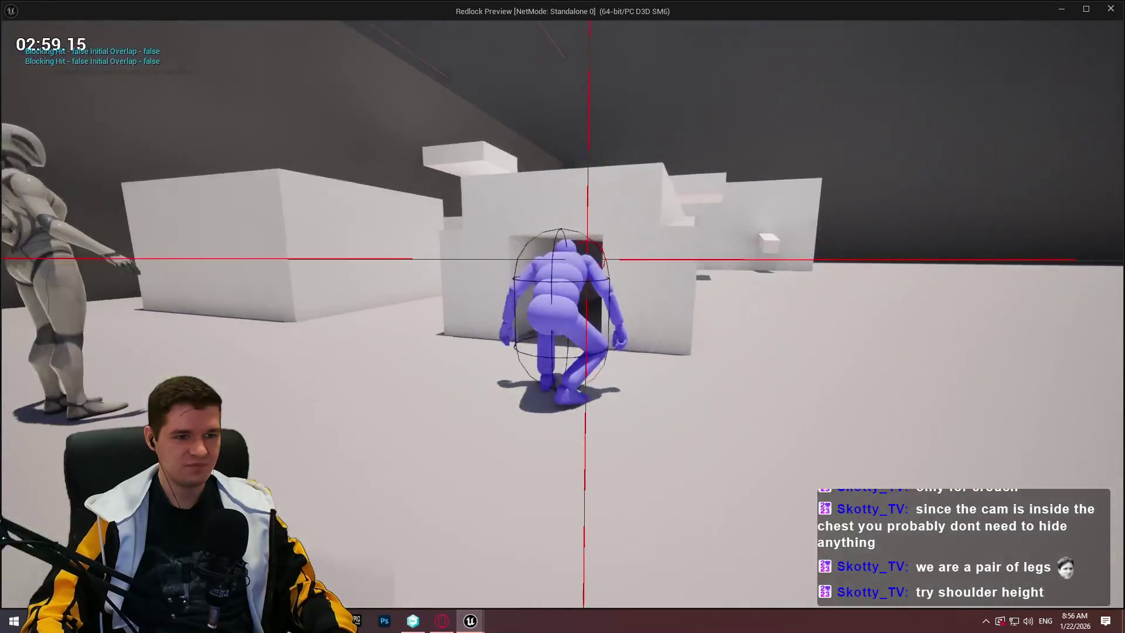
{"action": "key", "text": "w"}
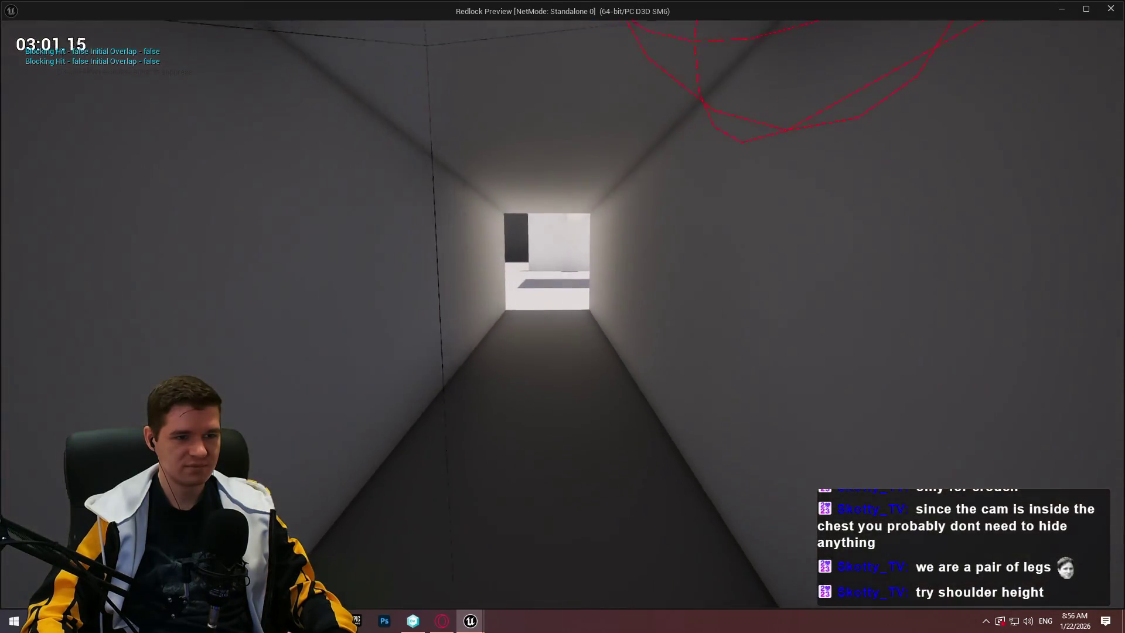
{"action": "key", "text": "w"}
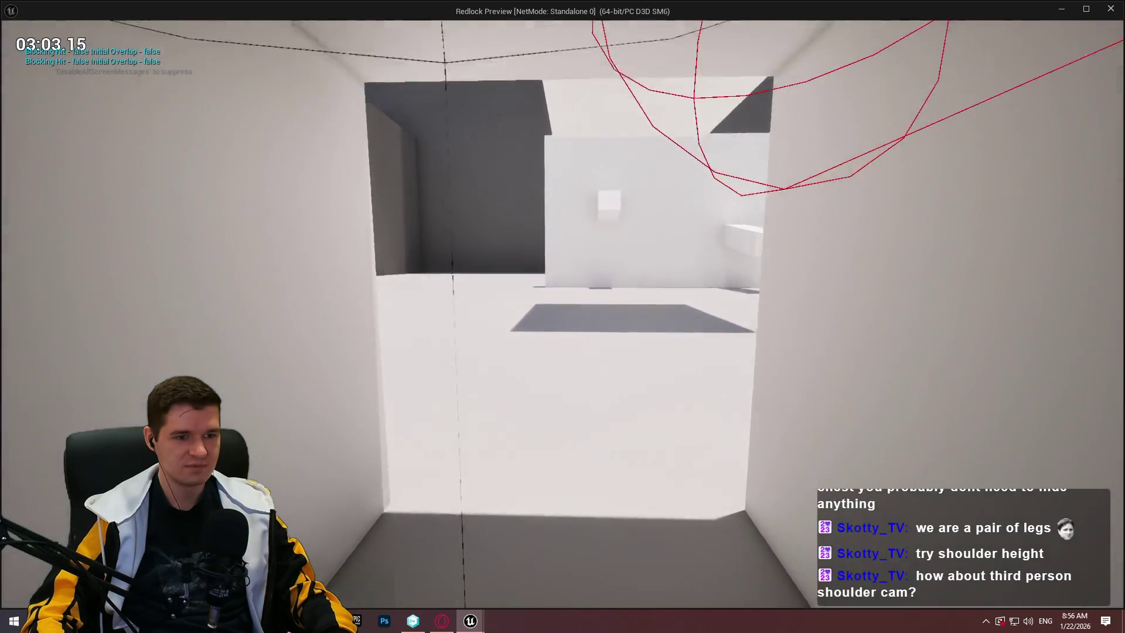
{"action": "key", "text": "w"}
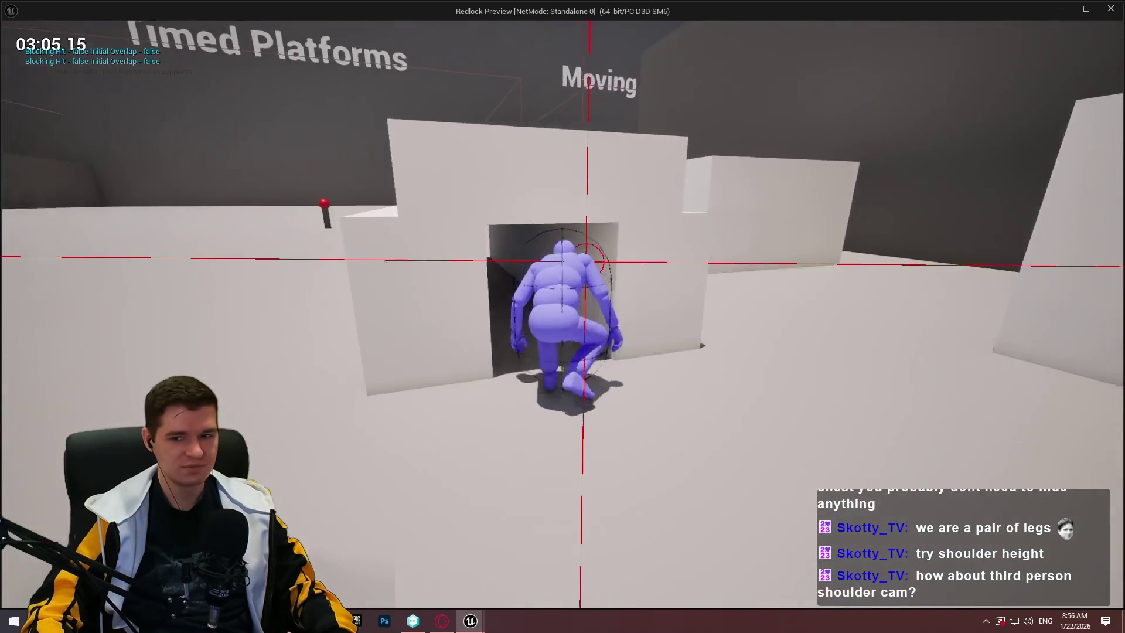
{"action": "key", "text": "w"}
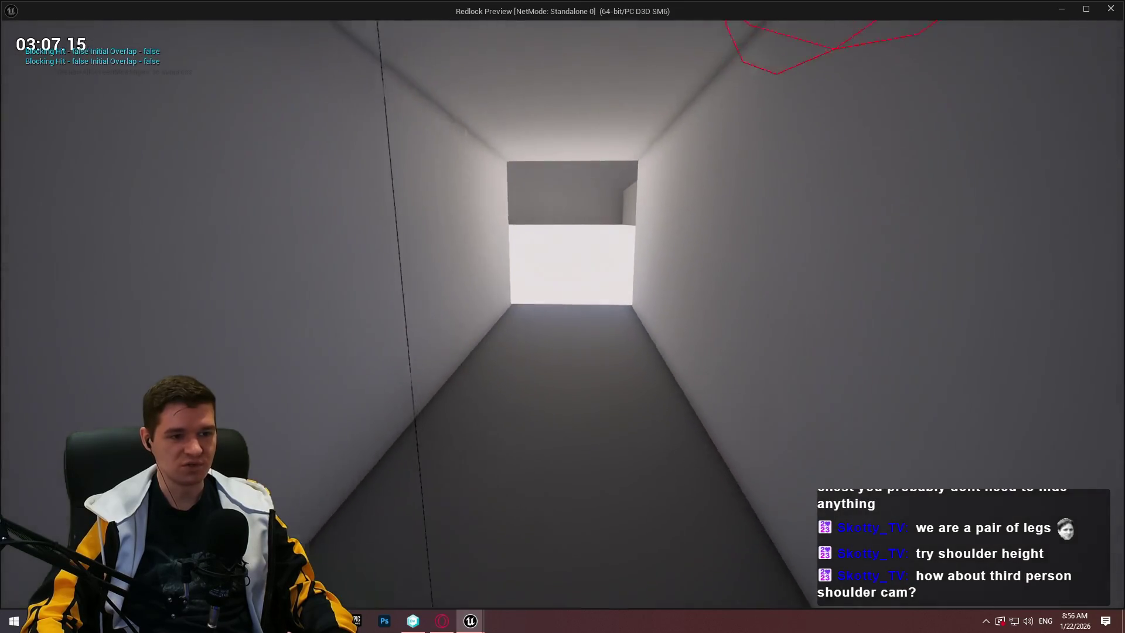
{"action": "key", "text": "w"}
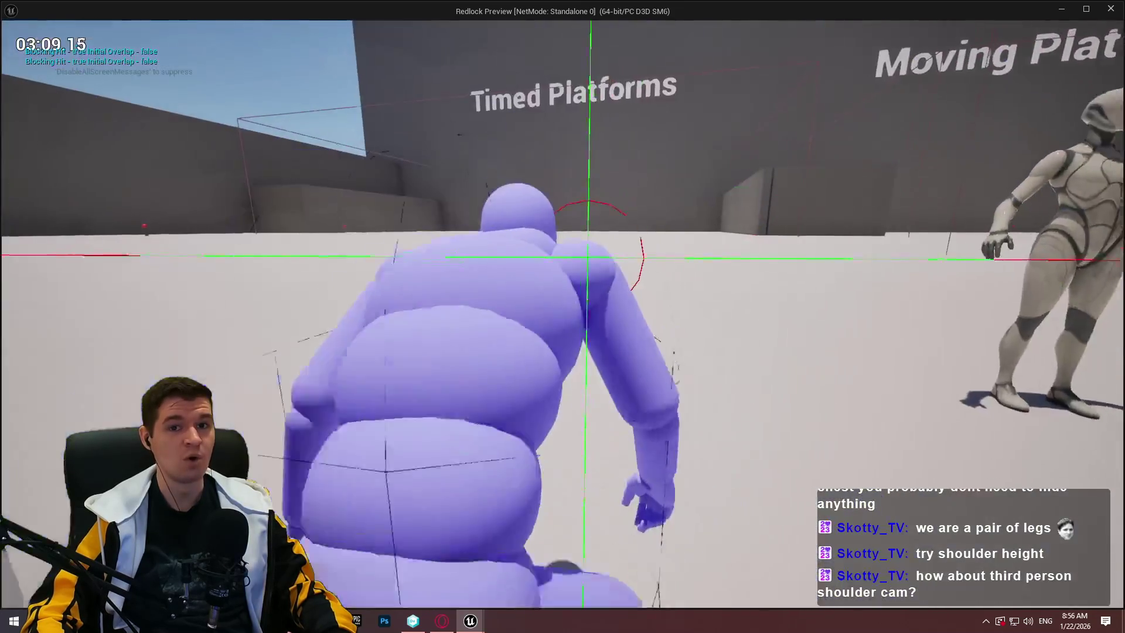
{"action": "key", "text": "w"}
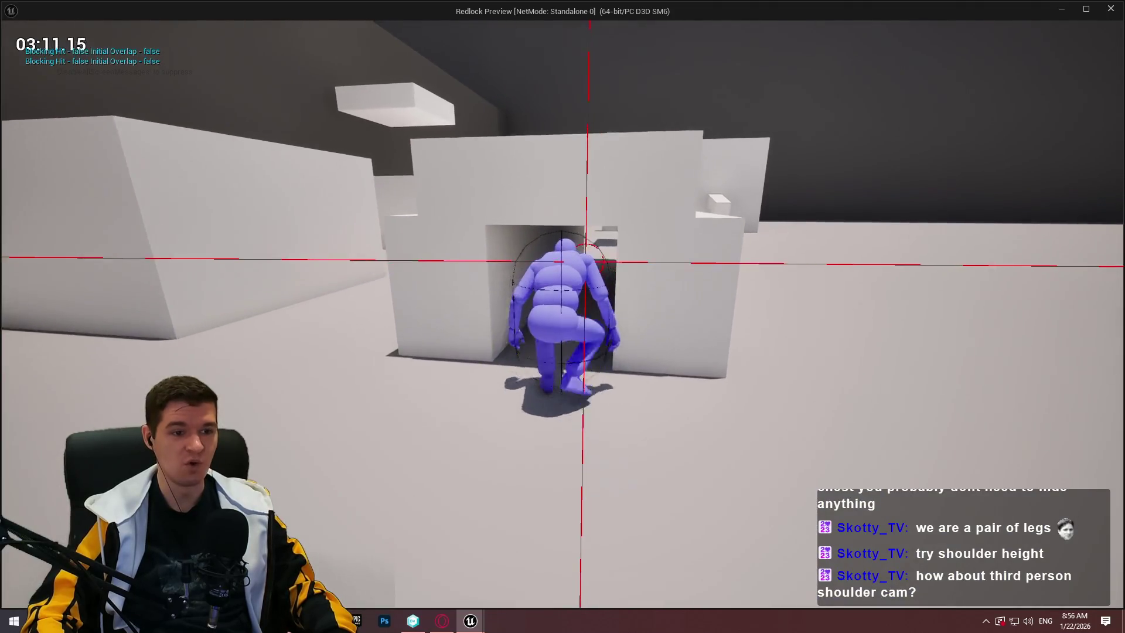
{"action": "key", "text": "w"}
{"action": "key", "text": "w"}
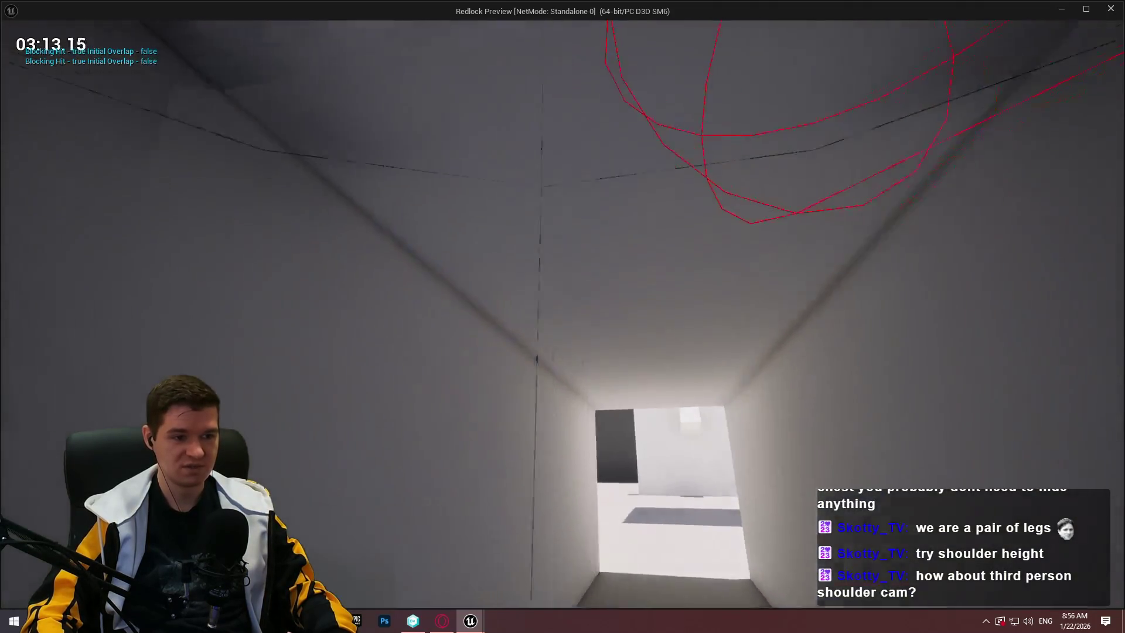
{"action": "key", "text": "w"}
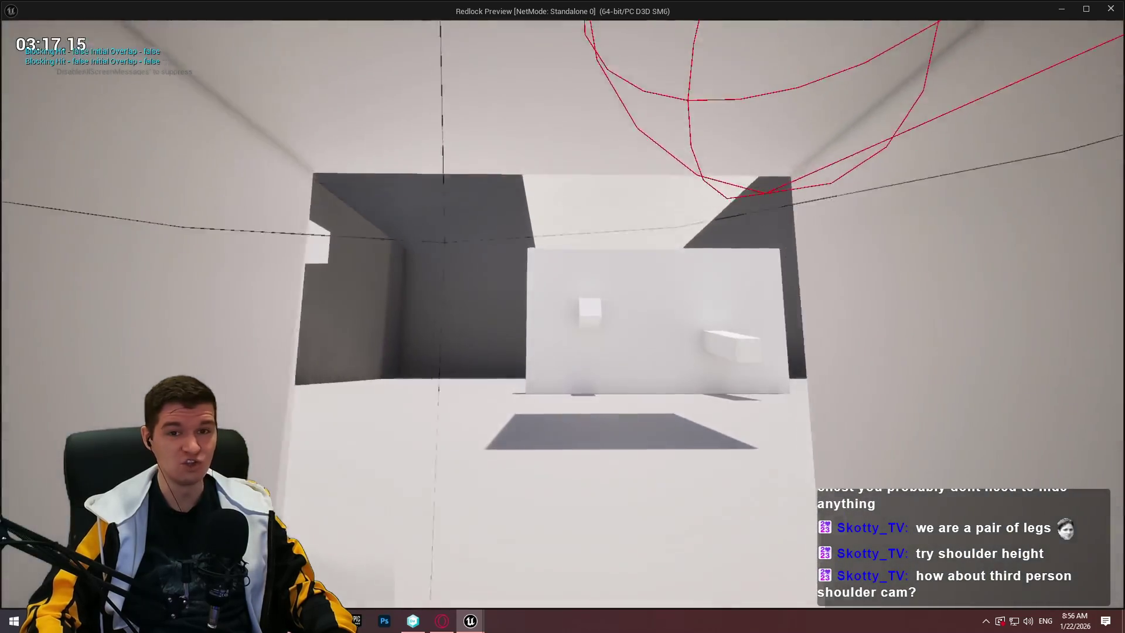
{"action": "key", "text": "v"}
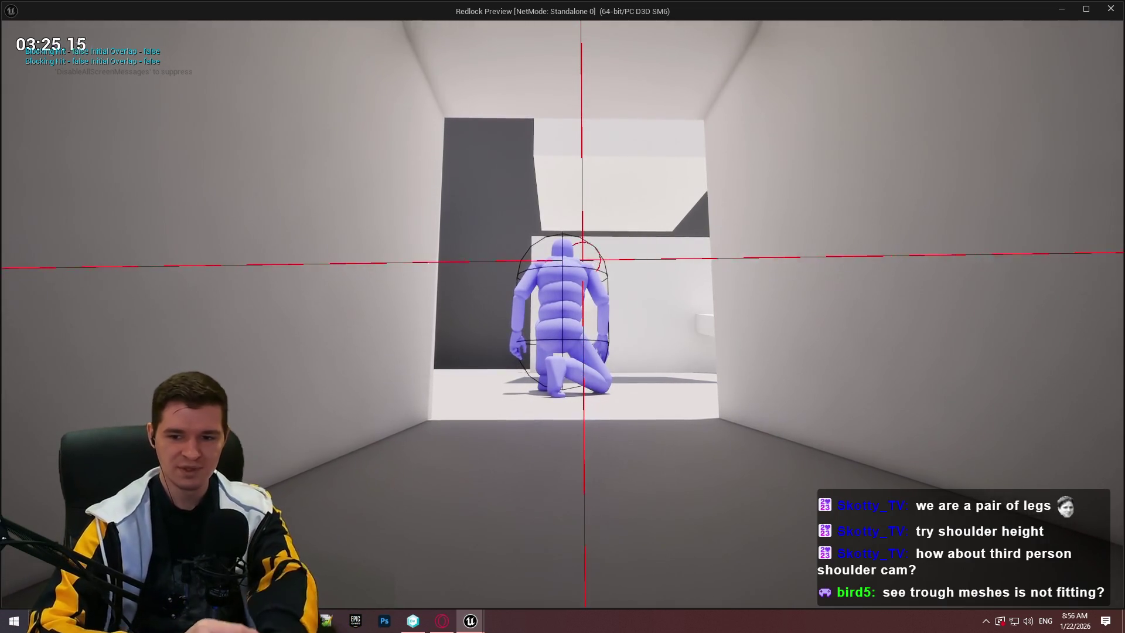
Crawl out of the corridor and back through the tunnel to its exit facing Timed Platforms
{"action": "key", "text": "w"}
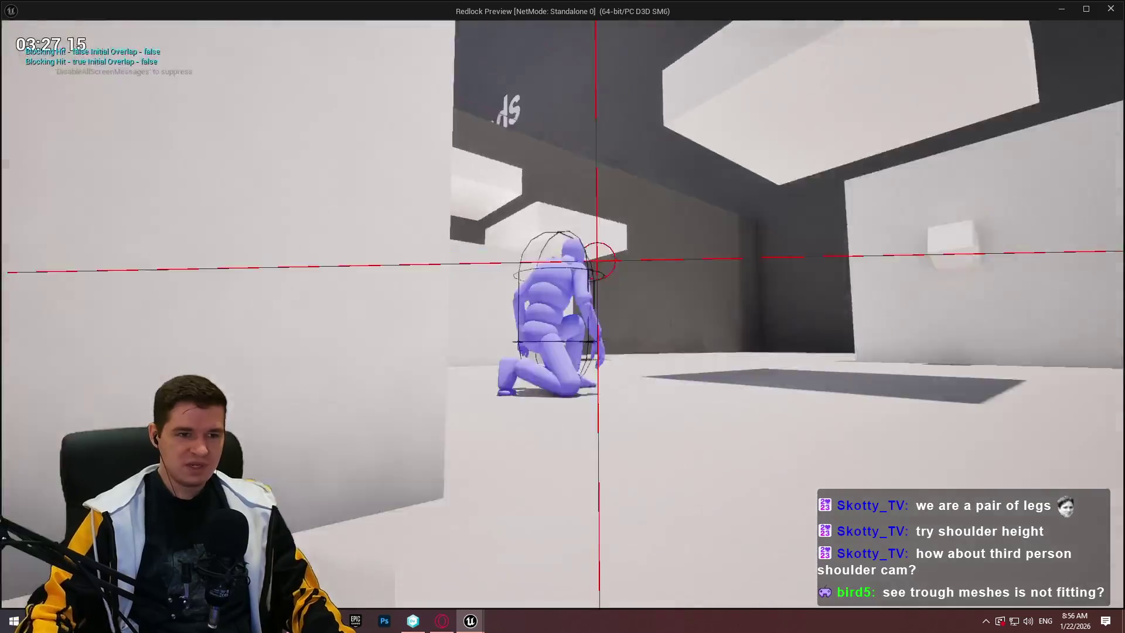
{"action": "key", "text": "w"}
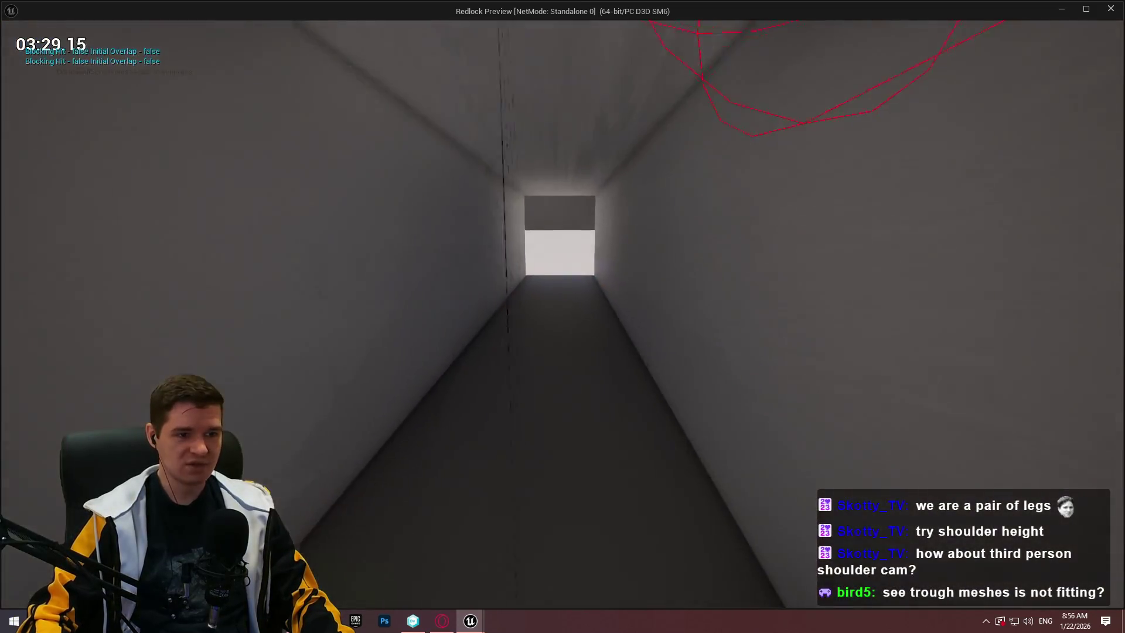
{"action": "key", "text": "w"}
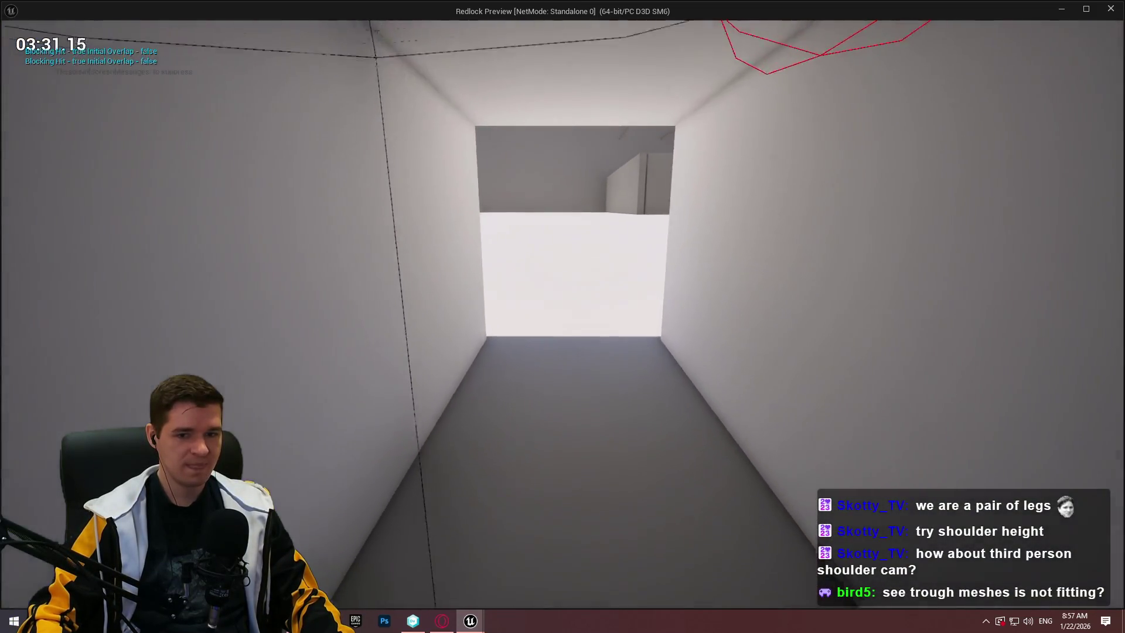
{"action": "key", "text": "w"}
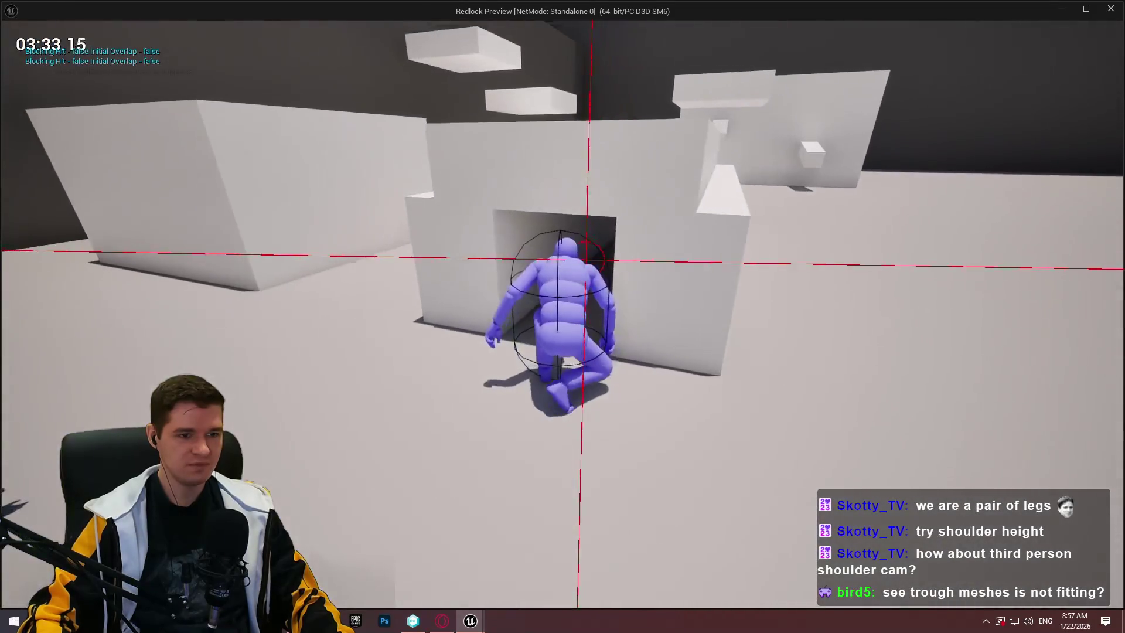
{"action": "key", "text": "w"}
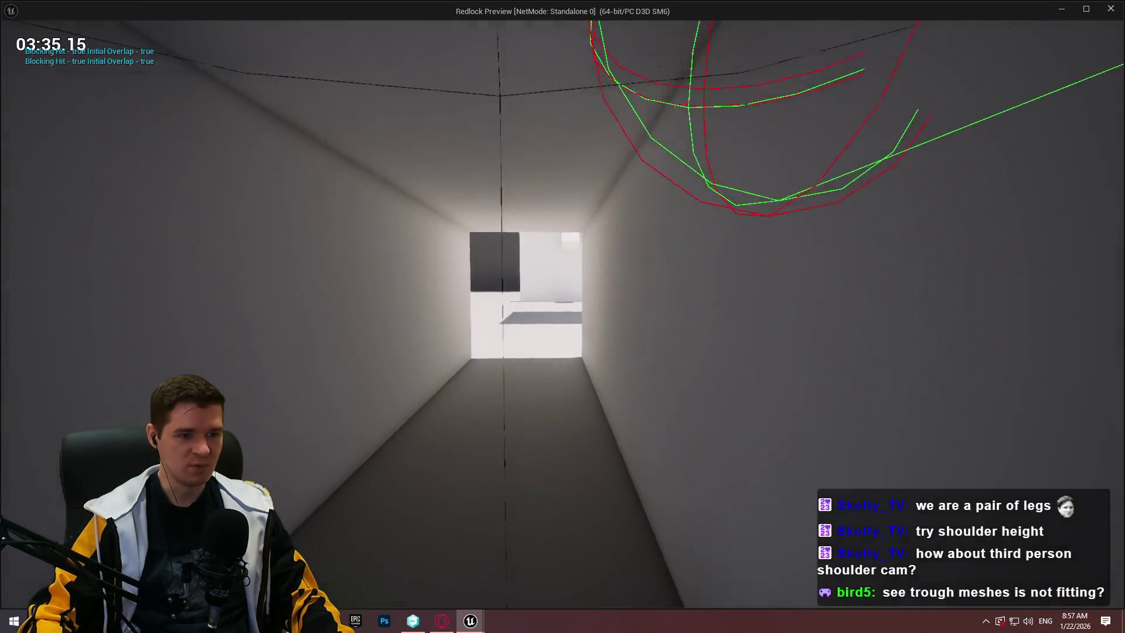
{"action": "key", "text": "w"}
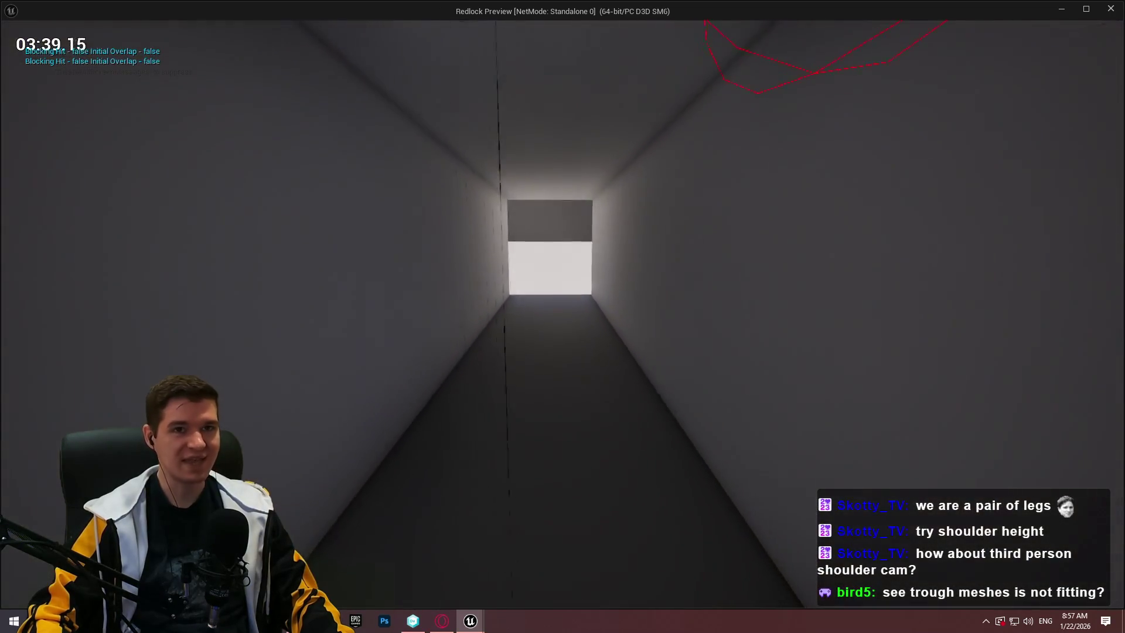
{"action": "key", "text": "w"}
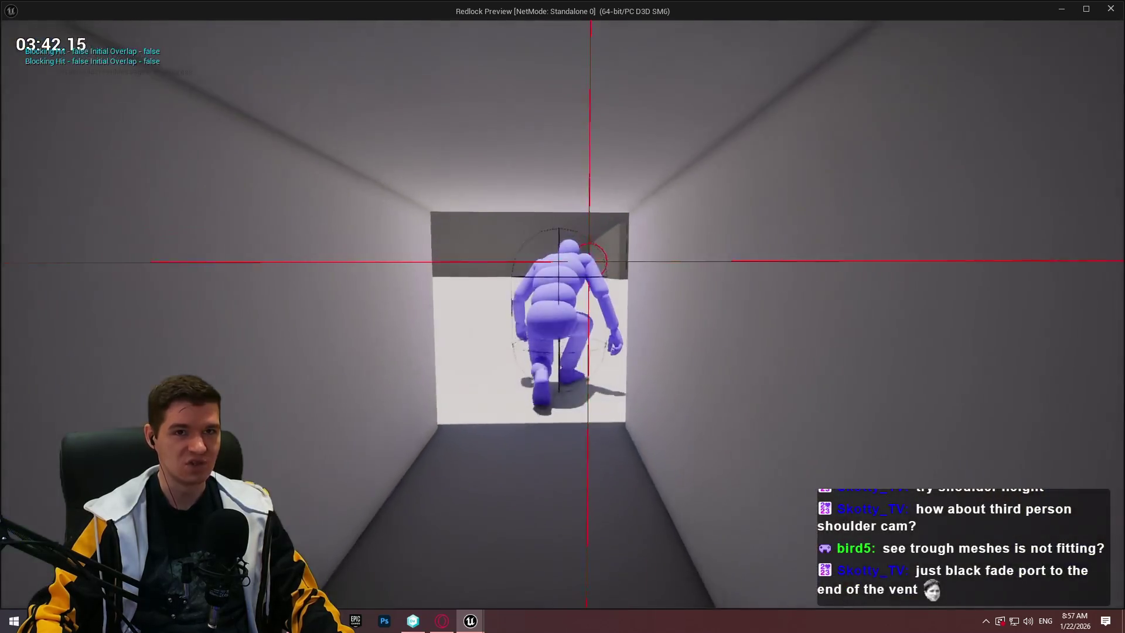
{"action": "key", "text": "w"}
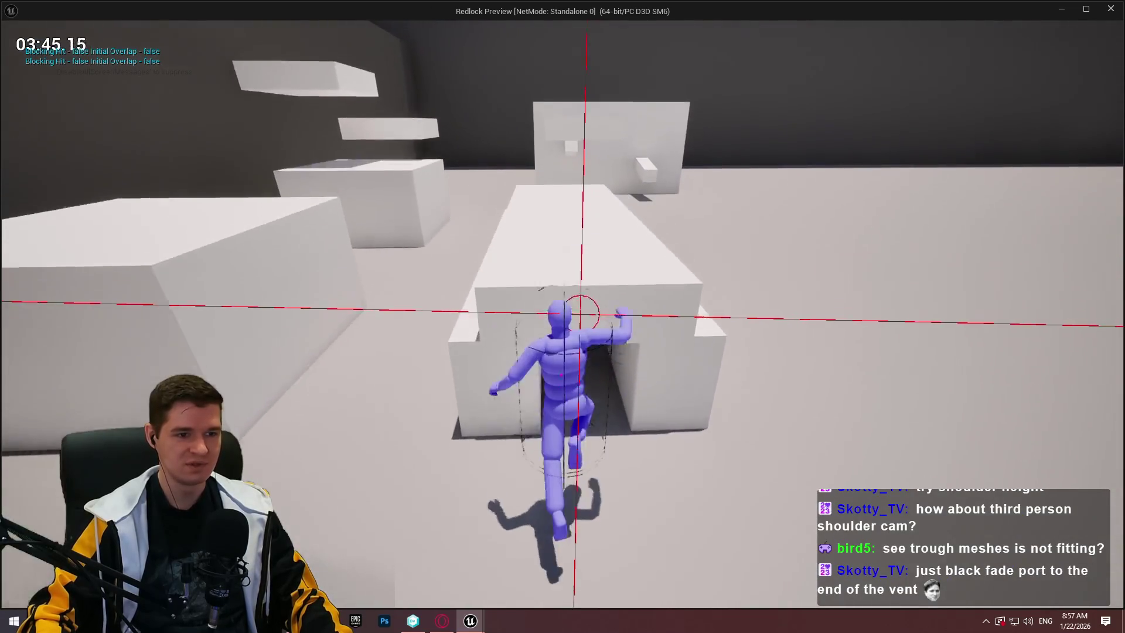
Run and mantle up the successive blocks and onto the first ledge
{"action": "key", "text": "w"}
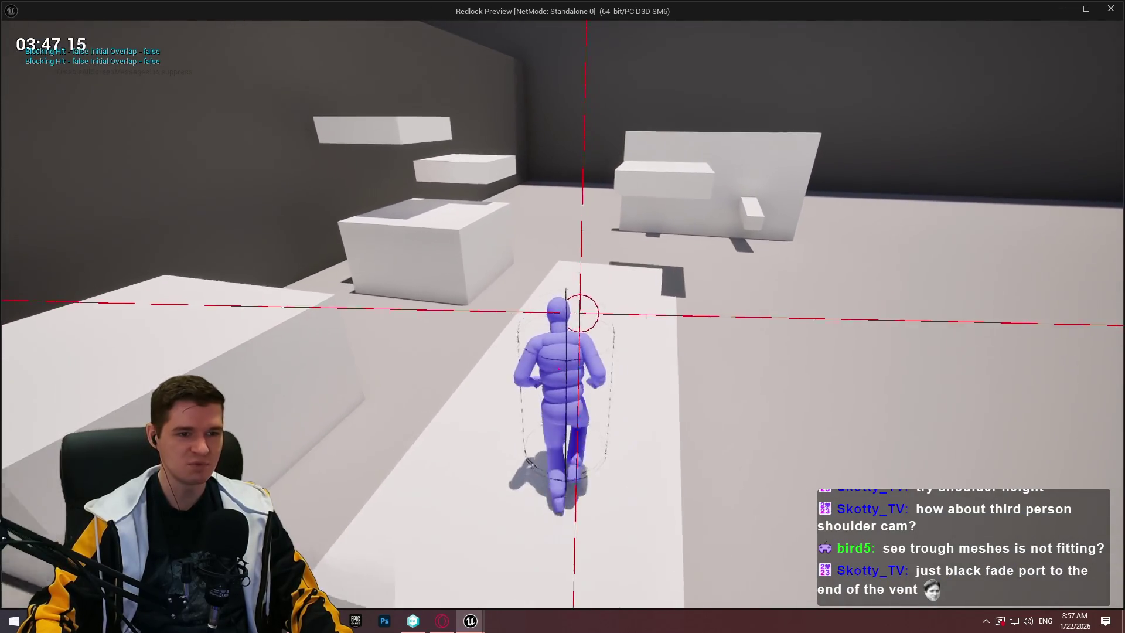
{"action": "key", "text": "w"}
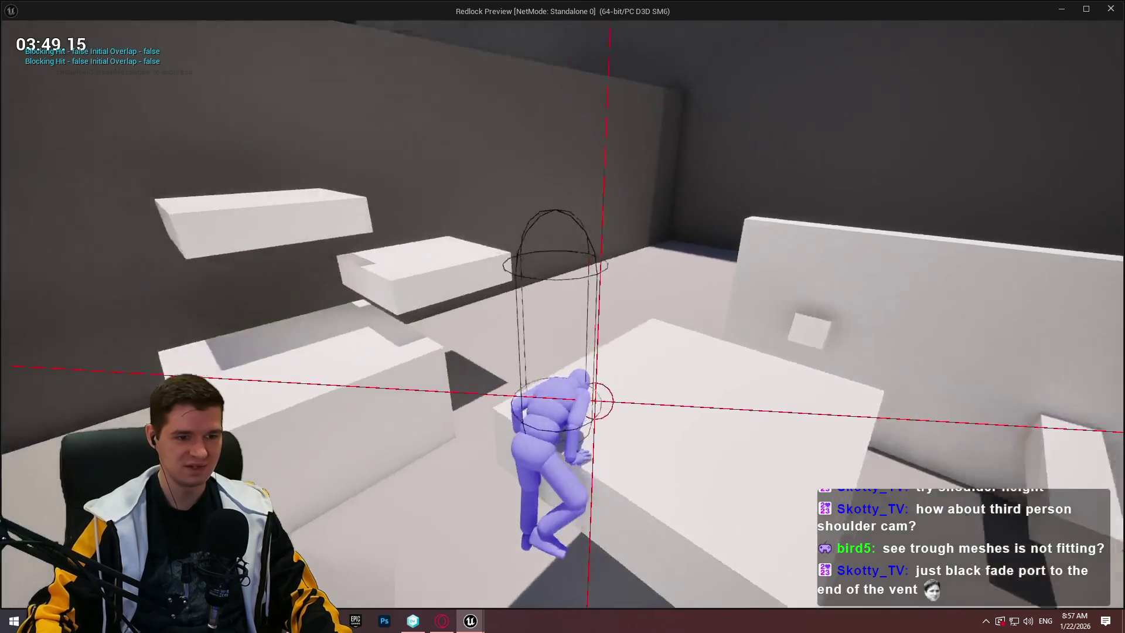
{"action": "key", "text": "w"}
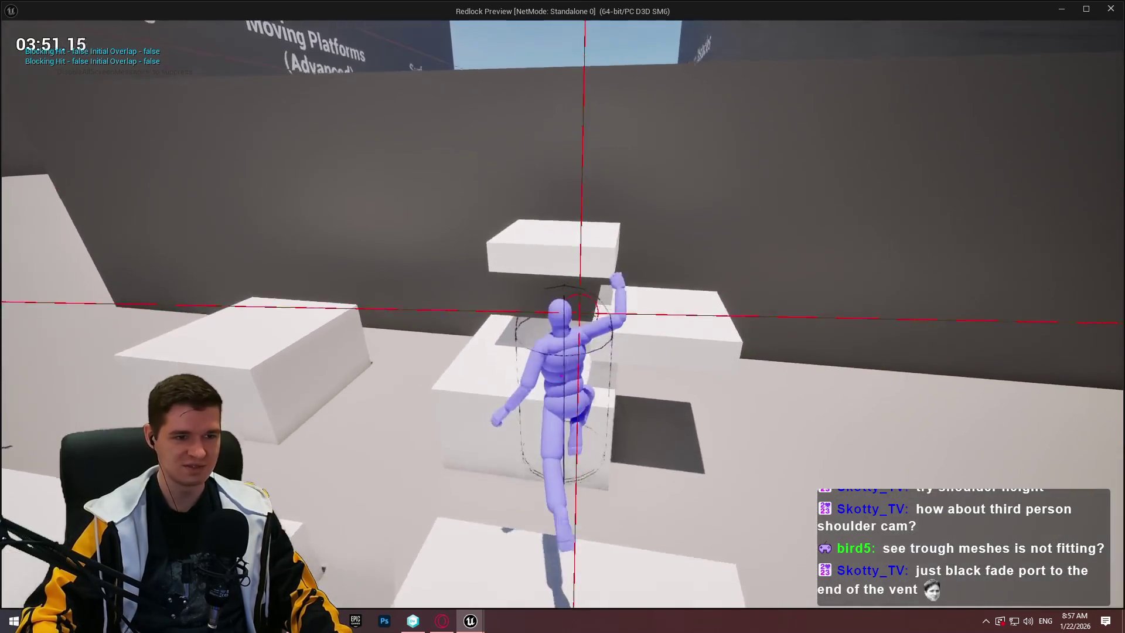
{"action": "key", "text": "w"}
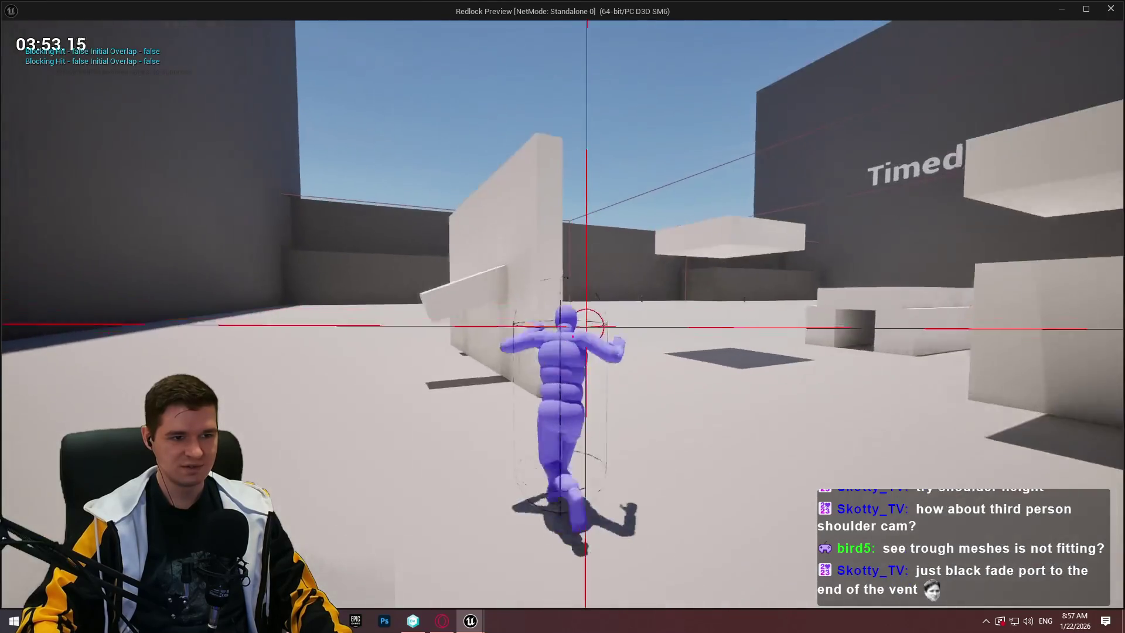
{"action": "key", "text": "space"}
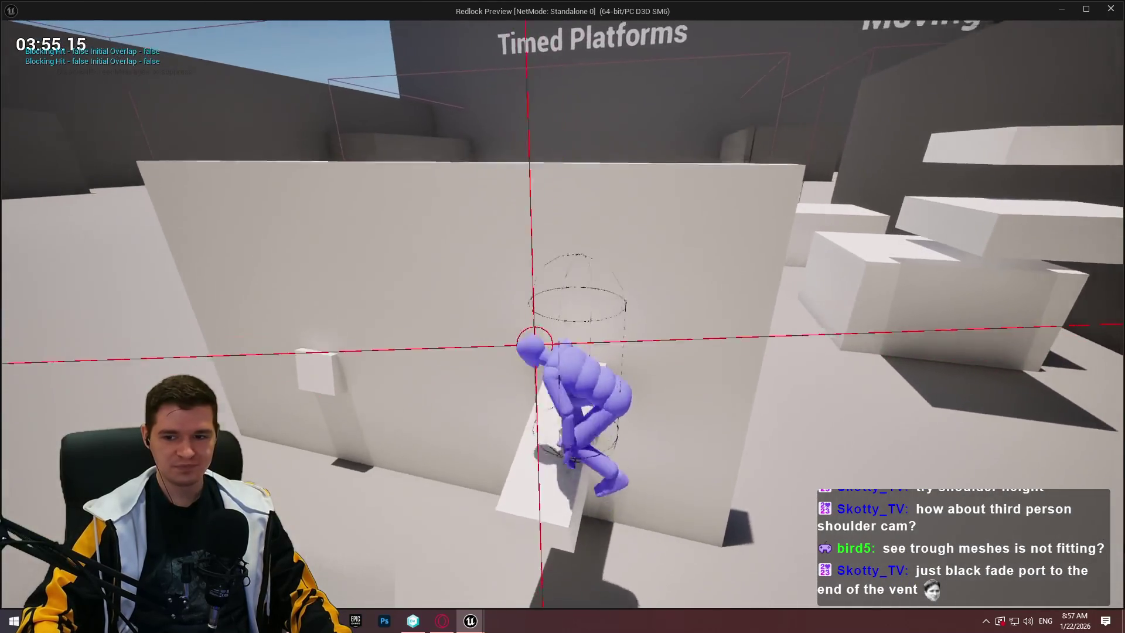
{"action": "key", "text": "w"}
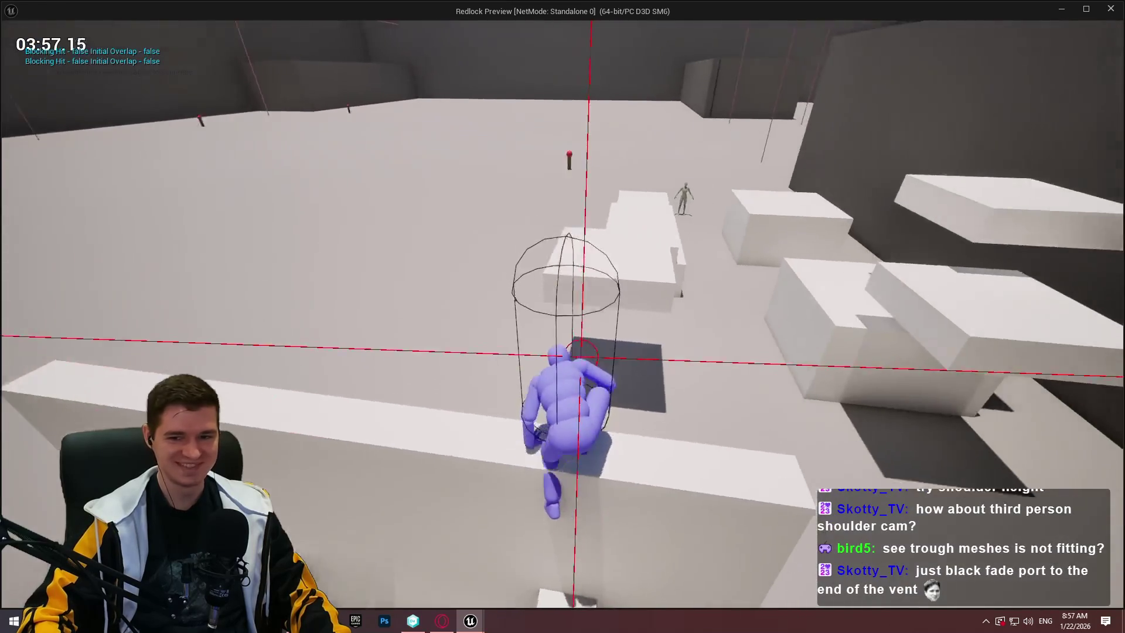
Climb the remaining ledges and the white box toward the vent, then stop the playtest
{"action": "key", "text": "w"}
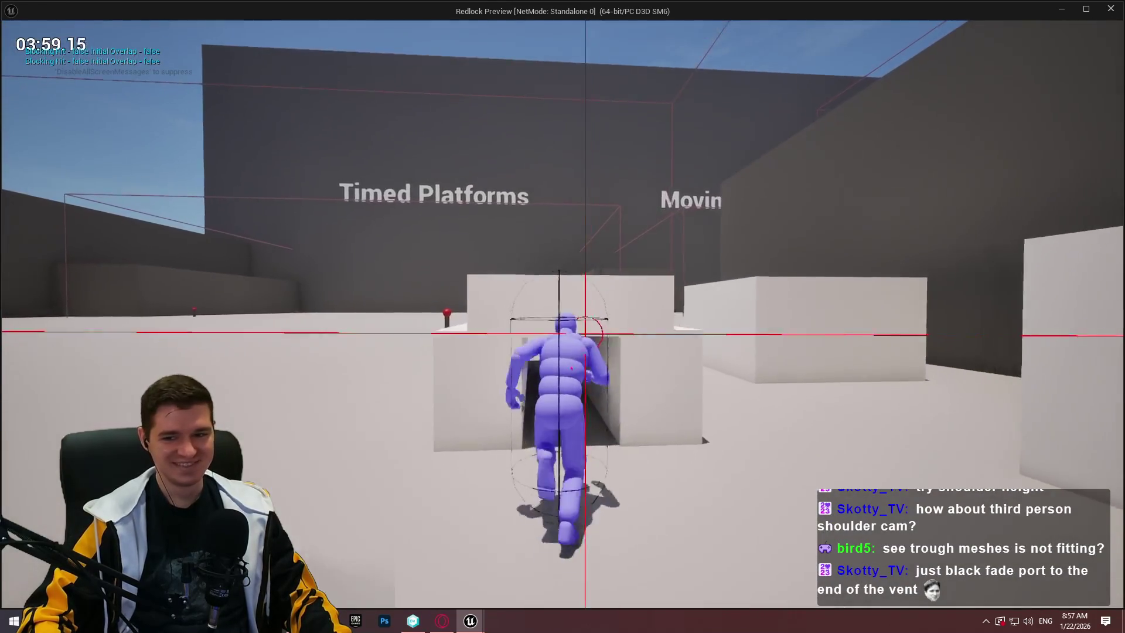
{"action": "key", "text": "w"}
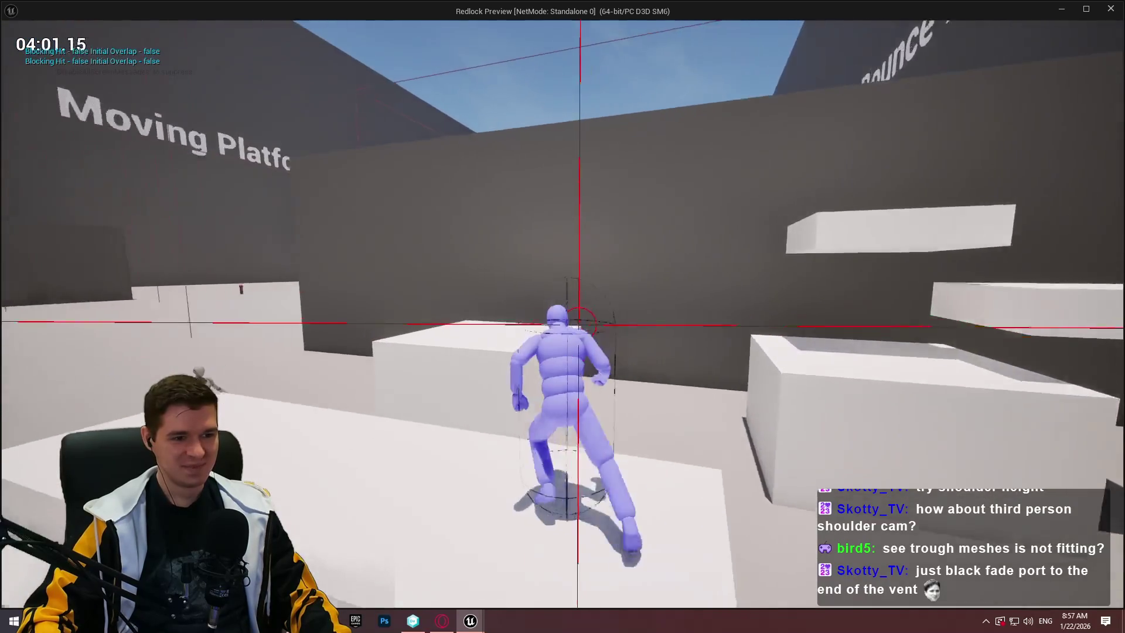
{"action": "key", "text": "space"}
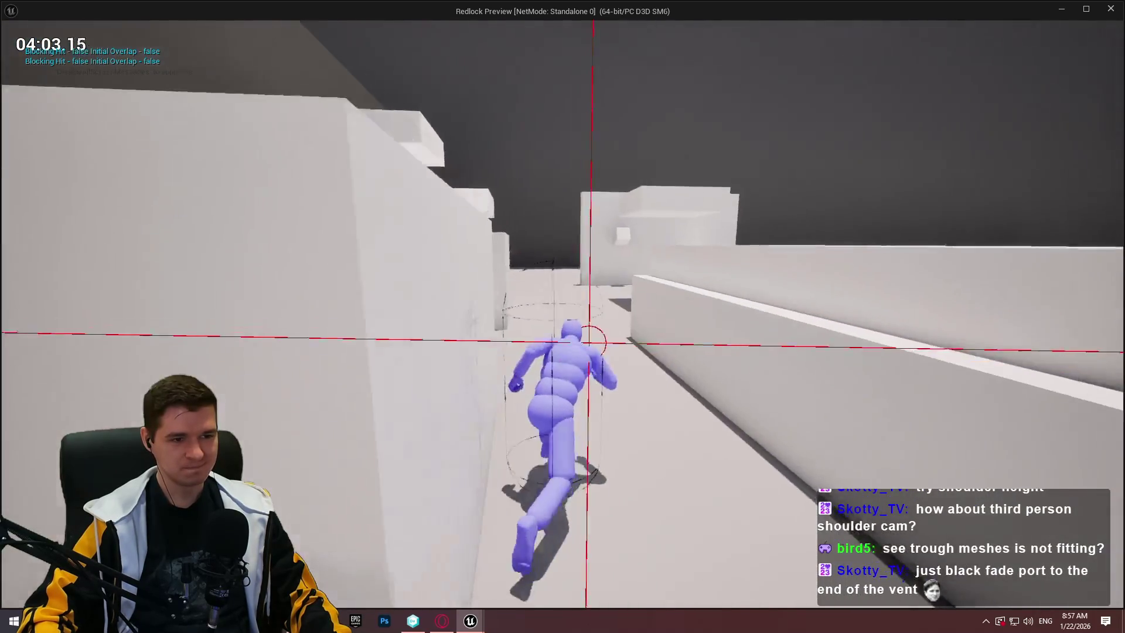
{"action": "key", "text": "space"}
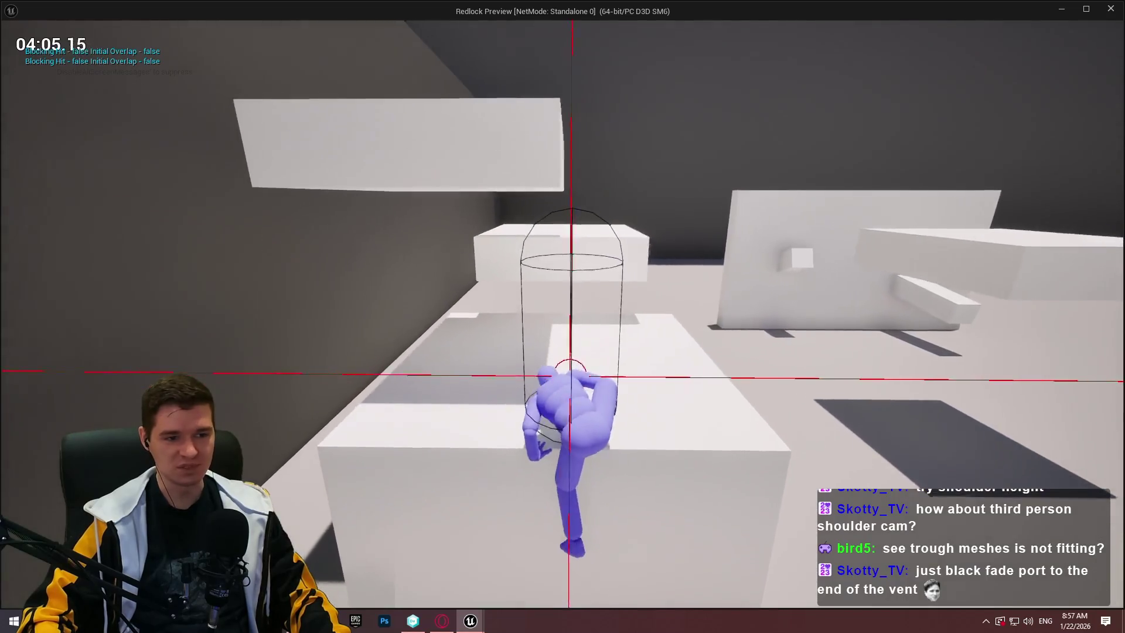
{"action": "key", "text": "w"}
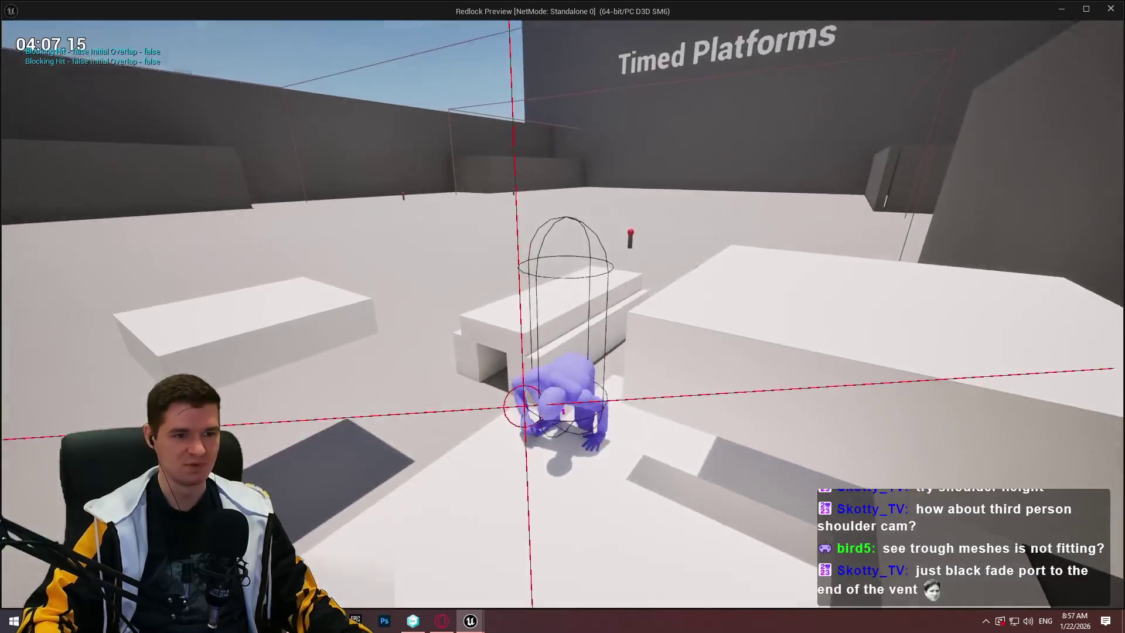
{"action": "key", "text": "Escape"}
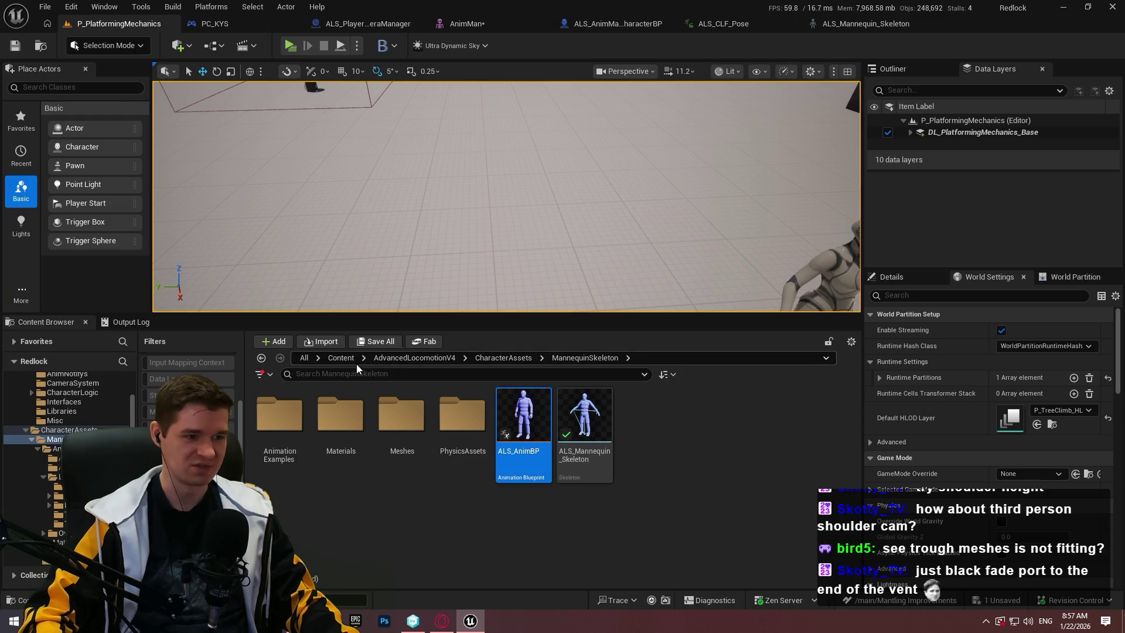
Open the Redlock map from the Content Browser's maps folder, answering the save prompt
{"action": "left_click", "coordinate": [355, 362]}
{"action": "double_click", "coordinate": [581, 435]}
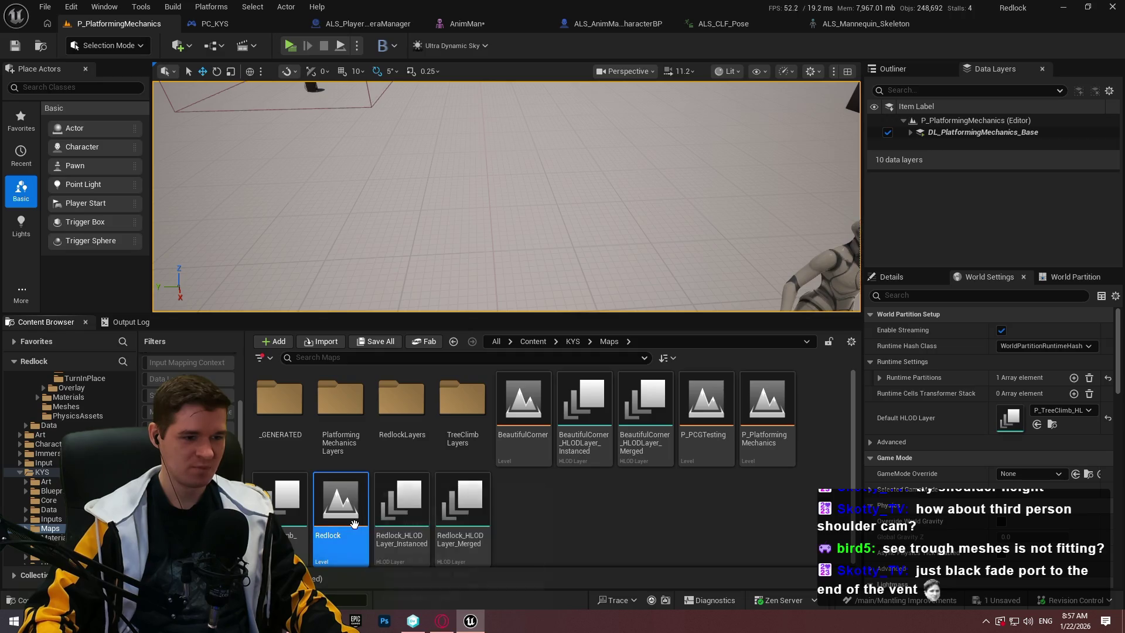
{"action": "double_click", "coordinate": [353, 523]}
{"action": "left_click", "coordinate": [600, 445]}
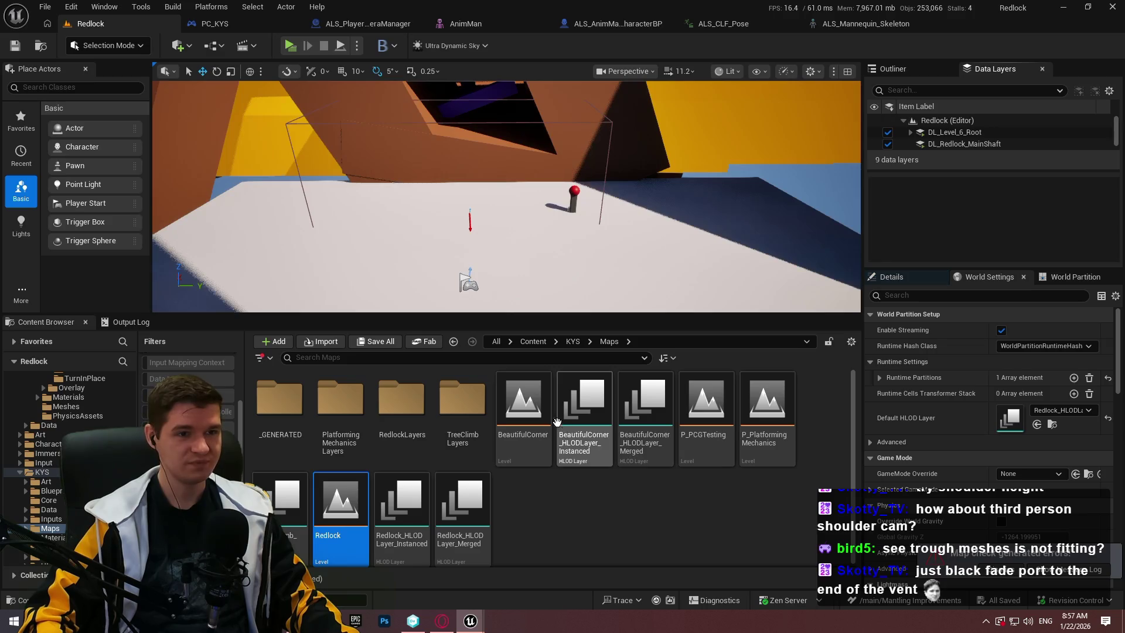
Fly the editor view through the level and the dark vent area into the red-lit room
{"action": "scroll", "coordinate": [506, 197], "scroll_direction": "up", "scroll_amount": 2}
{"action": "key", "text": "w"}
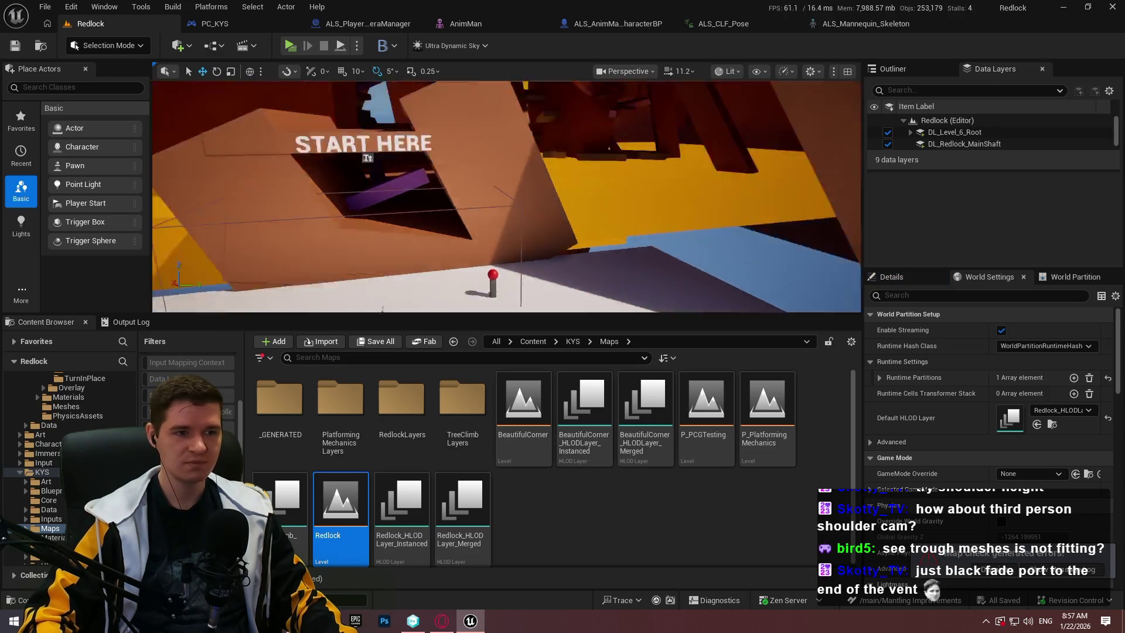
{"action": "key", "text": "w"}
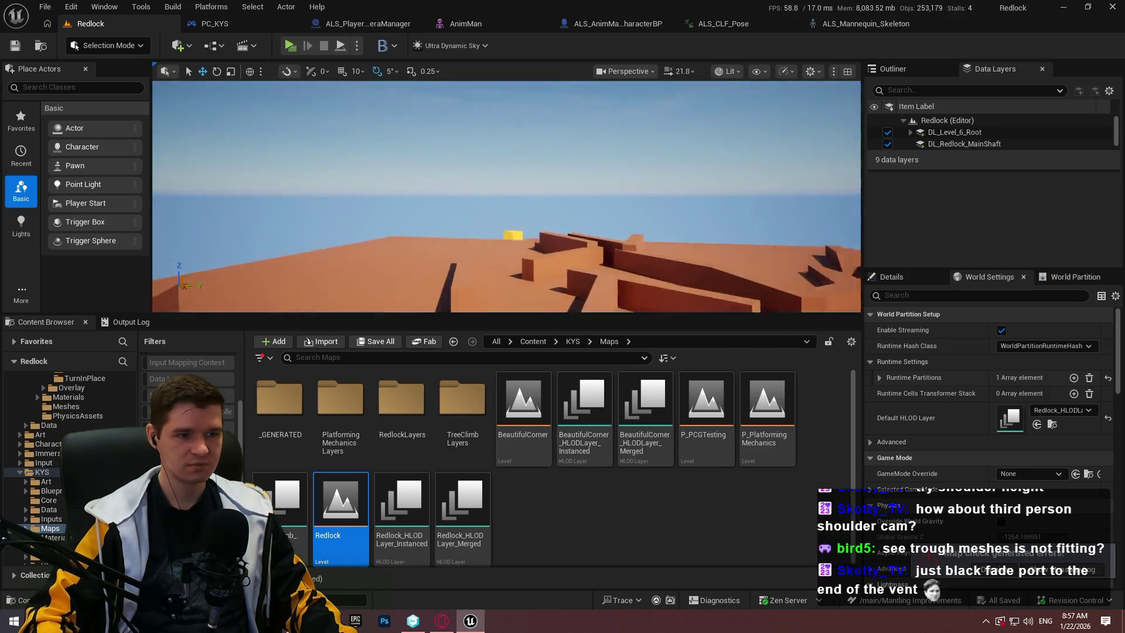
{"action": "key", "text": "w"}
{"action": "scroll", "coordinate": [507, 196], "scroll_direction": "down", "scroll_amount": 2}
{"action": "scroll", "coordinate": [506, 197], "scroll_direction": "down", "scroll_amount": 2}
{"action": "key", "text": "w"}
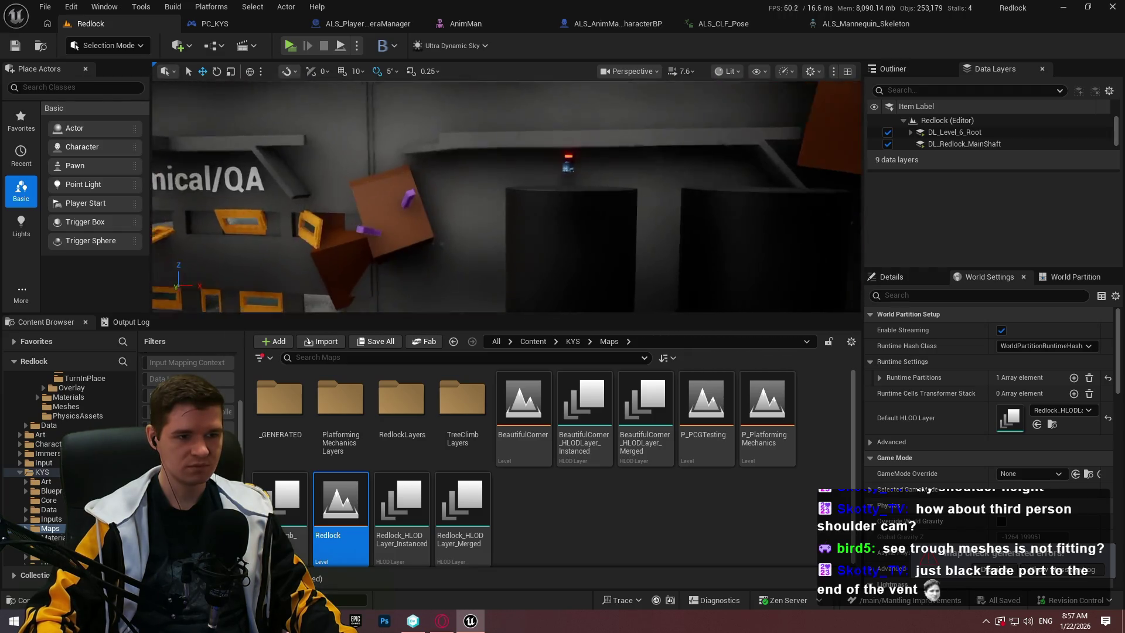
{"action": "key", "text": "w"}
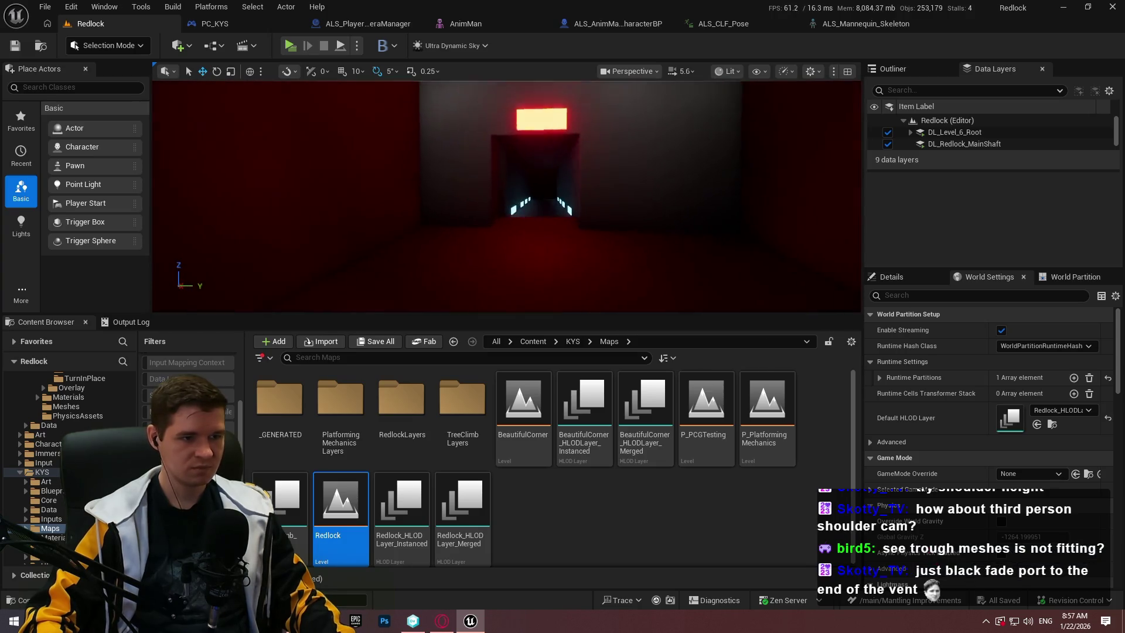
Play From Here on the red room's floor, dismiss the welcome notes and go fullscreen
{"action": "right_click", "coordinate": [523, 285]}
{"action": "left_click", "coordinate": [601, 600]}
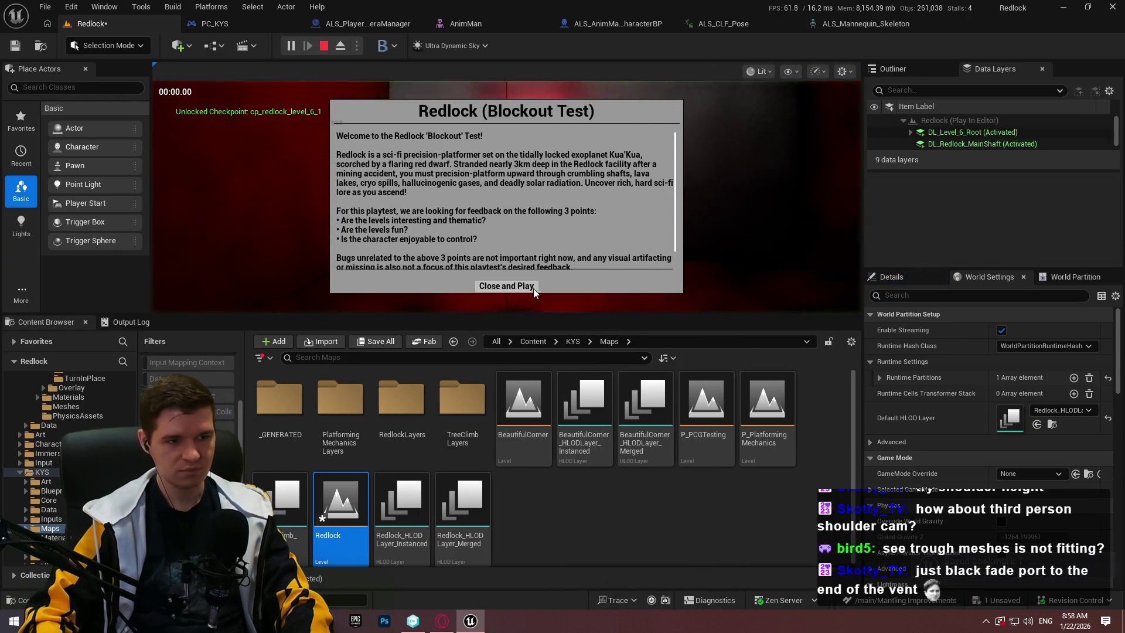
{"action": "left_click", "coordinate": [534, 288]}
{"action": "key", "text": "F11"}
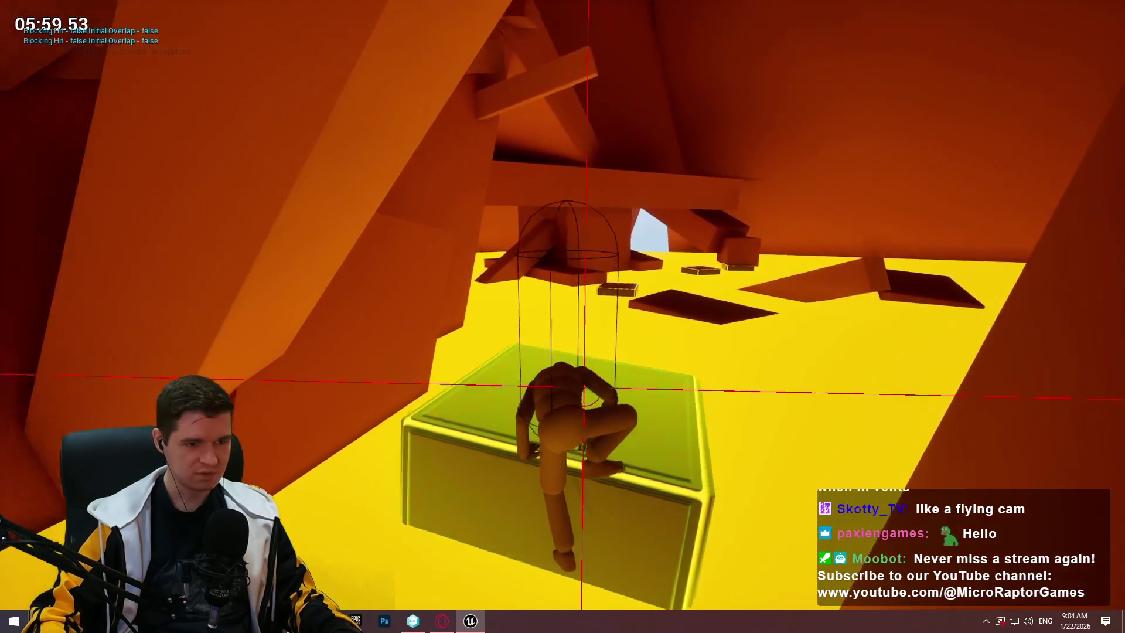
Move the character off the block onto the ledge, then end the playtest
{"action": "key", "text": "w"}
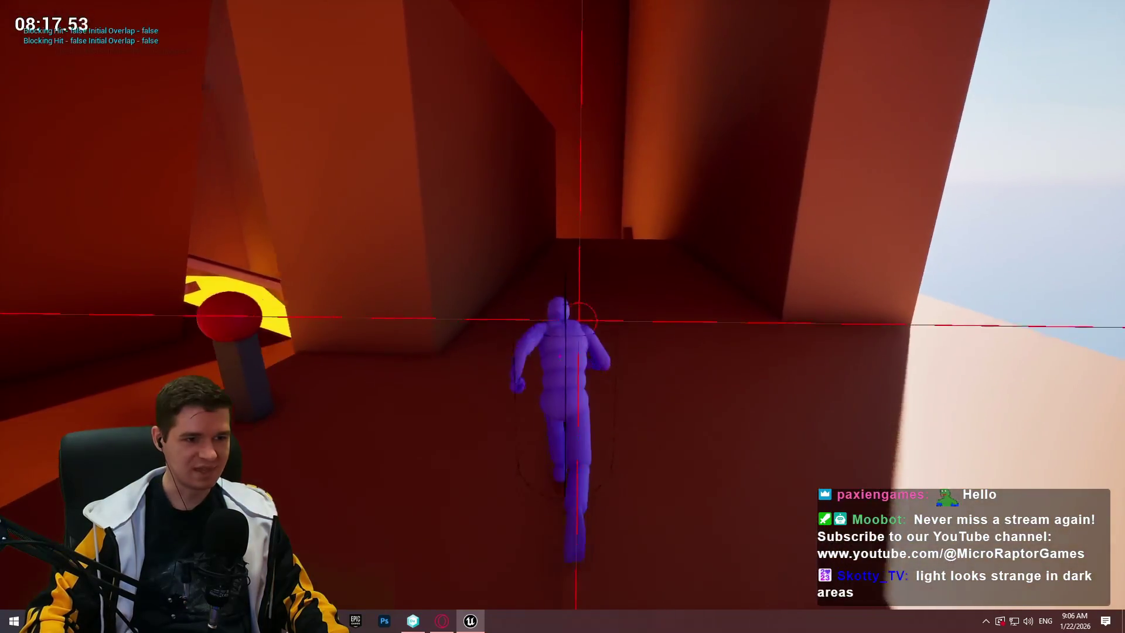
{"action": "key", "text": "Escape"}
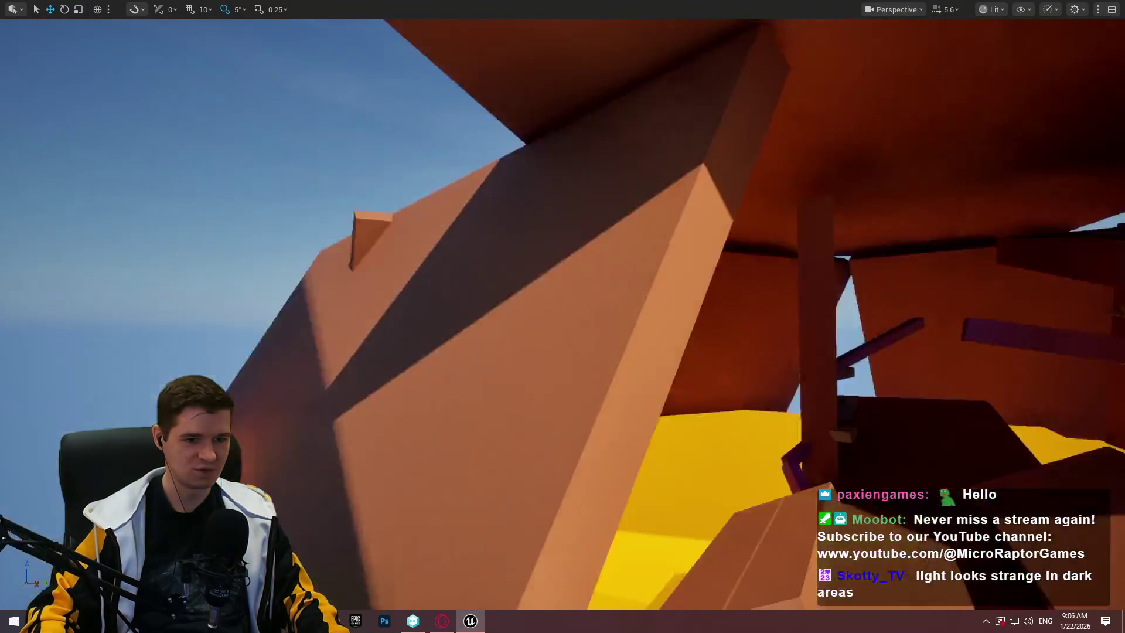
Fly the view to the orange vented wall and tilt down to the beam below
{"action": "scroll", "coordinate": [562, 317], "scroll_direction": "up", "scroll_amount": 1}
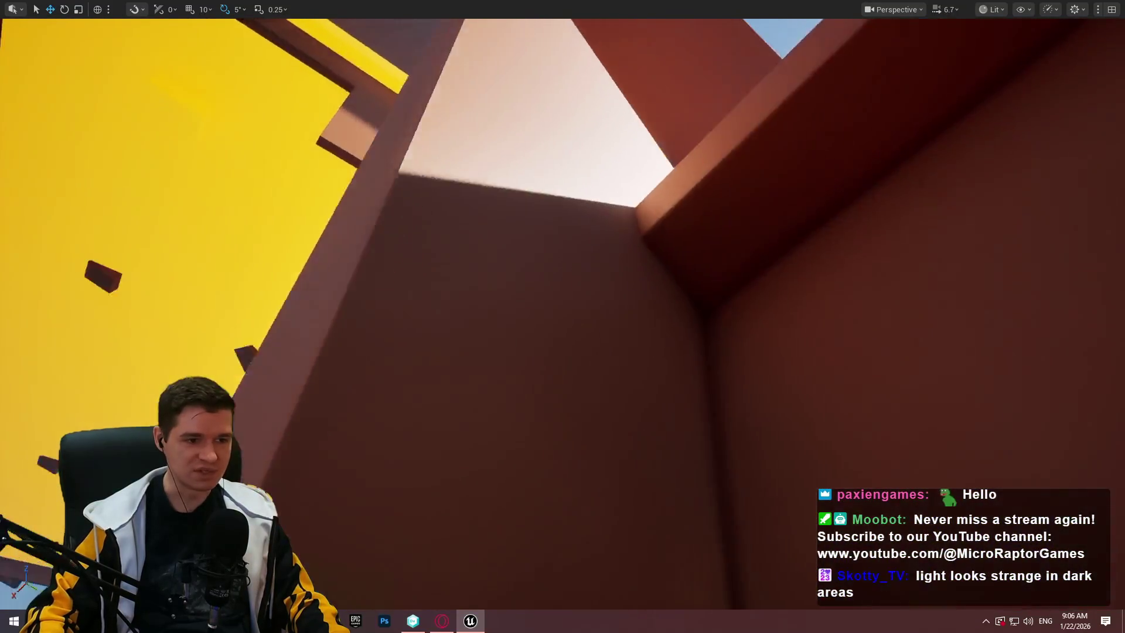
{"action": "scroll", "coordinate": [562, 316], "scroll_direction": "up", "scroll_amount": 3}
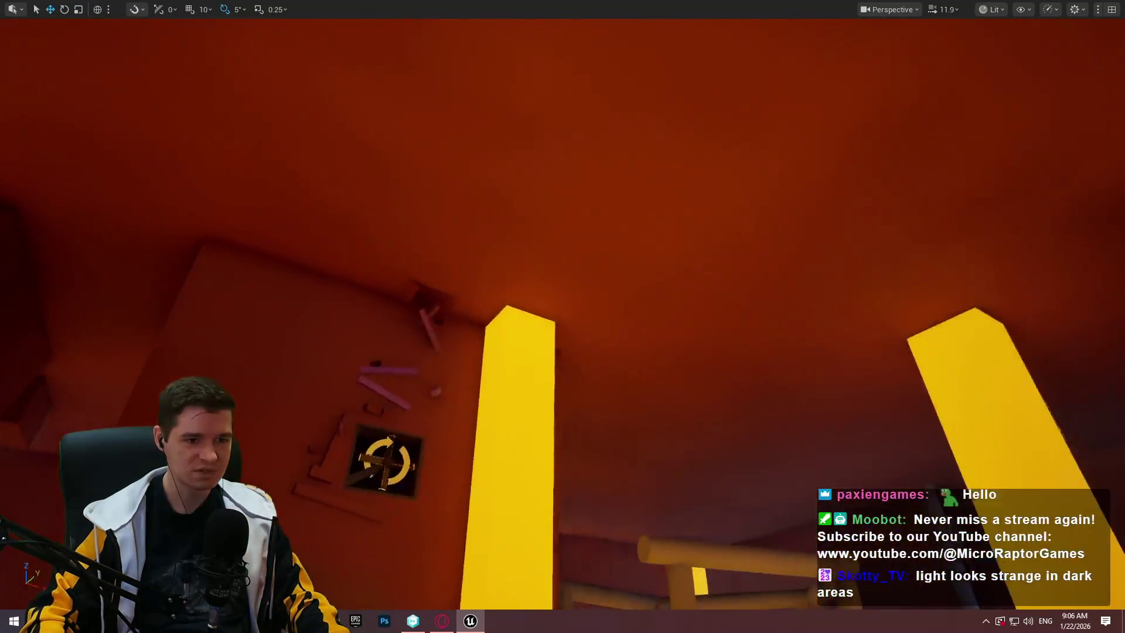
{"action": "key", "text": "w"}
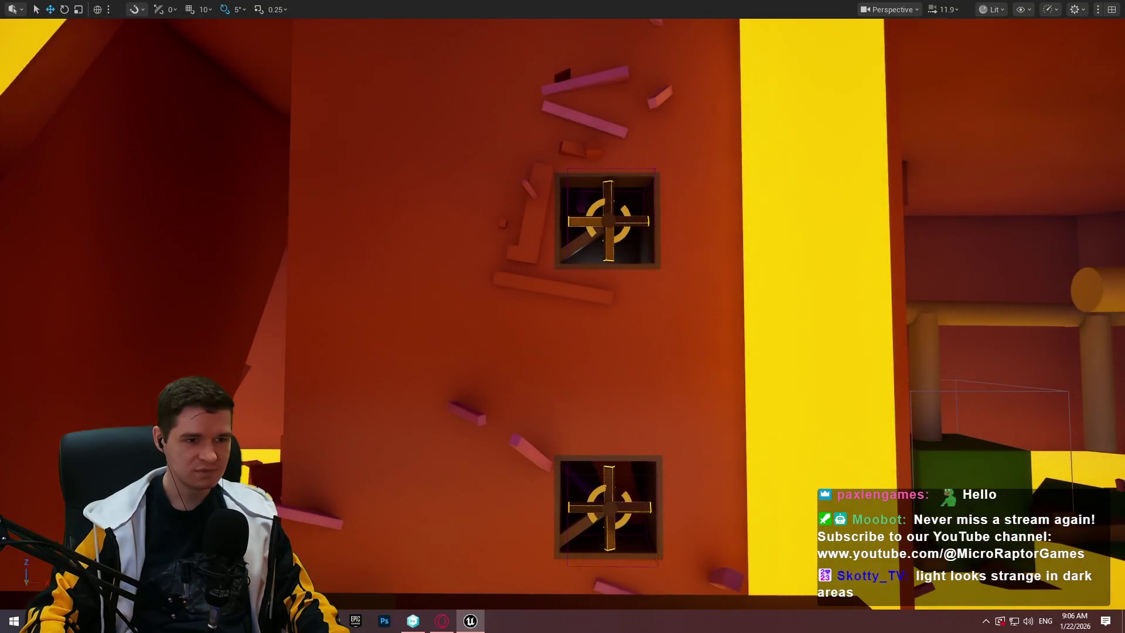
{"action": "mouse_move", "coordinate": [654, 273]}
{"action": "left_mouse_down"}
{"action": "mouse_move", "coordinate": [654, 247]}
{"action": "mouse_move", "coordinate": [654, 328]}
{"action": "left_mouse_up"}
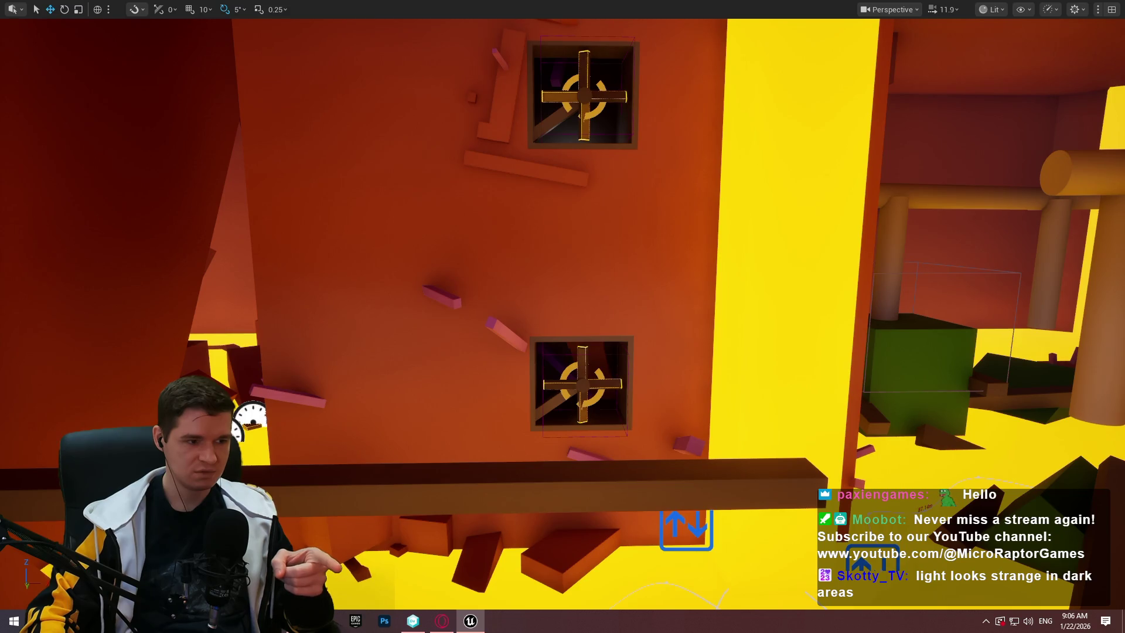
Play From Here on the horizontal beam, climb onto the ledge, then stop playing
{"action": "right_click", "coordinate": [686, 476]}
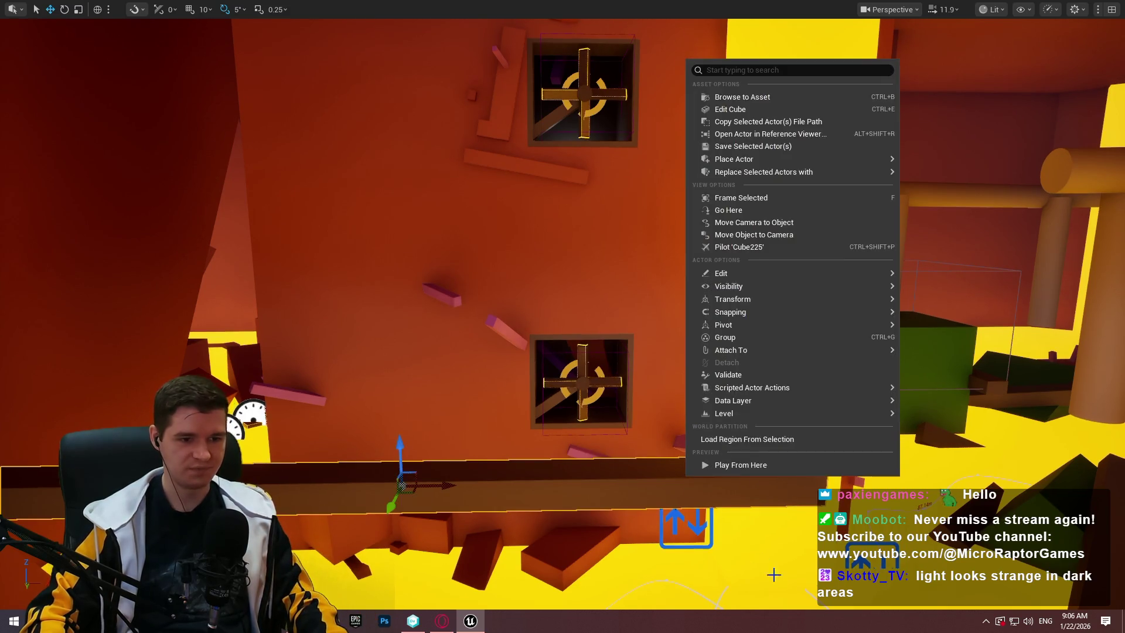
{"action": "left_click", "coordinate": [769, 467]}
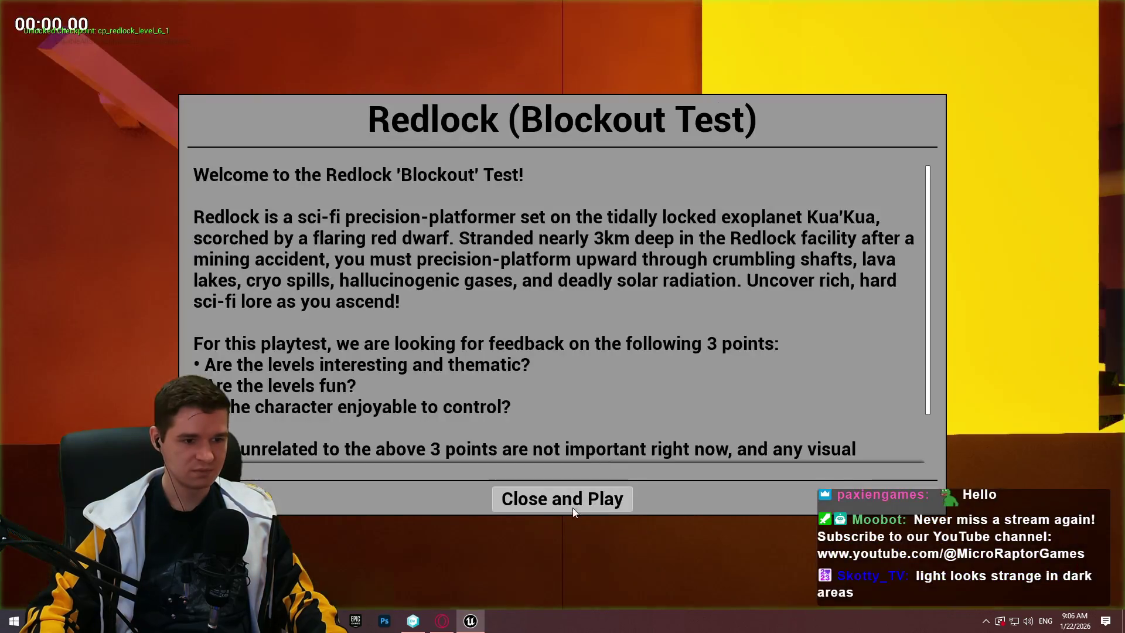
{"action": "key", "text": "w"}
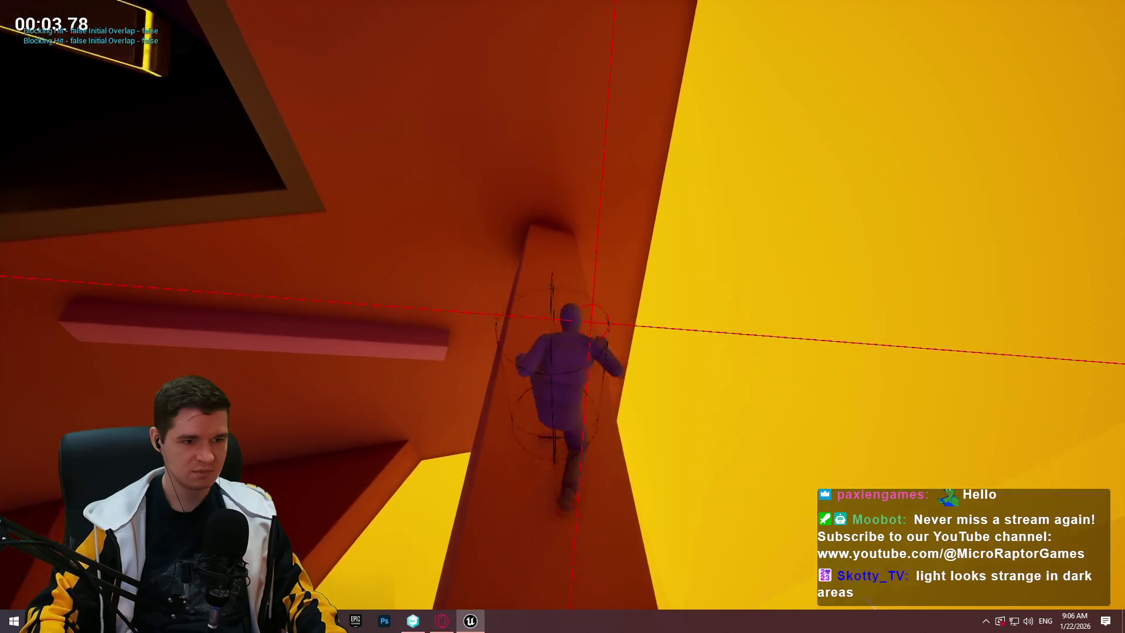
{"action": "key", "text": "Escape"}
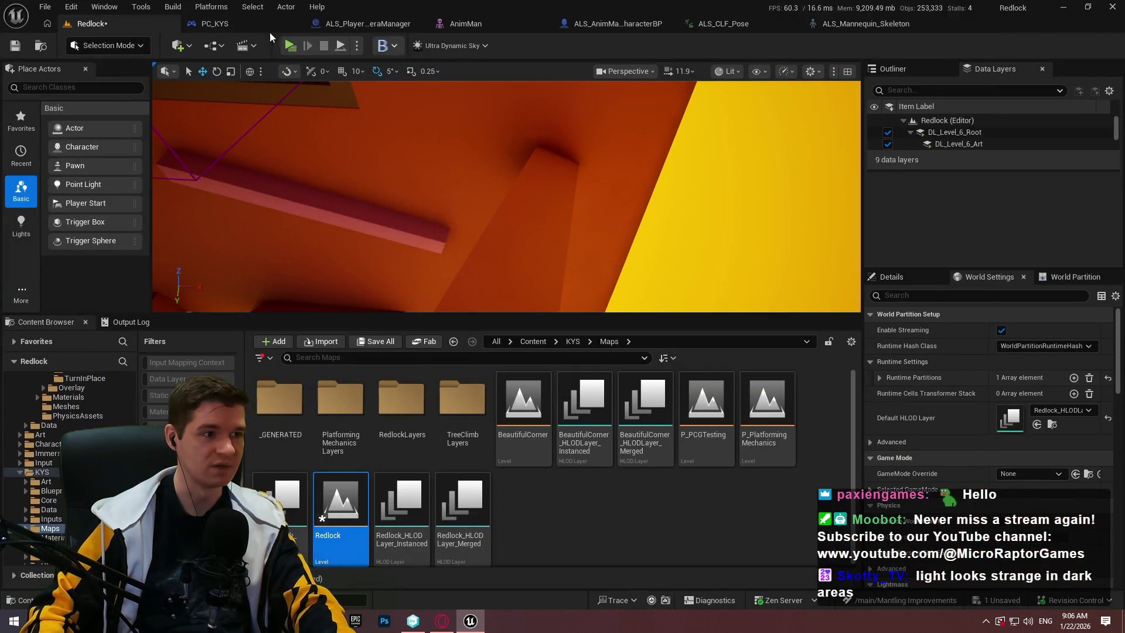
Save the ALS_PlayerCameraManager blueprint
{"action": "left_click", "coordinate": [267, 24]}
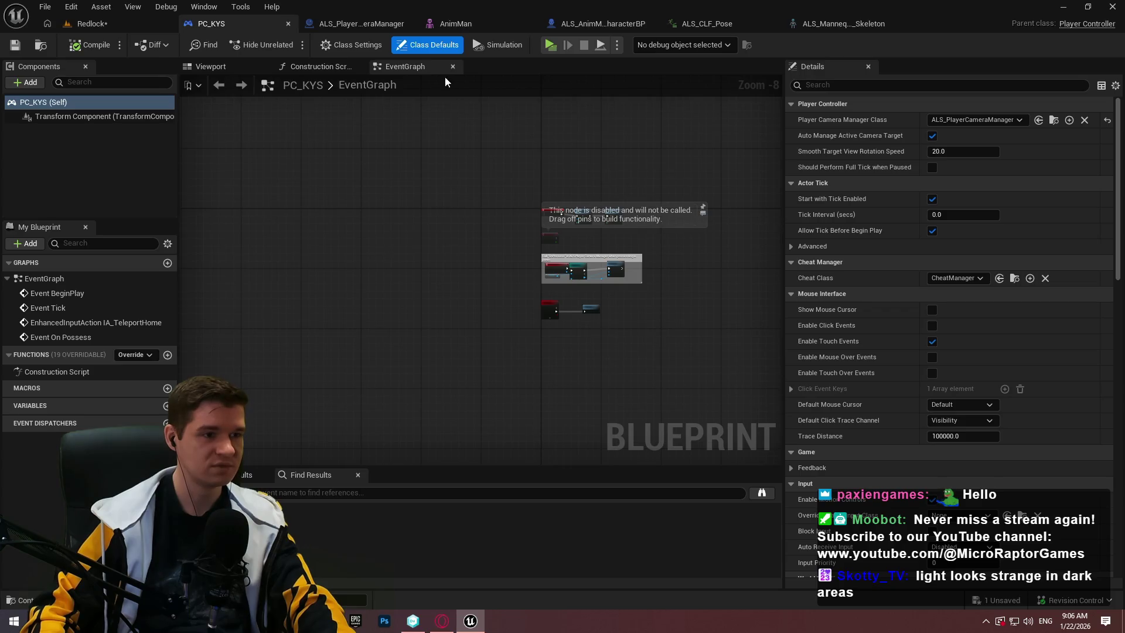
{"action": "left_click", "coordinate": [353, 25]}
{"action": "scroll", "coordinate": [422, 364], "scroll_direction": "up", "scroll_amount": 6}
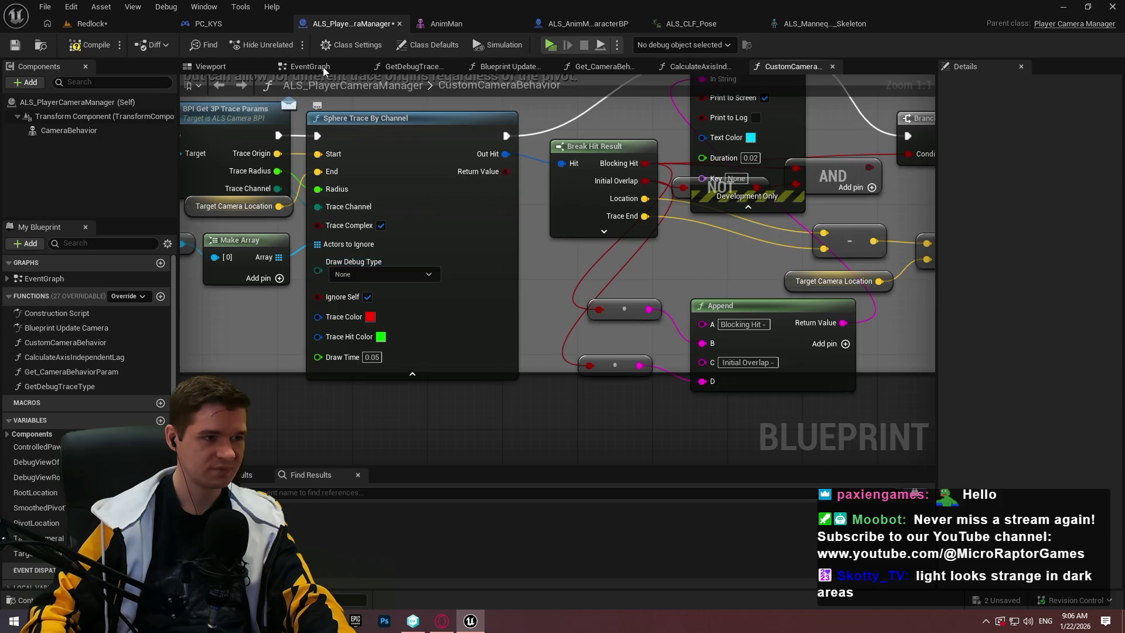
{"action": "left_click", "coordinate": [16, 48]}
Wire the hide-bone nodes into TEMP DEATH CODE in ALS_AnimMan_CharacterBP, then compile and save
{"action": "left_click", "coordinate": [567, 24]}
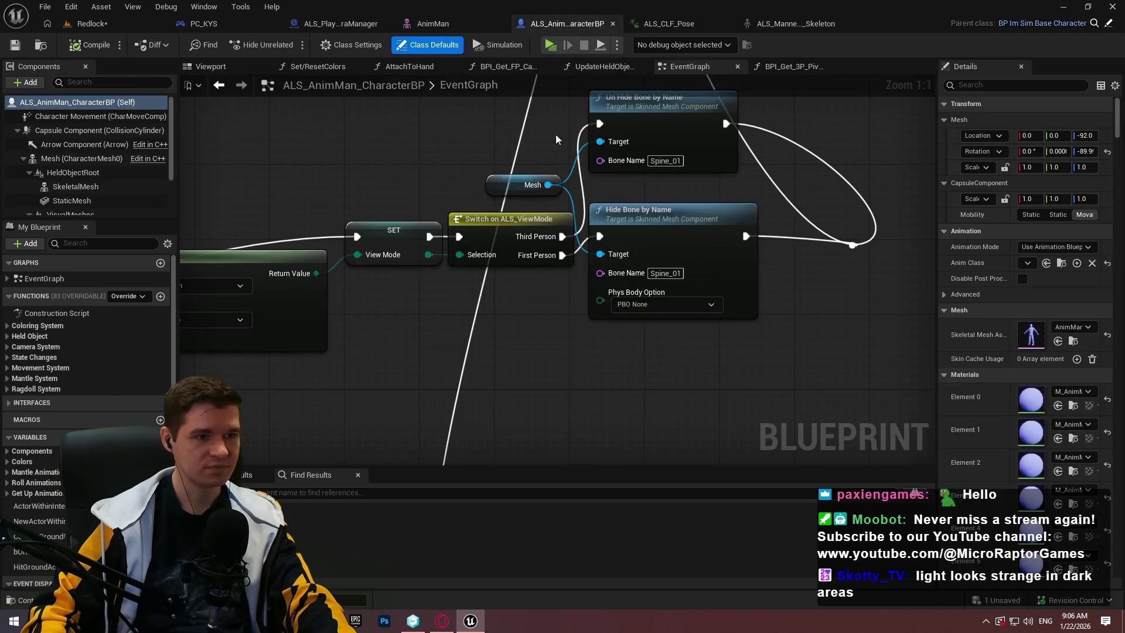
{"action": "scroll", "coordinate": [669, 175], "scroll_direction": "down", "scroll_amount": 1}
{"action": "scroll", "coordinate": [607, 184], "scroll_direction": "up", "scroll_amount": 2}
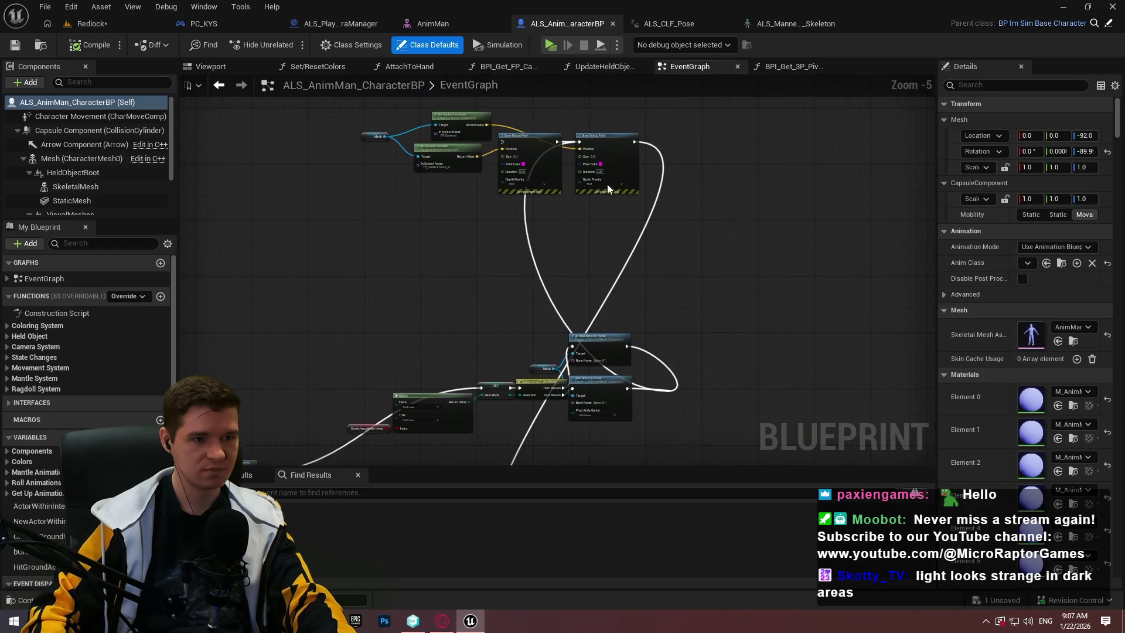
{"action": "mouse_move", "coordinate": [625, 267]}
{"action": "left_mouse_down"}
{"action": "mouse_move", "coordinate": [524, 453]}
{"action": "mouse_move", "coordinate": [375, 267]}
{"action": "mouse_move", "coordinate": [364, 273]}
{"action": "left_mouse_up"}
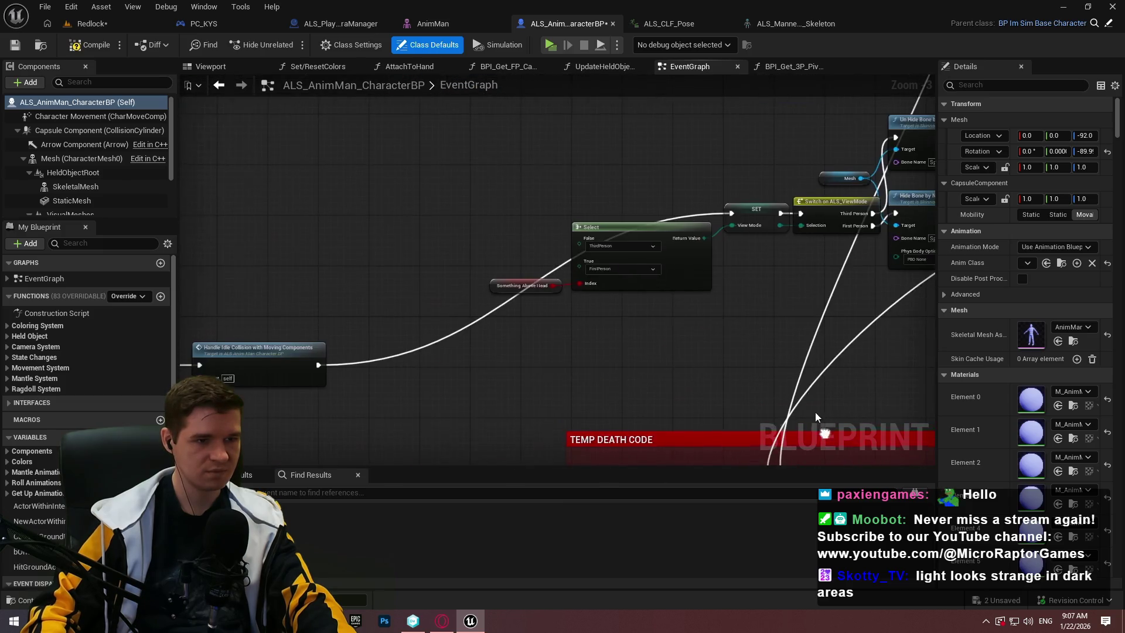
{"action": "scroll", "coordinate": [432, 204], "scroll_direction": "down", "scroll_amount": 1}
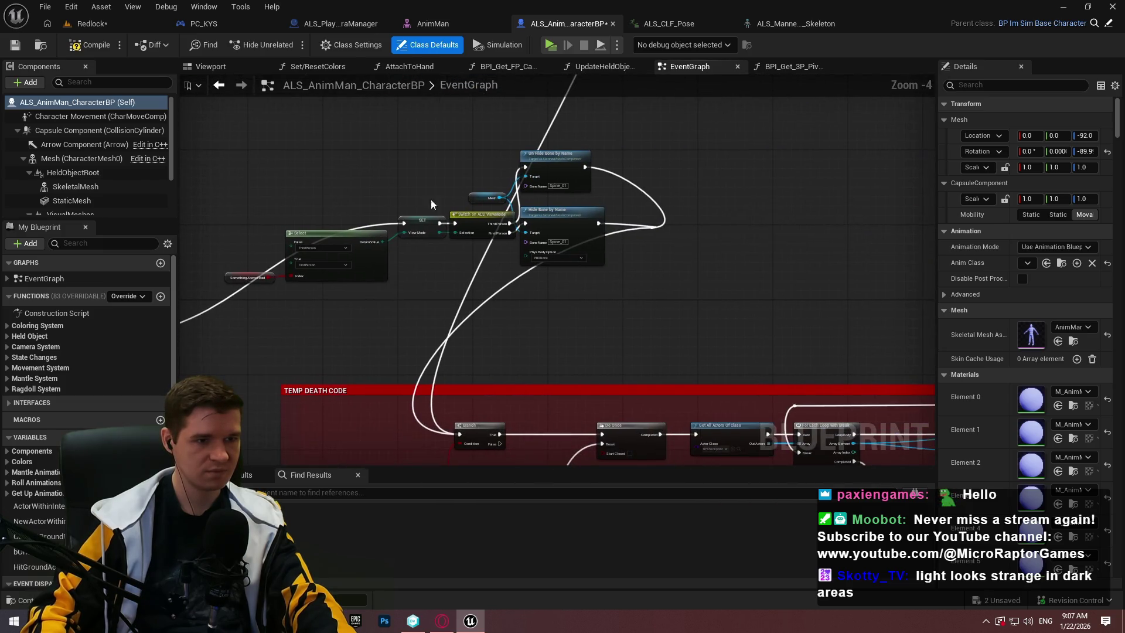
{"action": "left_click", "coordinate": [15, 45]}
Test Redlock briefly as a standalone game, then recompile and save the character blueprint
{"action": "left_click", "coordinate": [92, 23]}
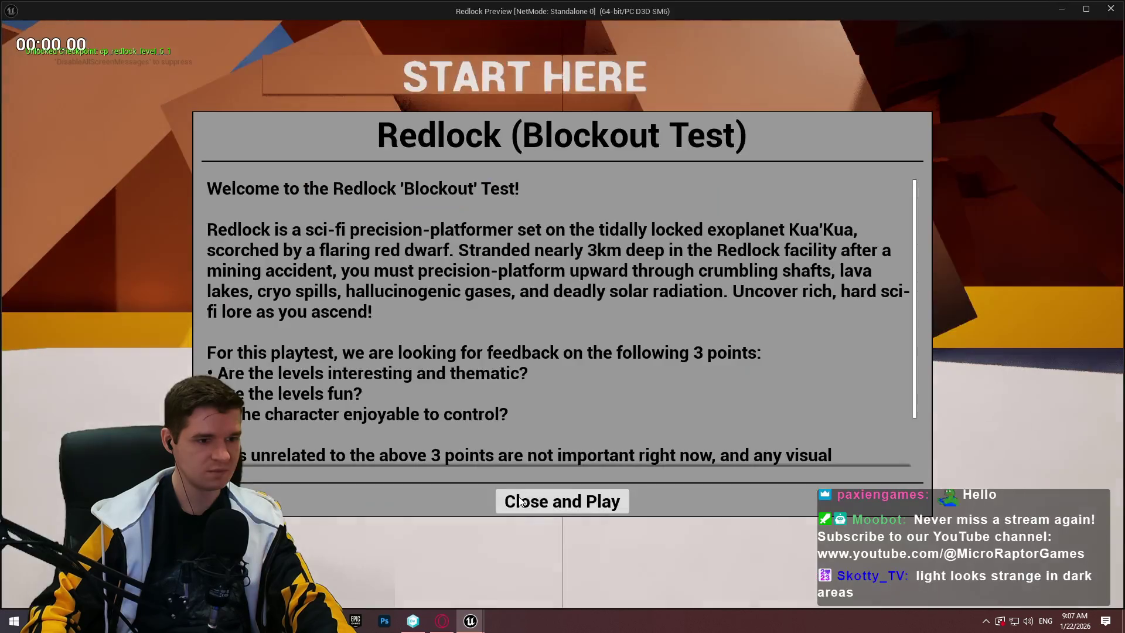
{"action": "left_click", "coordinate": [563, 499]}
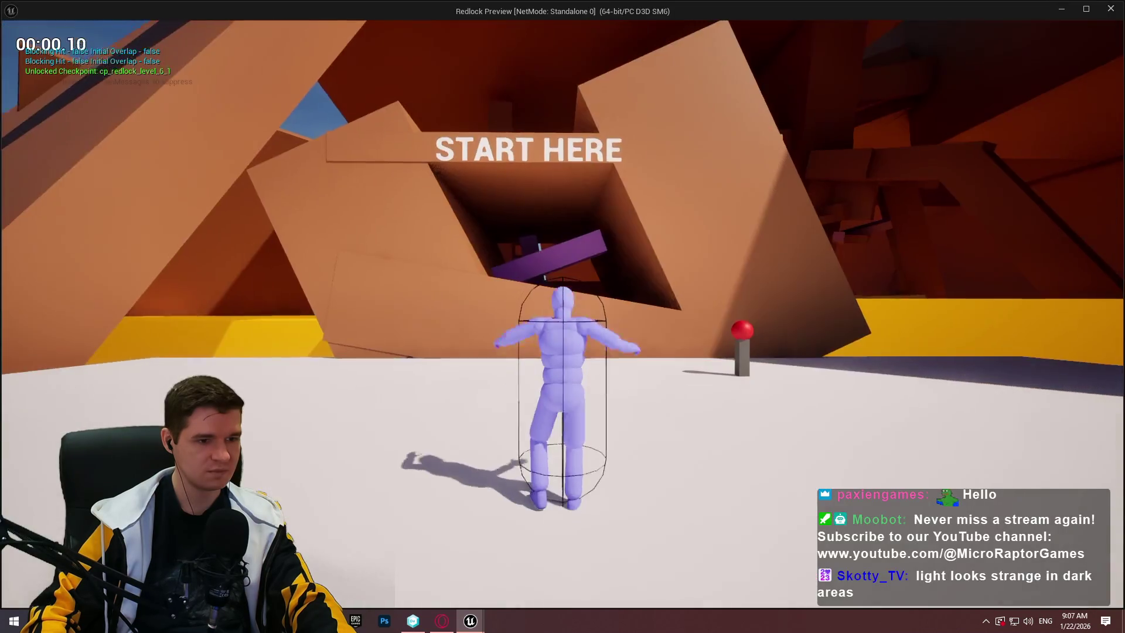
{"action": "key", "text": "Escape"}
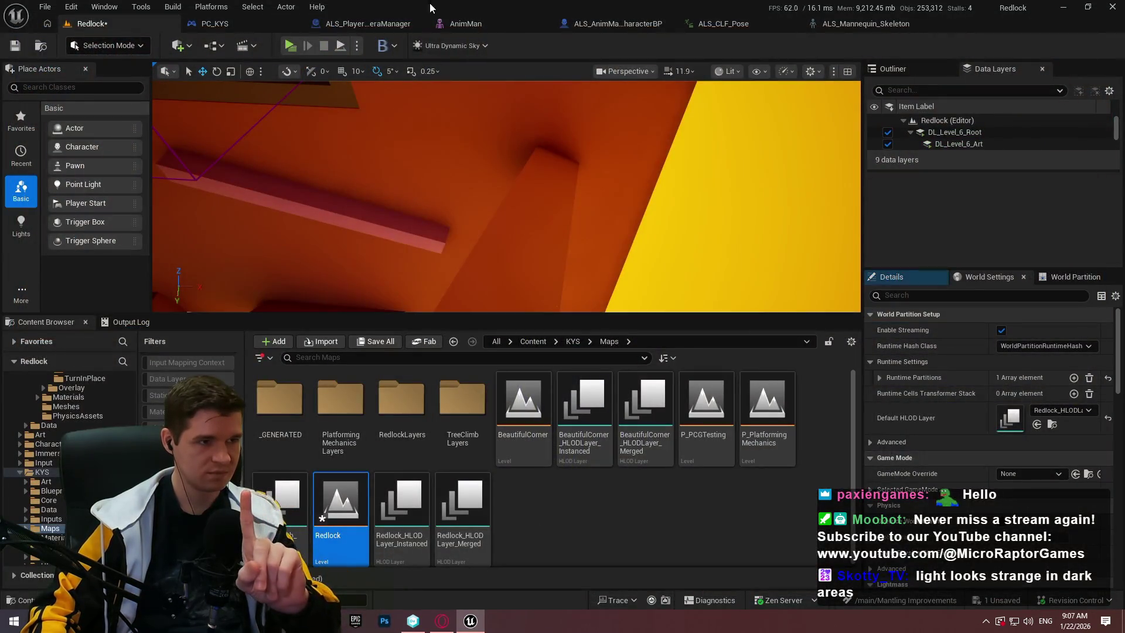
{"action": "left_click", "coordinate": [604, 26]}
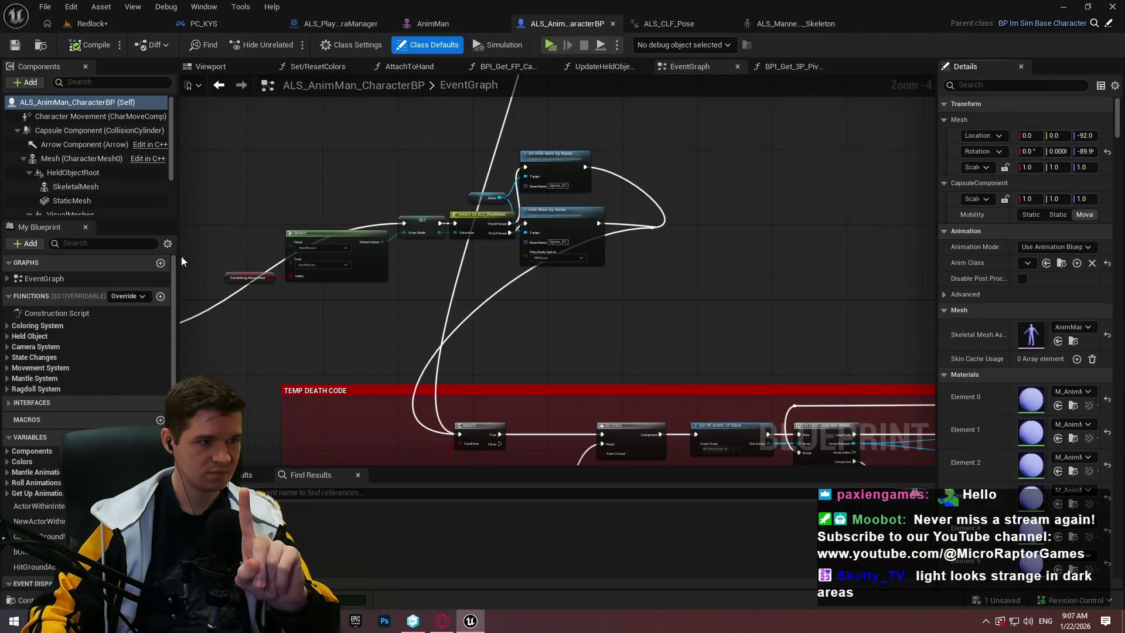
{"action": "left_click", "coordinate": [84, 124]}
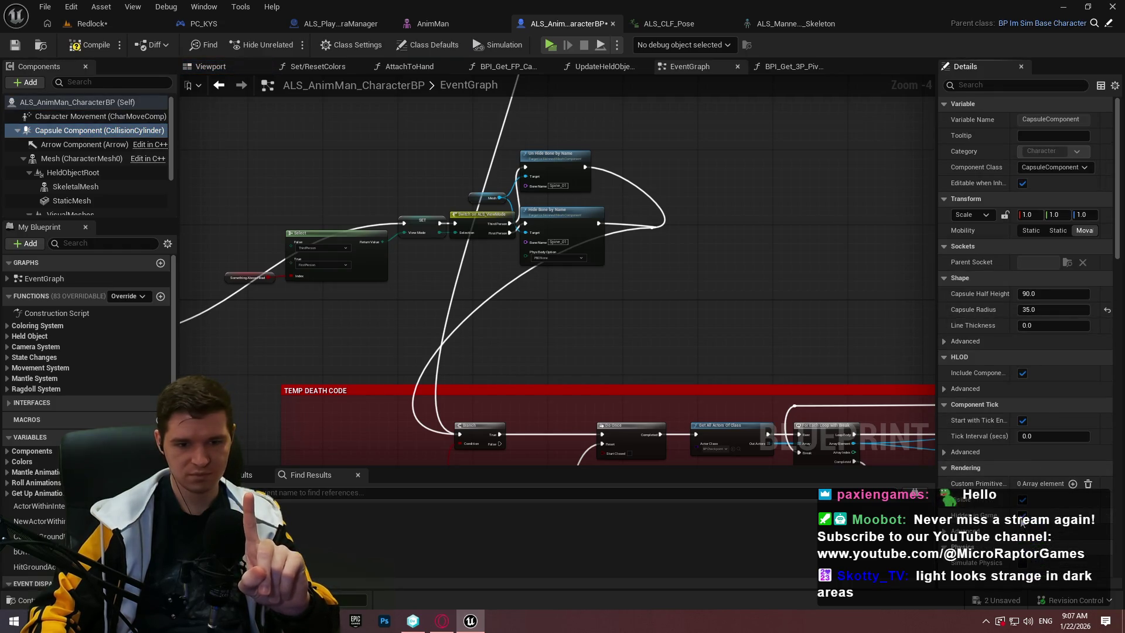
{"action": "left_click", "coordinate": [84, 41]}
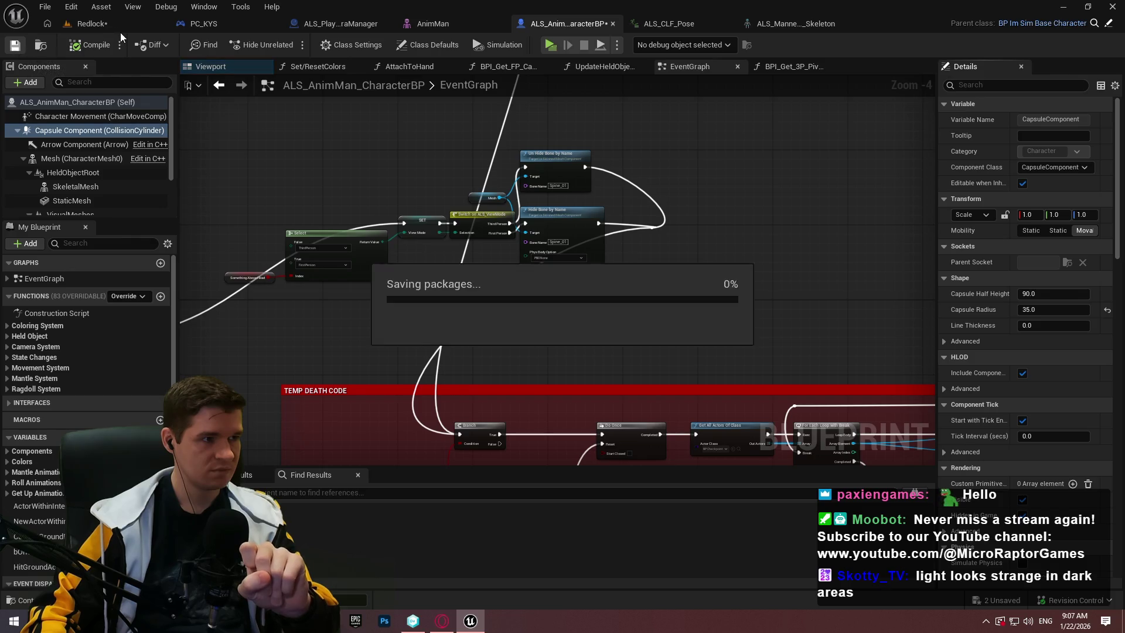
{"action": "left_click", "coordinate": [92, 23]}
Frame the Redlock view on the chosen beam and bring up its context menu
{"action": "left_click_drag", "start_coordinate": [270, 102], "coordinate": [272, 94]}
{"action": "mouse_move", "coordinate": [507, 197]}
{"action": "left_mouse_down"}
{"action": "mouse_move", "coordinate": [448, 208]}
{"action": "mouse_move", "coordinate": [520, 184]}
{"action": "left_mouse_up"}
{"action": "right_click", "coordinate": [506, 237]}
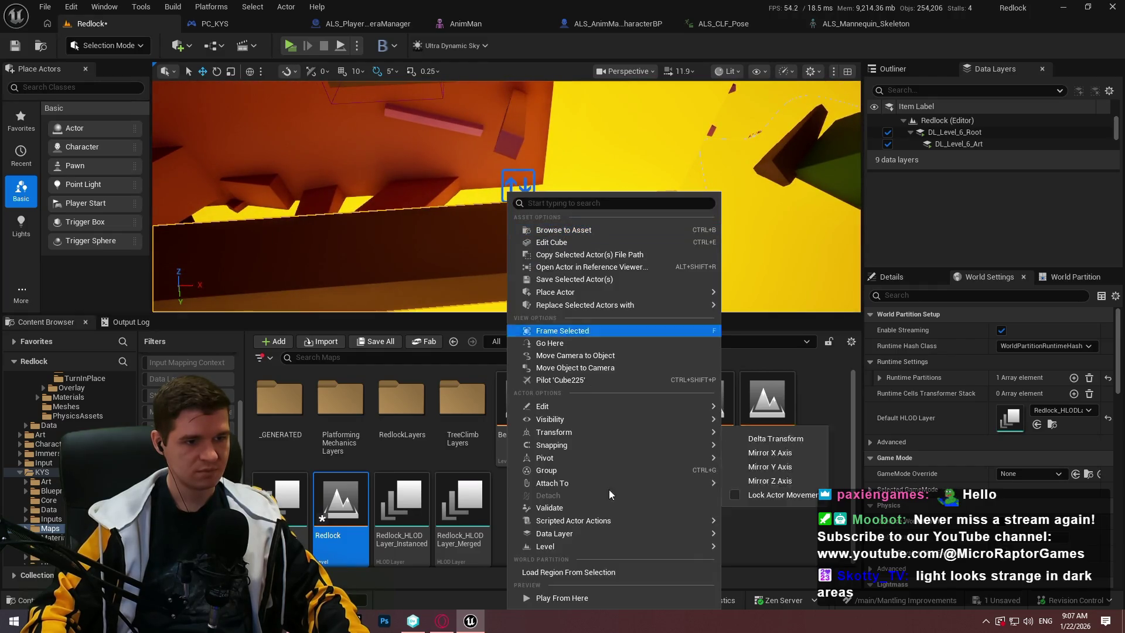
Play from the beam's location fullscreen and jump the mannequin onto the box
{"action": "left_click", "coordinate": [568, 603]}
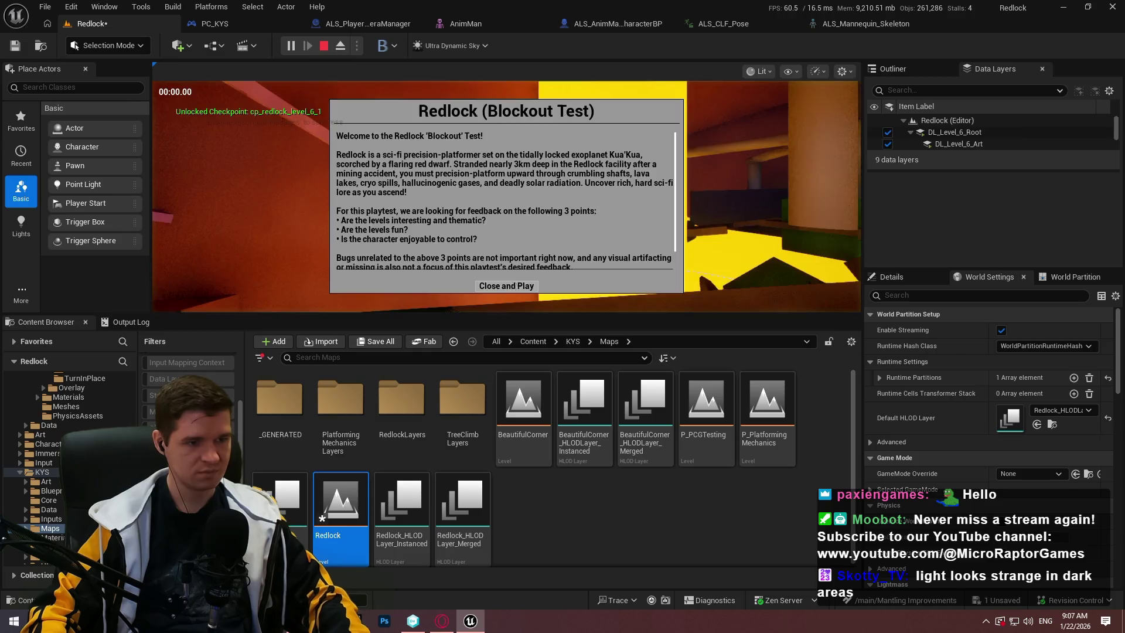
{"action": "left_click", "coordinate": [506, 286]}
{"action": "key", "text": "F11"}
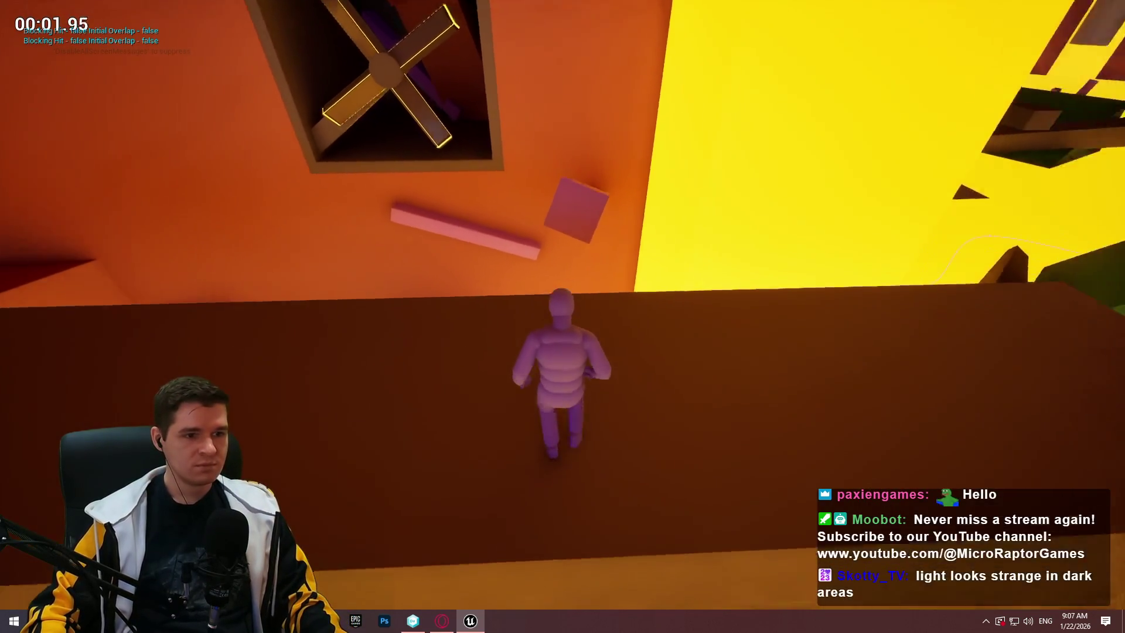
{"action": "key", "text": "w"}
{"action": "key", "text": "space"}
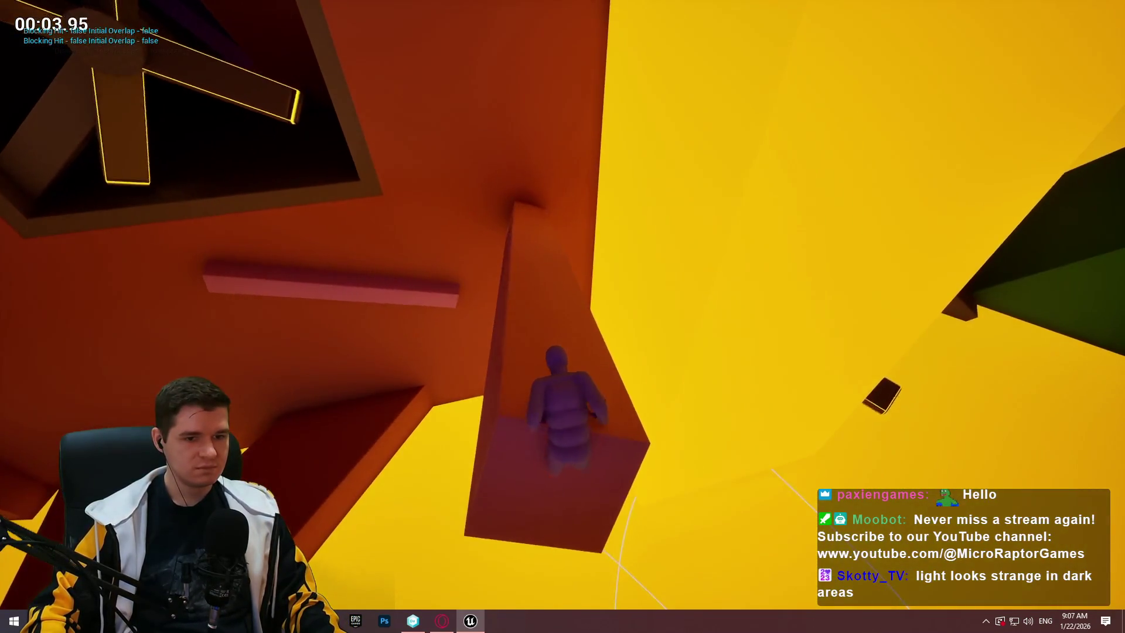
Climb the orange wall ledge into the dark room, run the purple beam, and leap back
{"action": "key", "text": "w"}
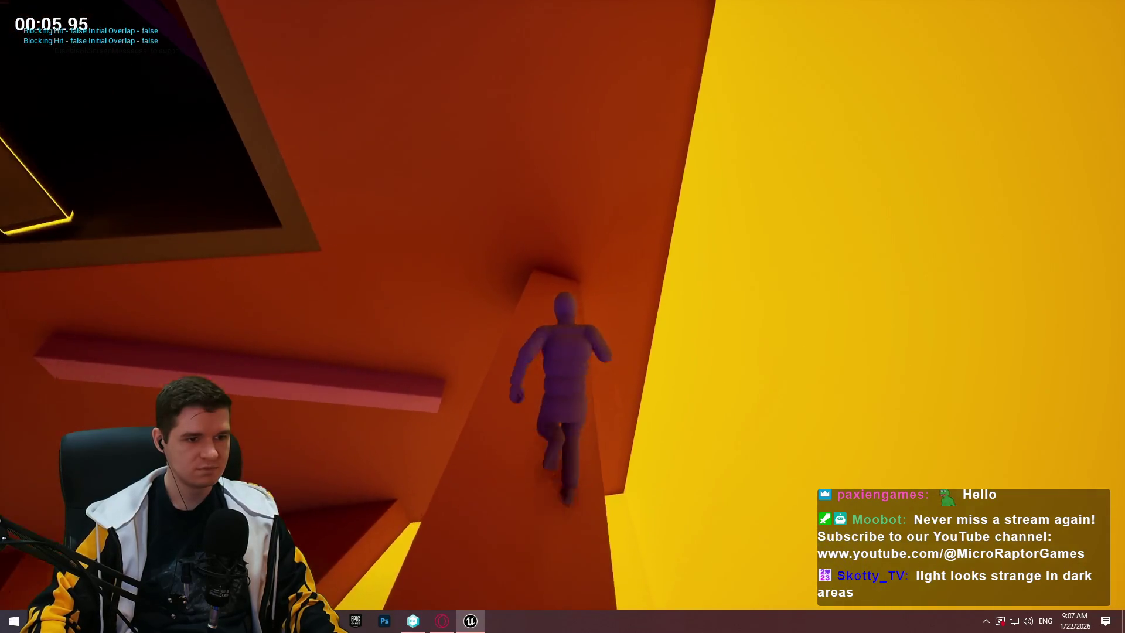
{"action": "key", "text": "w"}
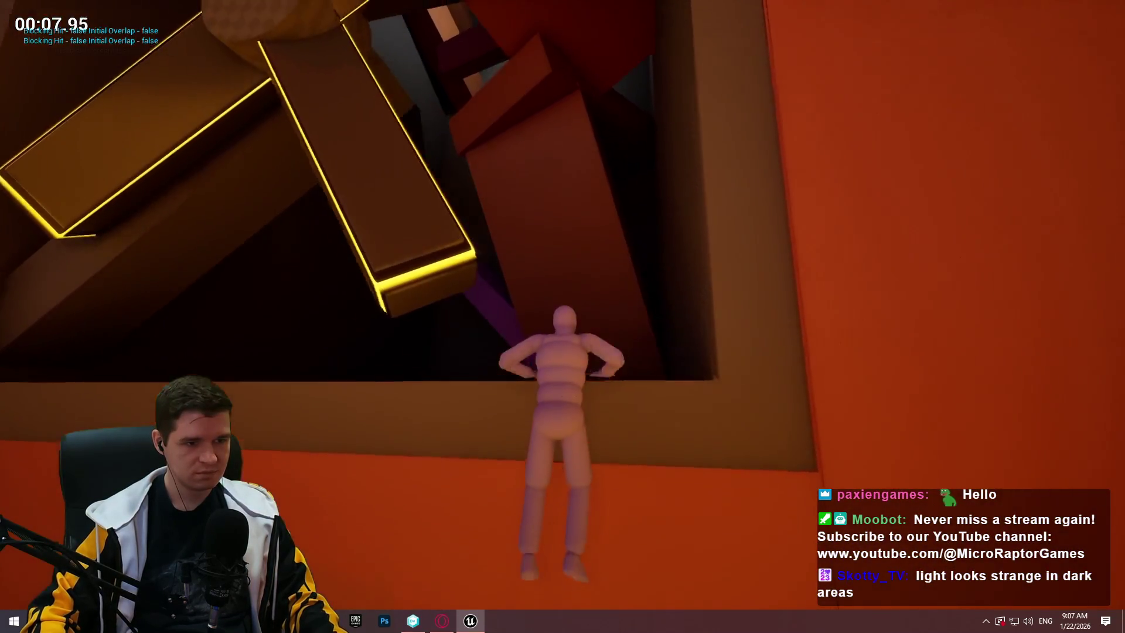
{"action": "key", "text": "w"}
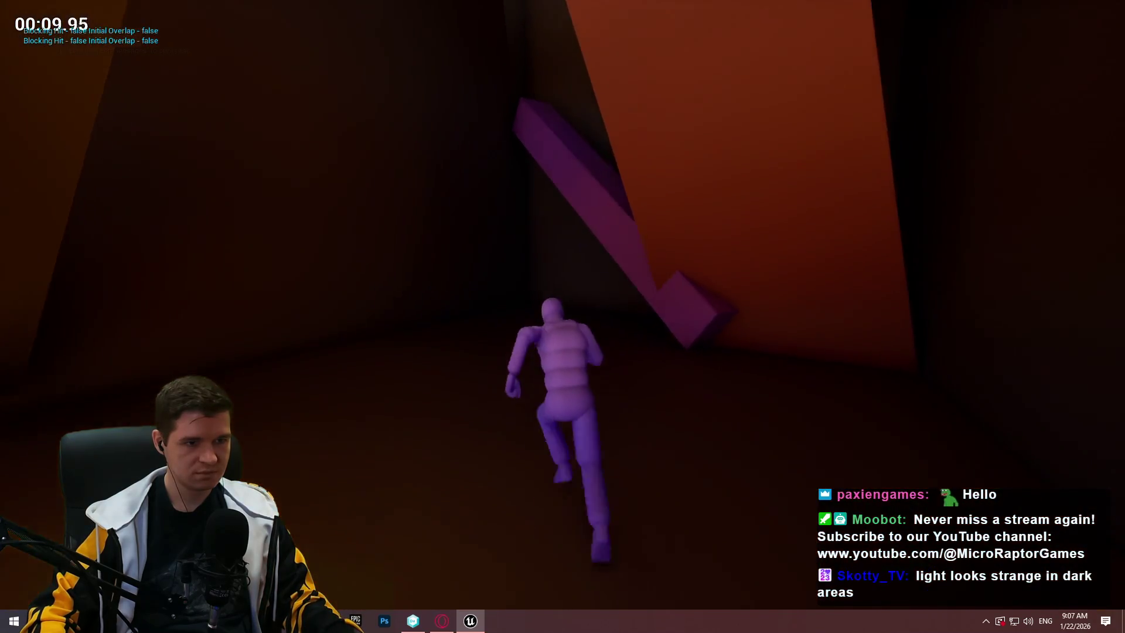
{"action": "key", "text": "w"}
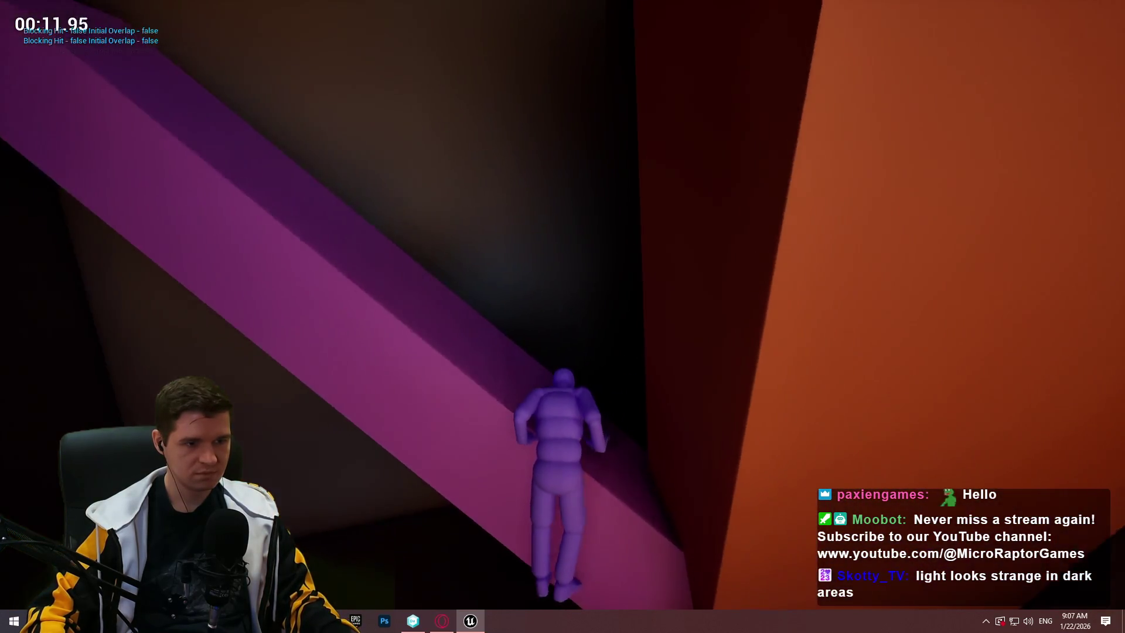
{"action": "key", "text": "w"}
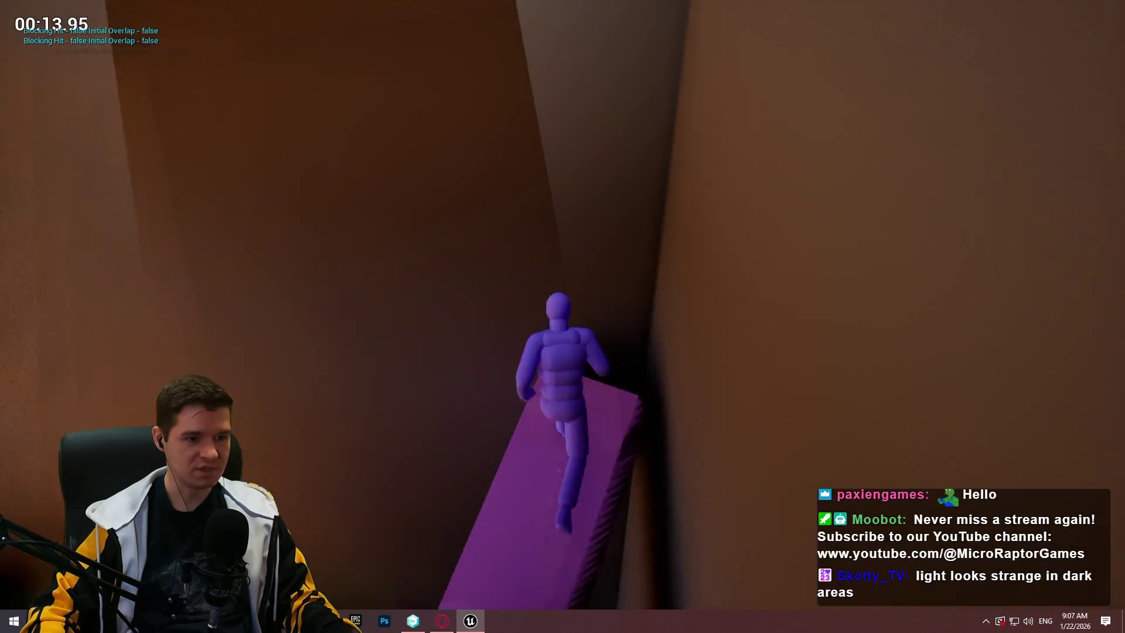
{"action": "key", "text": "w"}
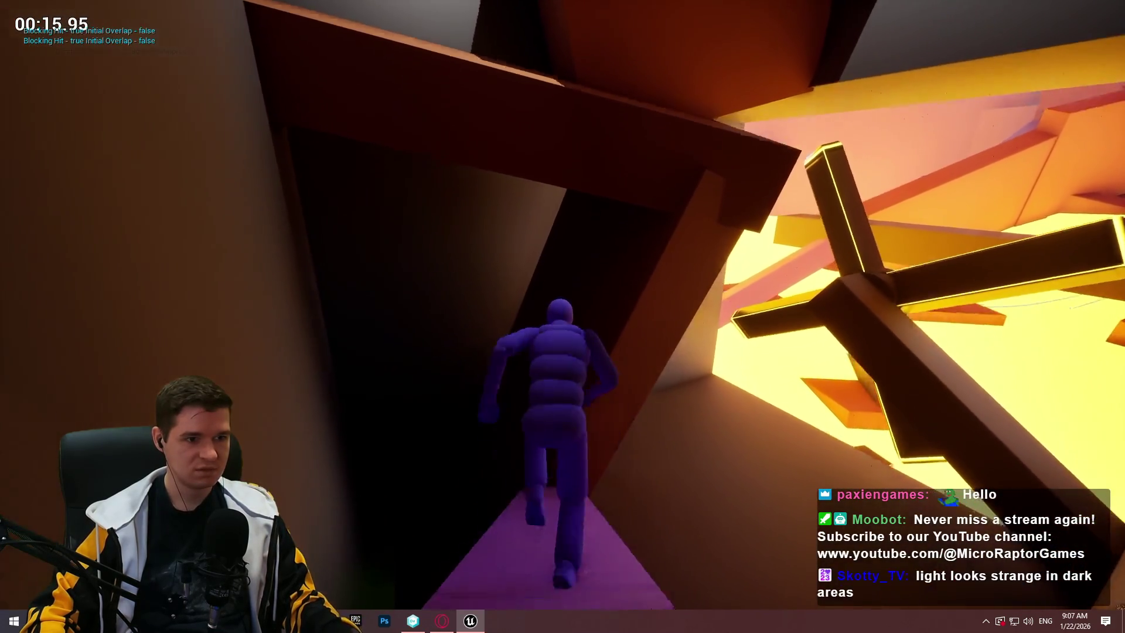
{"action": "key", "text": "w"}
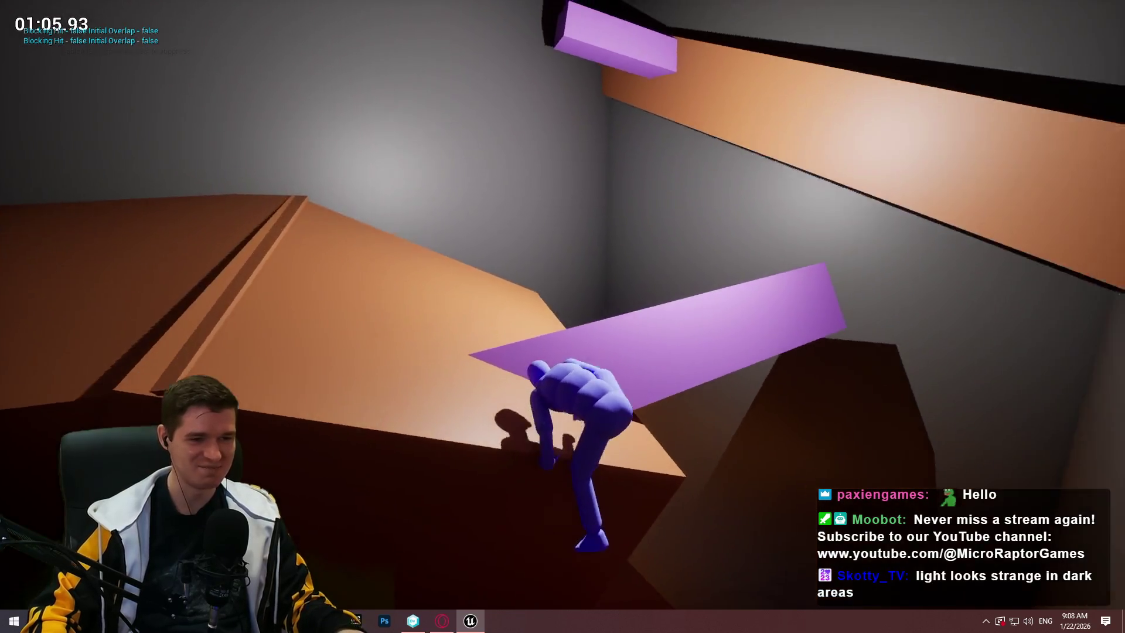
{"action": "key", "text": "space"}
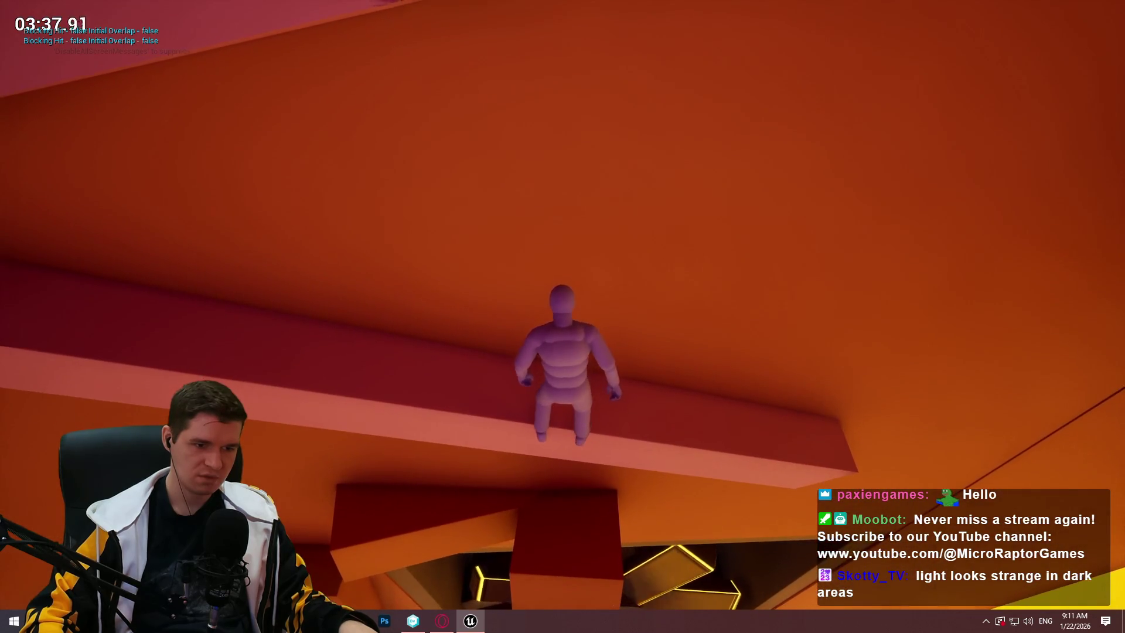
Drop onto the lower block and climb repeatedly back up onto the ledge top
{"action": "key", "text": "w"}
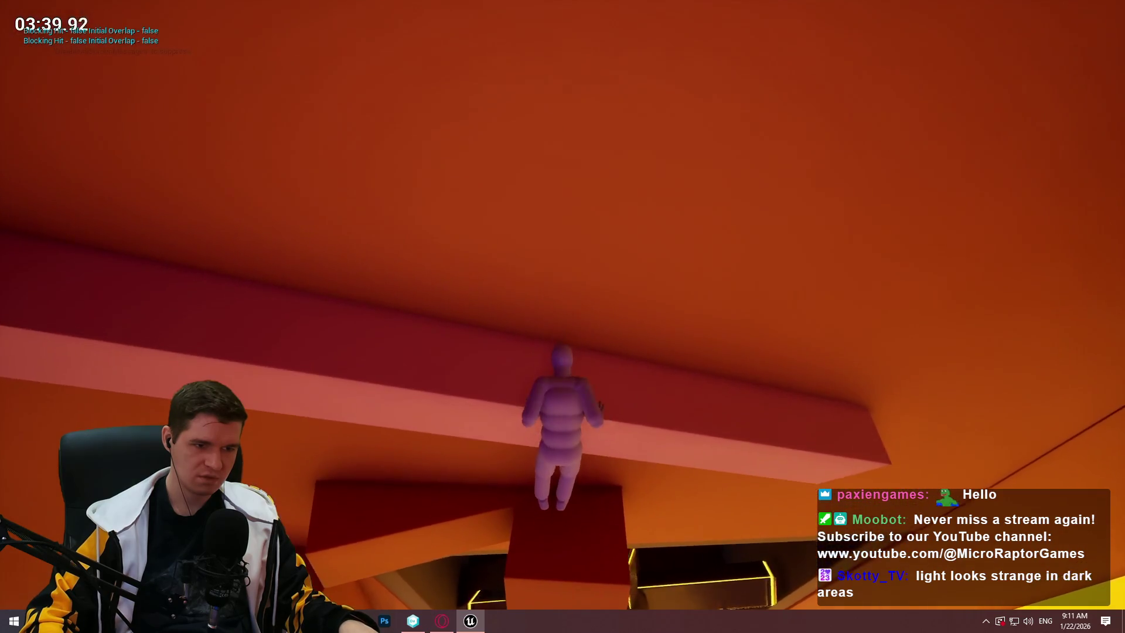
{"action": "key", "text": "w"}
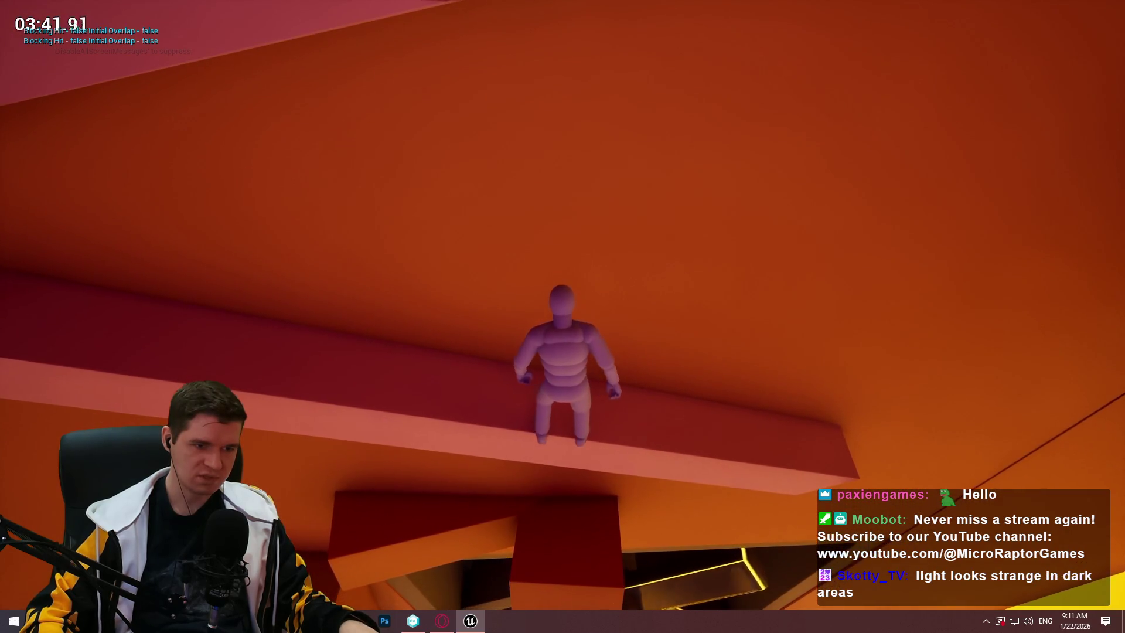
{"action": "key", "text": "s"}
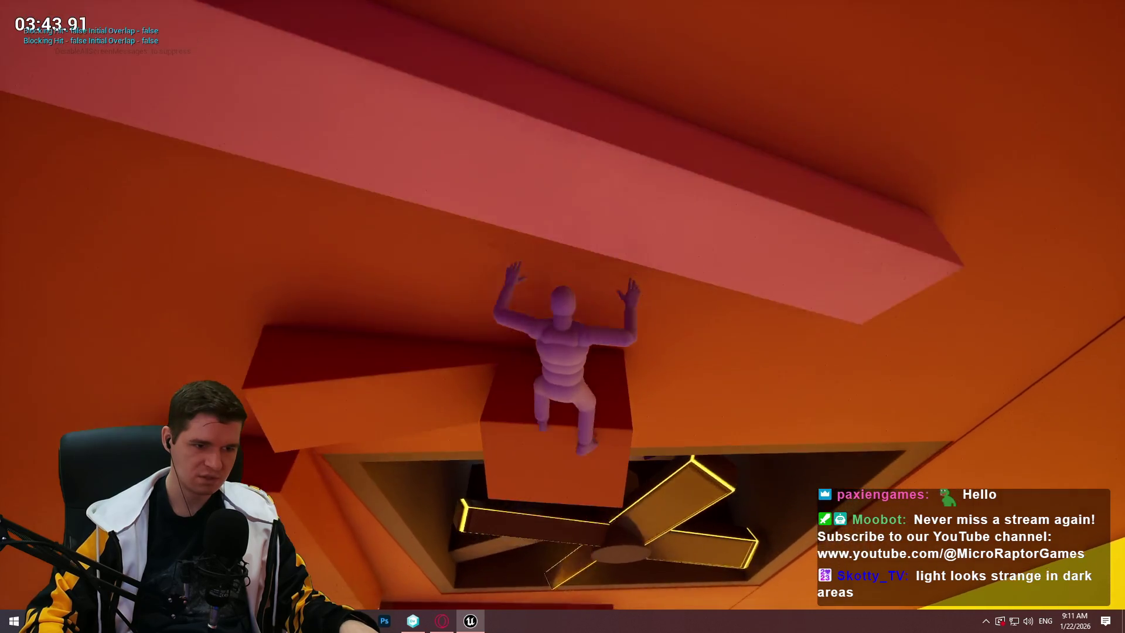
{"action": "key", "text": "w"}
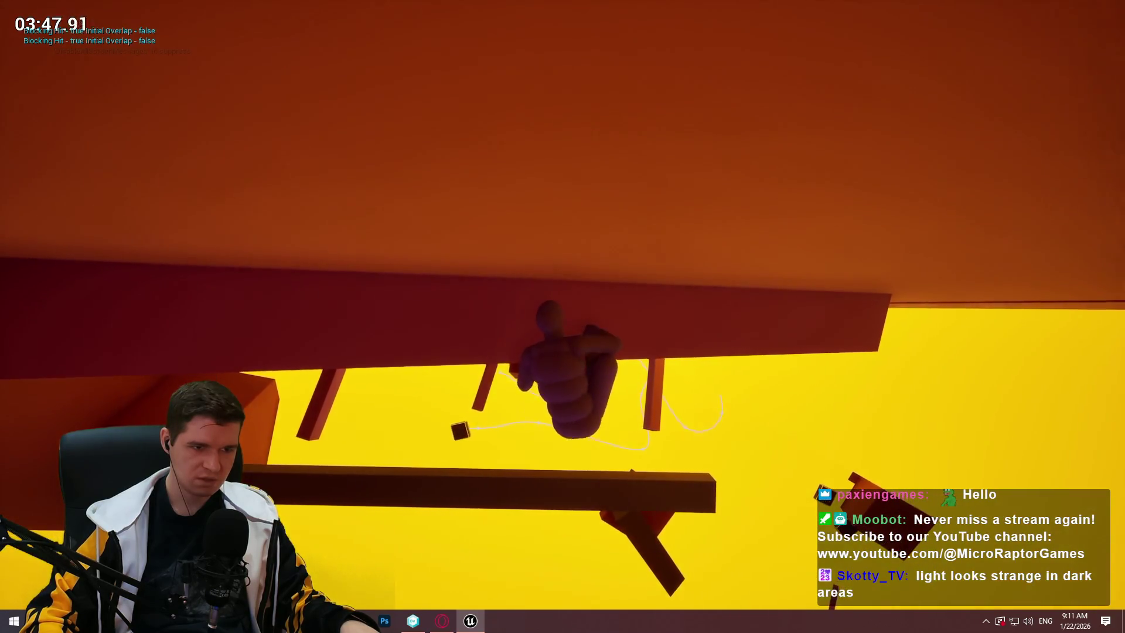
{"action": "key", "text": "w"}
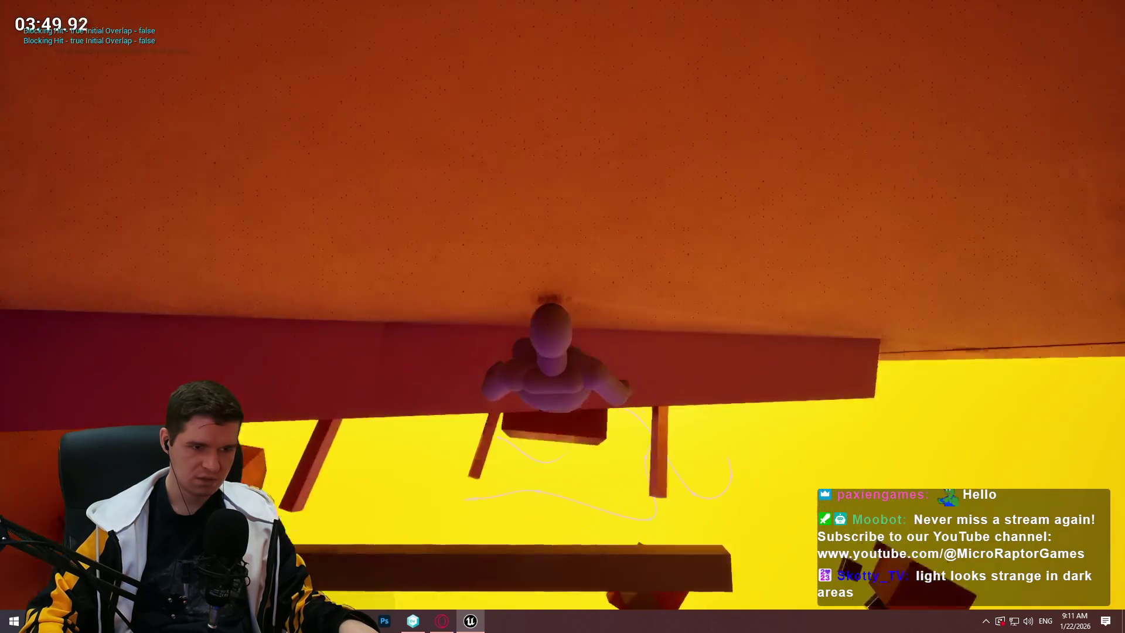
{"action": "key", "text": "w"}
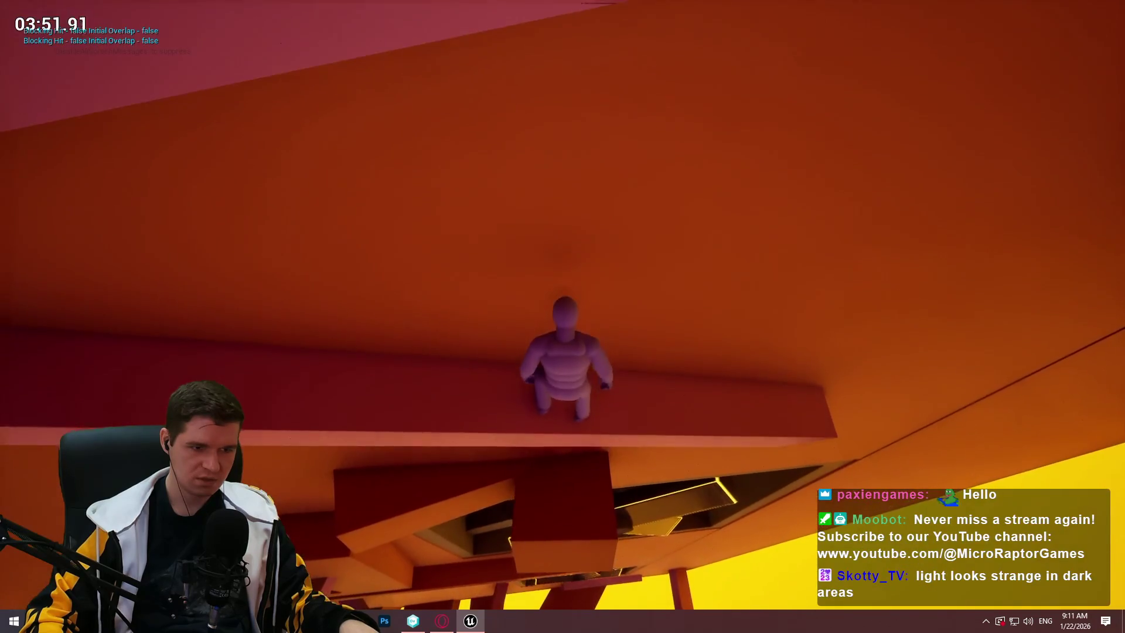
Climb along the red block and beam, then wall-jump up to the ceiling beam
{"action": "key", "text": "w"}
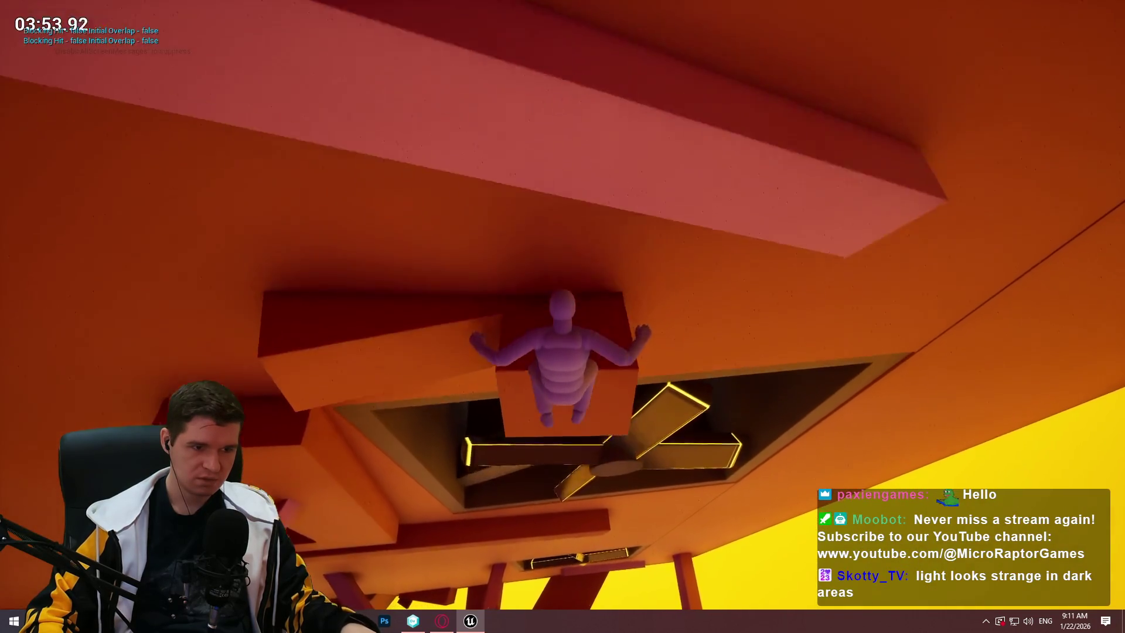
{"action": "key", "text": "w"}
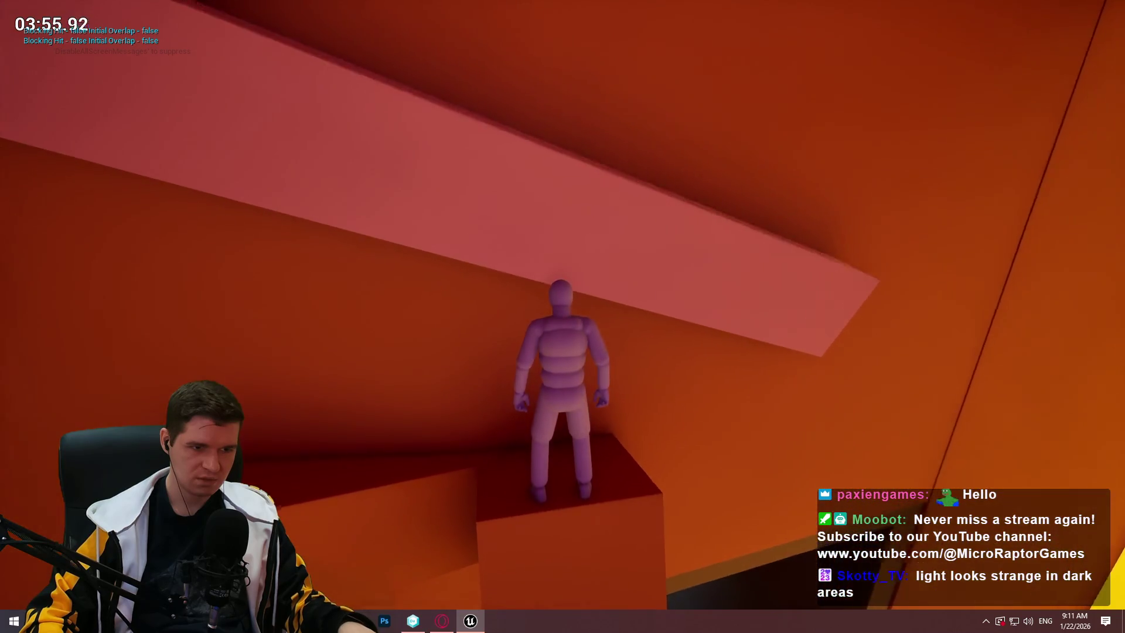
{"action": "key", "text": "w"}
{"action": "key", "text": "w"}
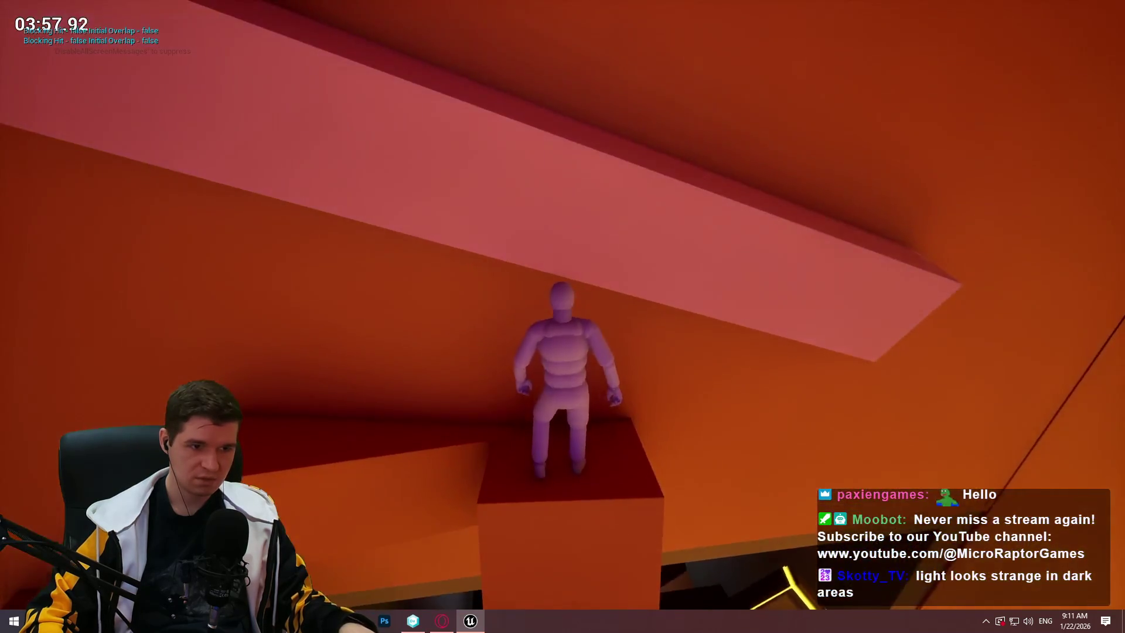
{"action": "key", "text": "w"}
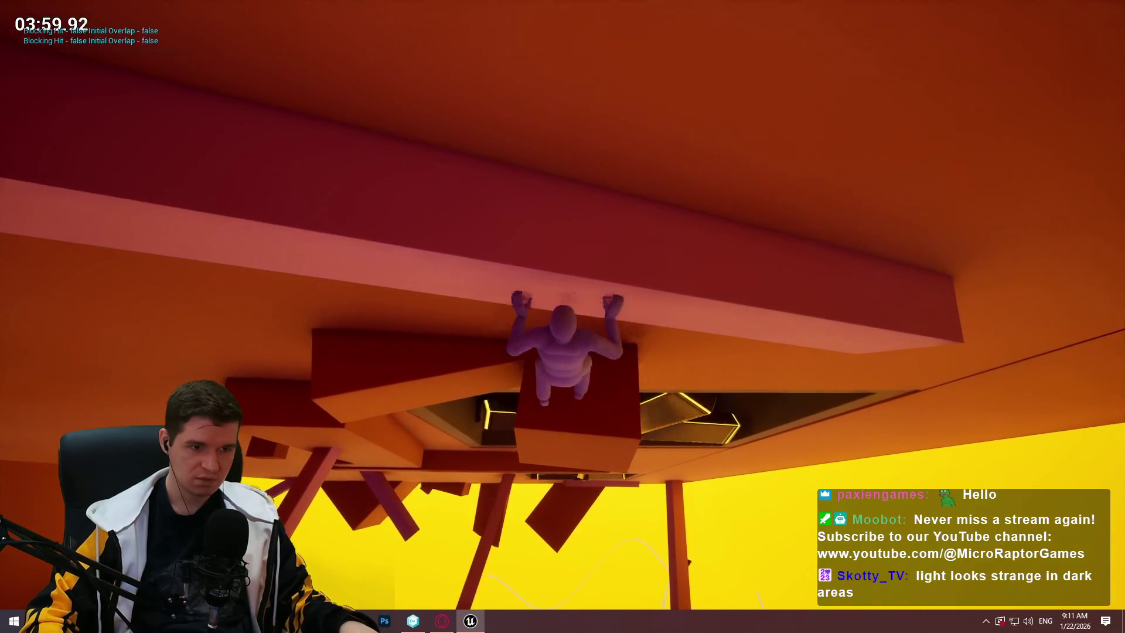
{"action": "key", "text": "w"}
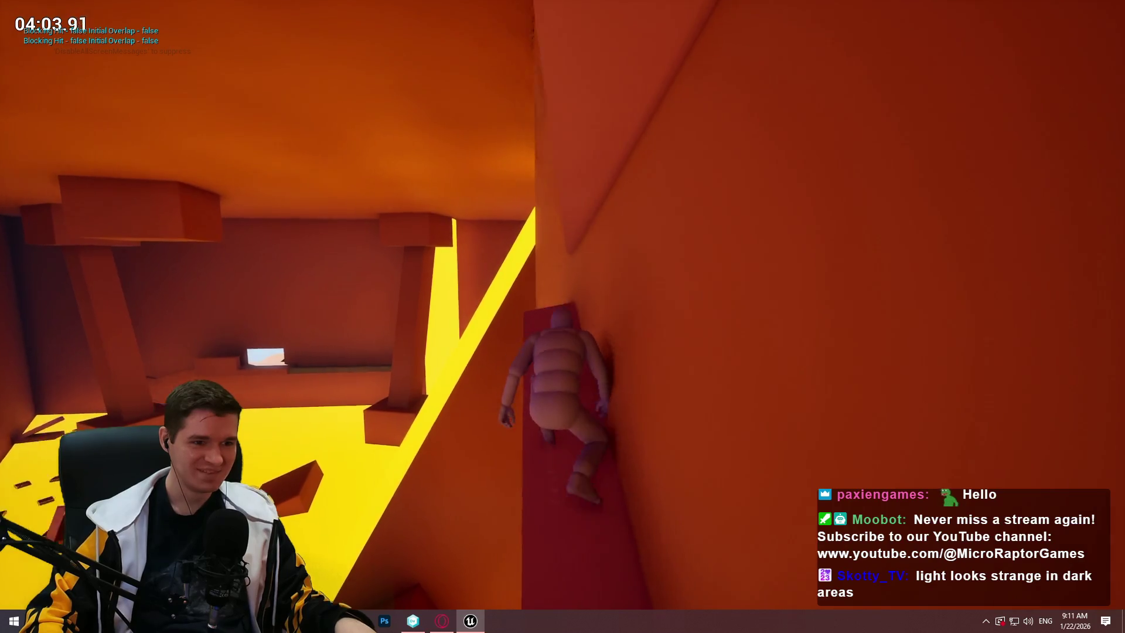
{"action": "key", "text": "w"}
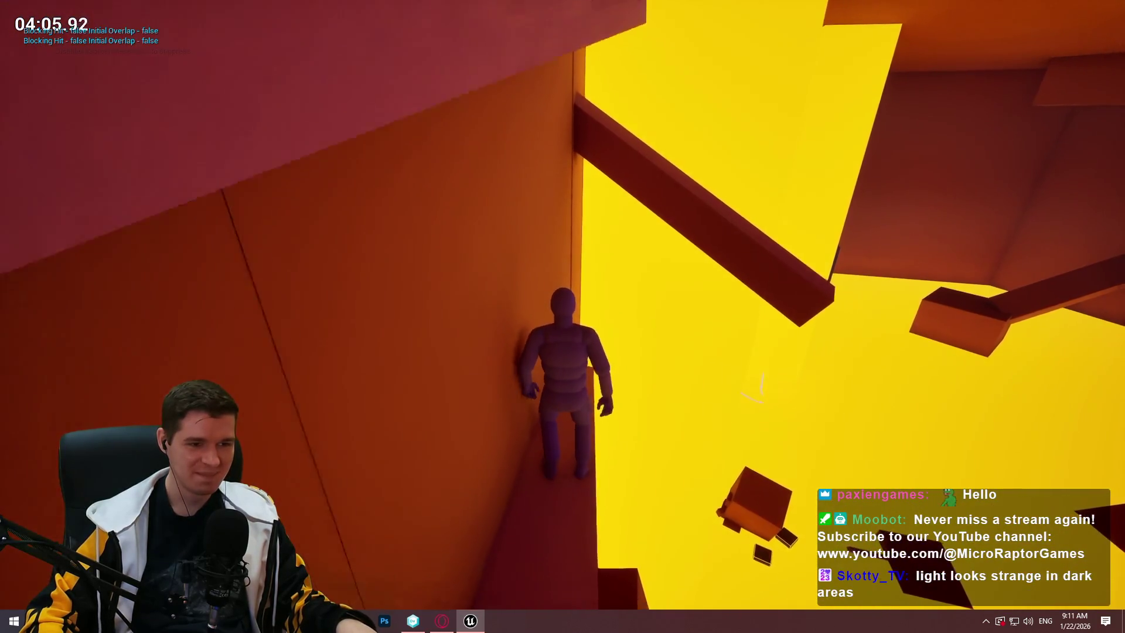
{"action": "key", "text": "w"}
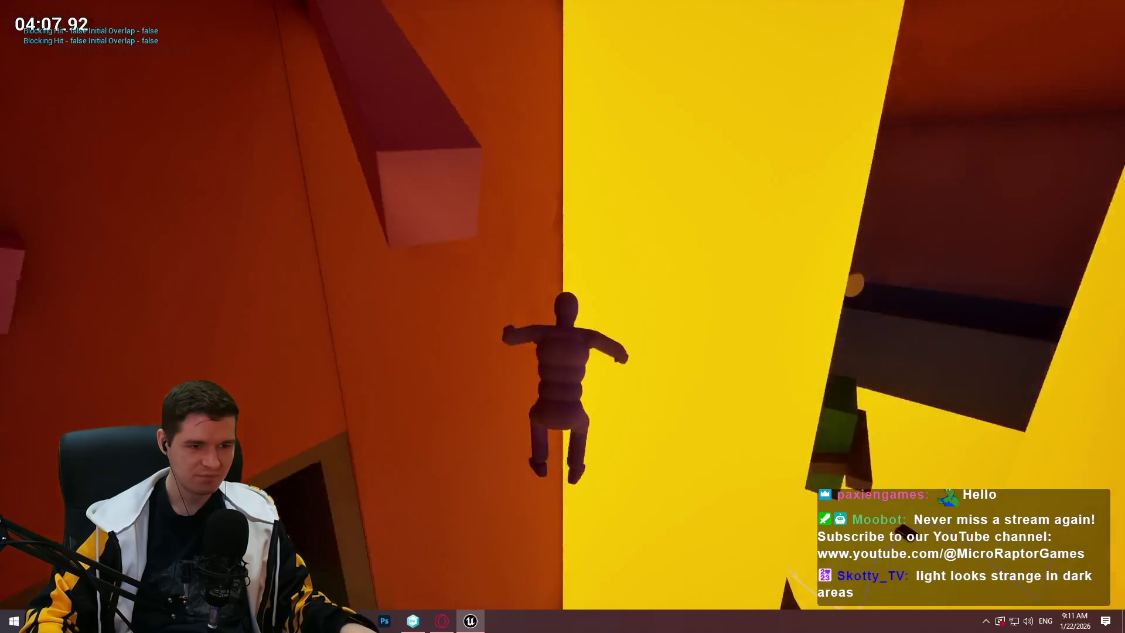
{"action": "key", "text": "w"}
{"action": "key", "text": "w"}
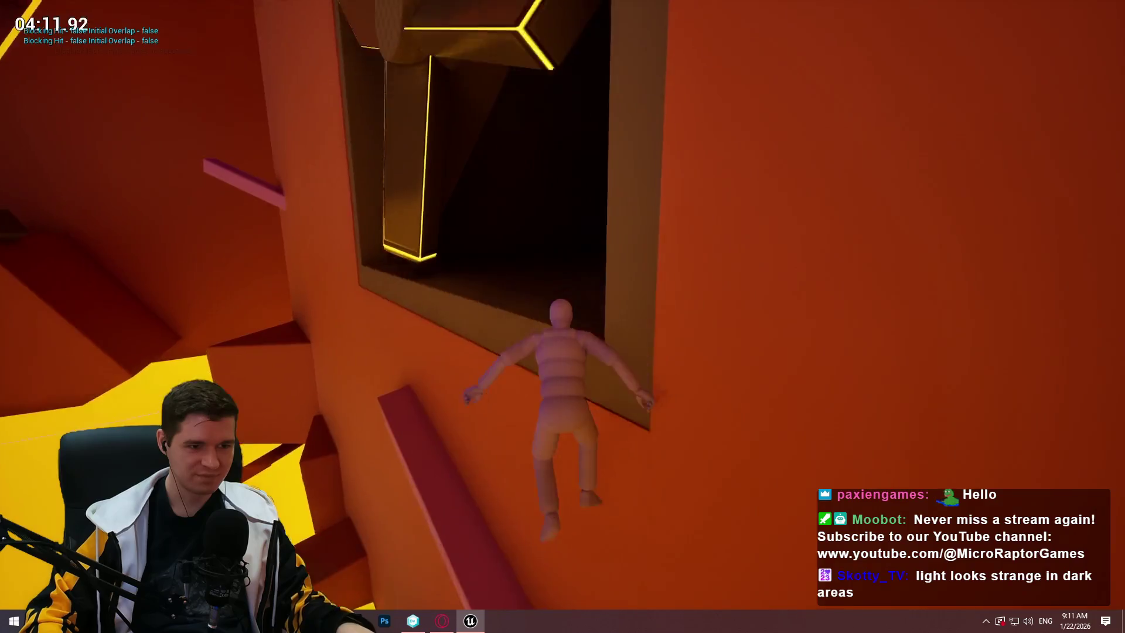
Run along the purple beam, climb the wall beyond it and pull up onto the ledge
{"action": "key", "text": "w"}
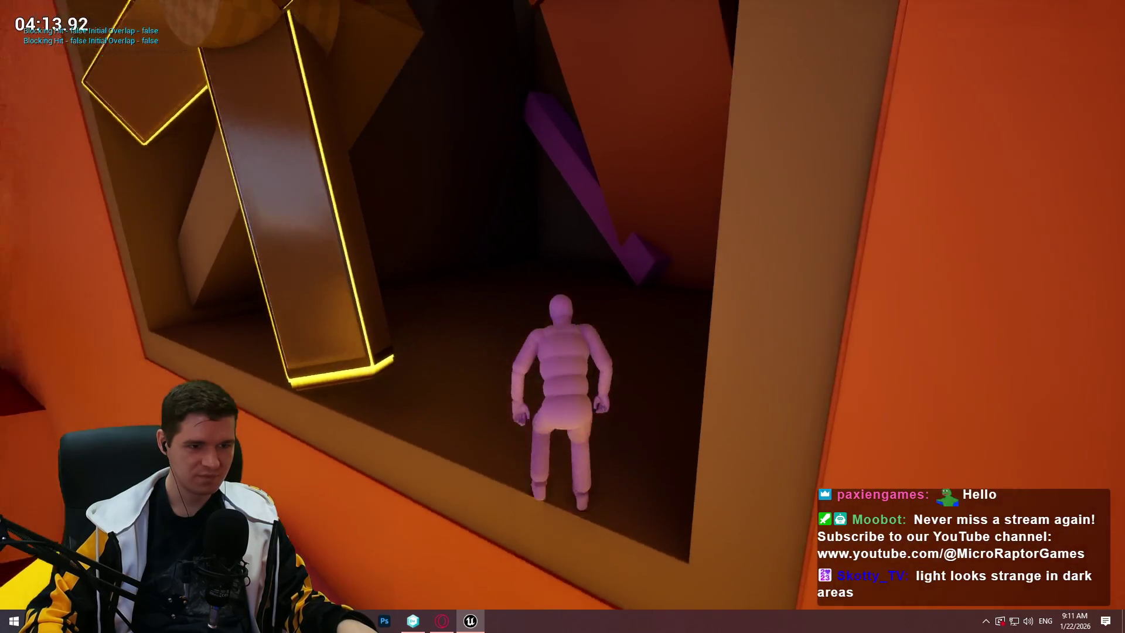
{"action": "key", "text": "w"}
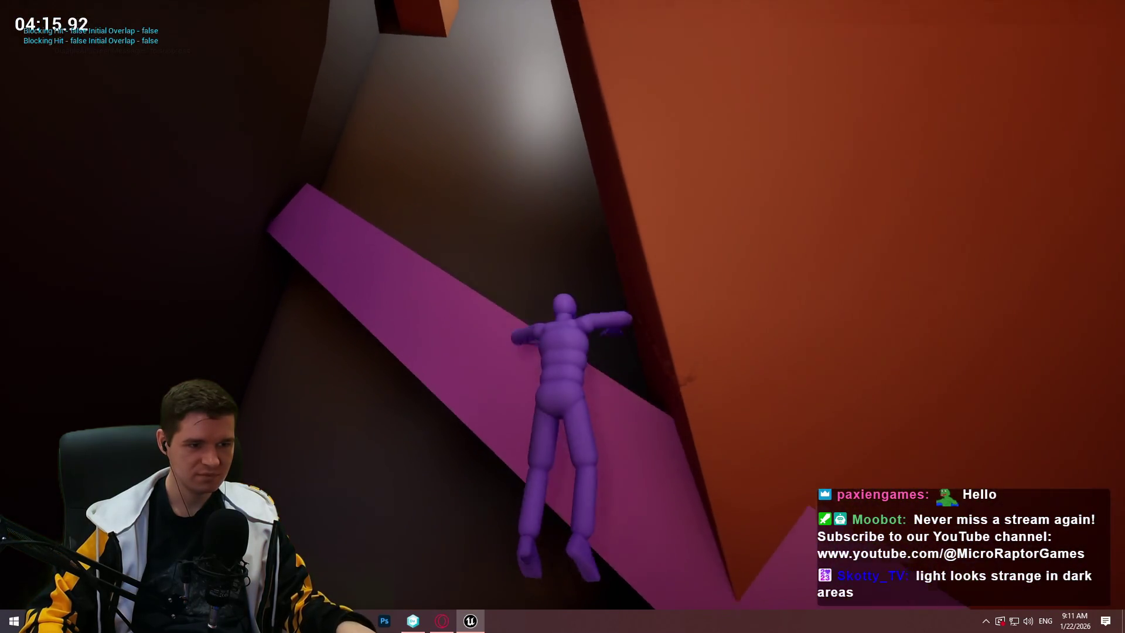
{"action": "key", "text": "w"}
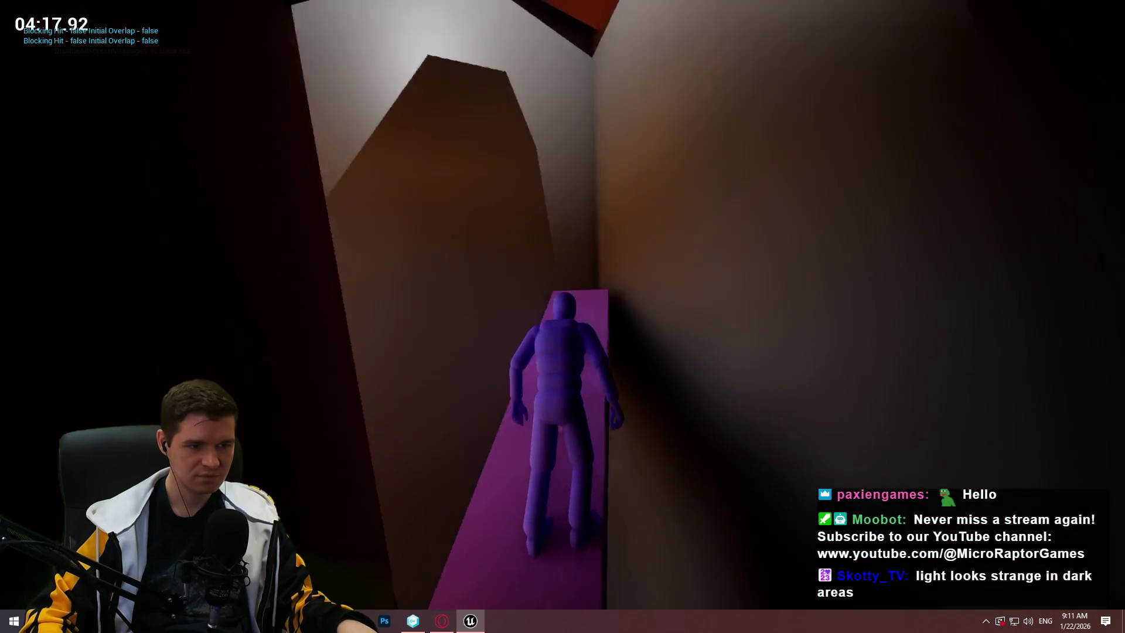
{"action": "key", "text": "w"}
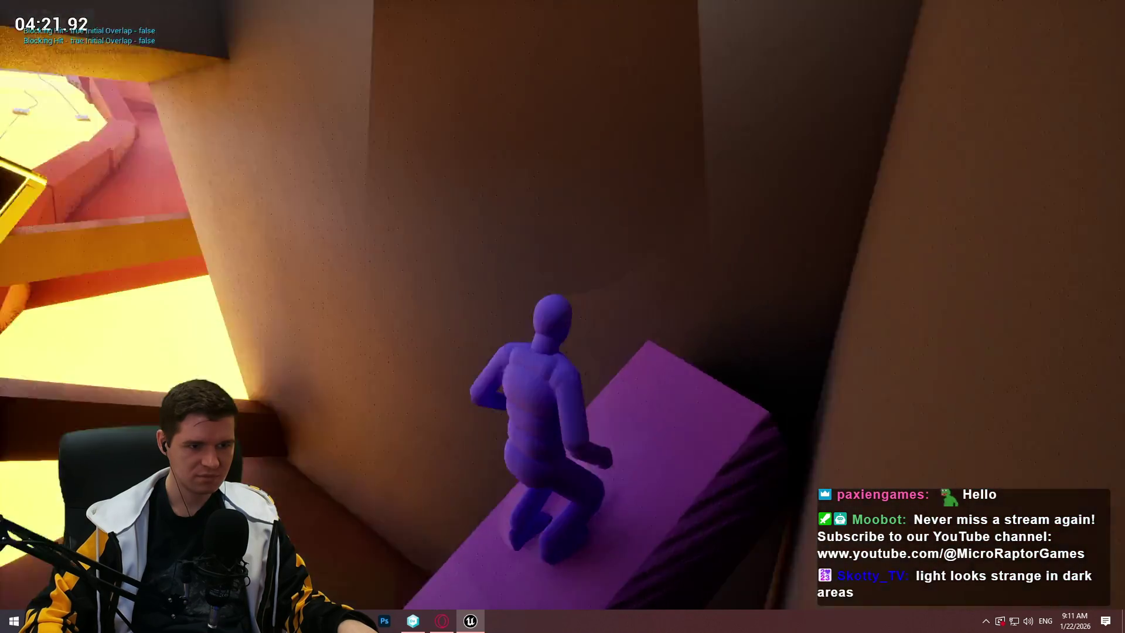
{"action": "key", "text": "w"}
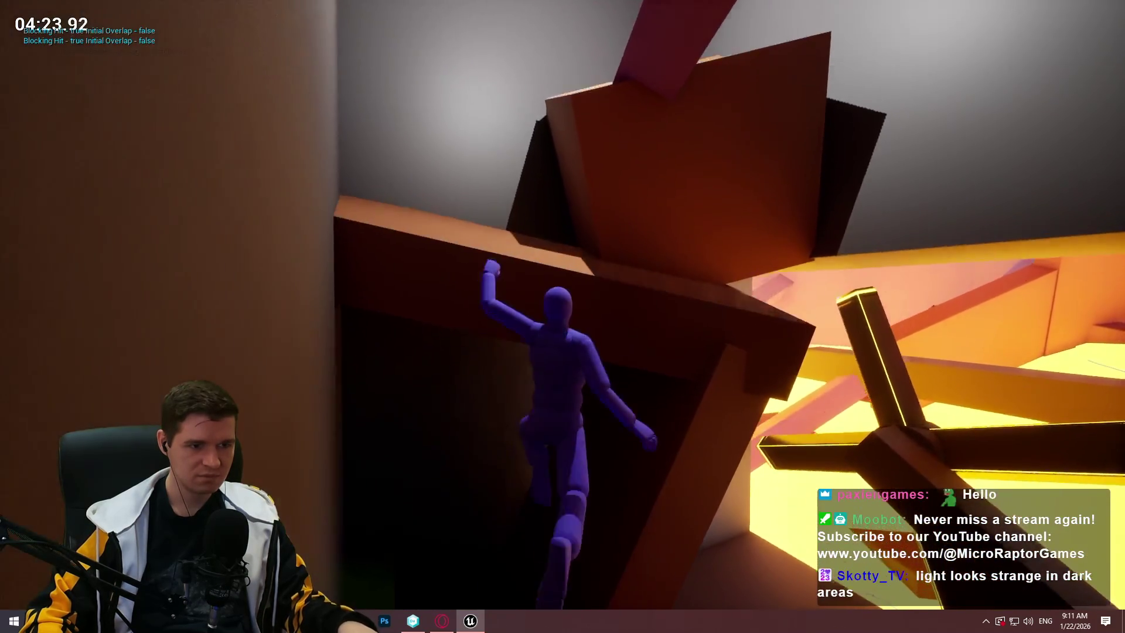
{"action": "key", "text": "w"}
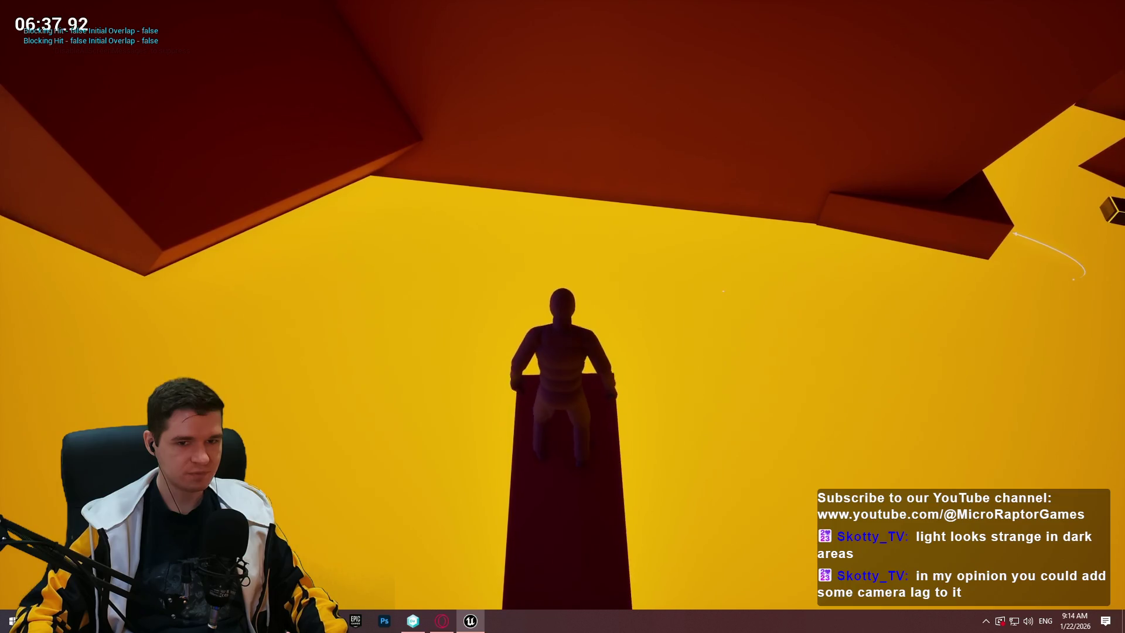
Pull up onto the dark beam, walk along it and jump onto the glowing box
{"action": "key", "text": "w"}
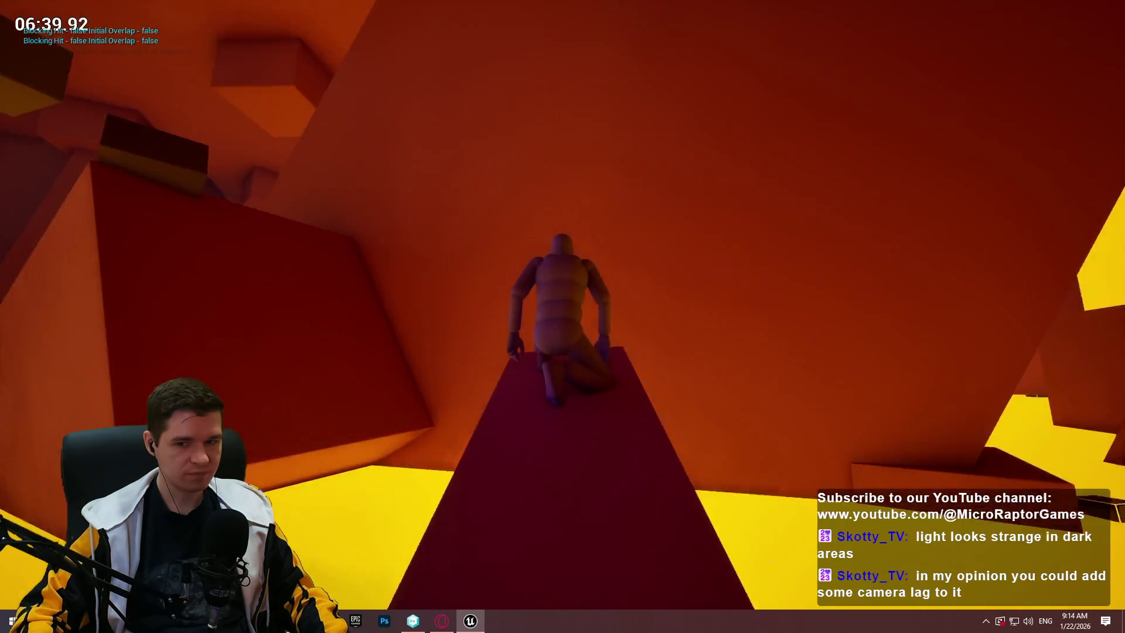
{"action": "key", "text": "w"}
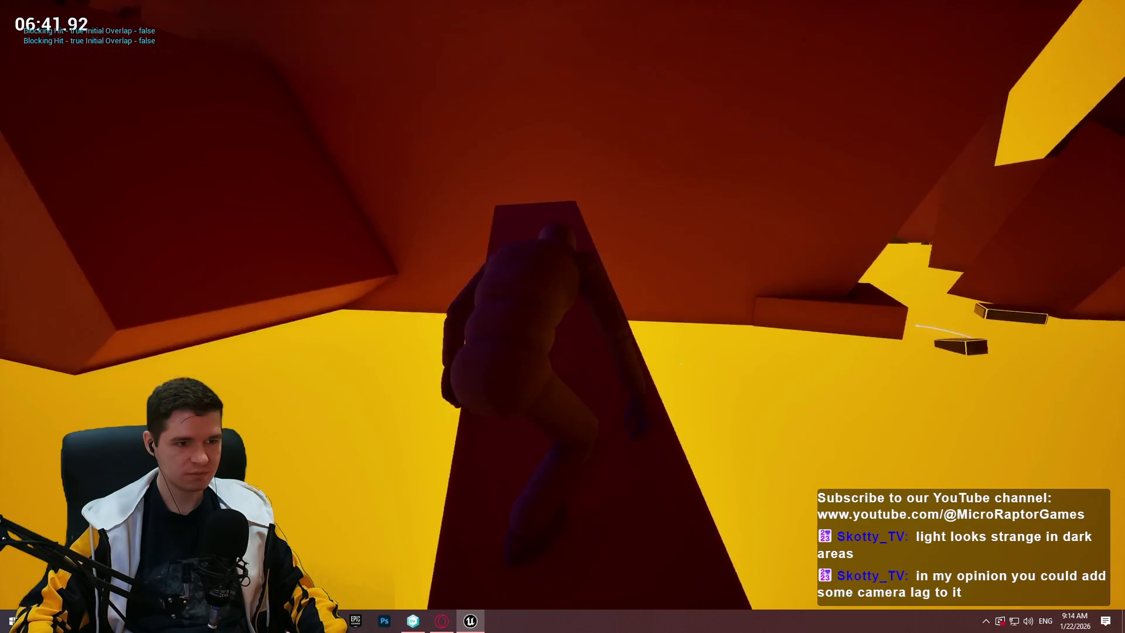
{"action": "key", "text": "w"}
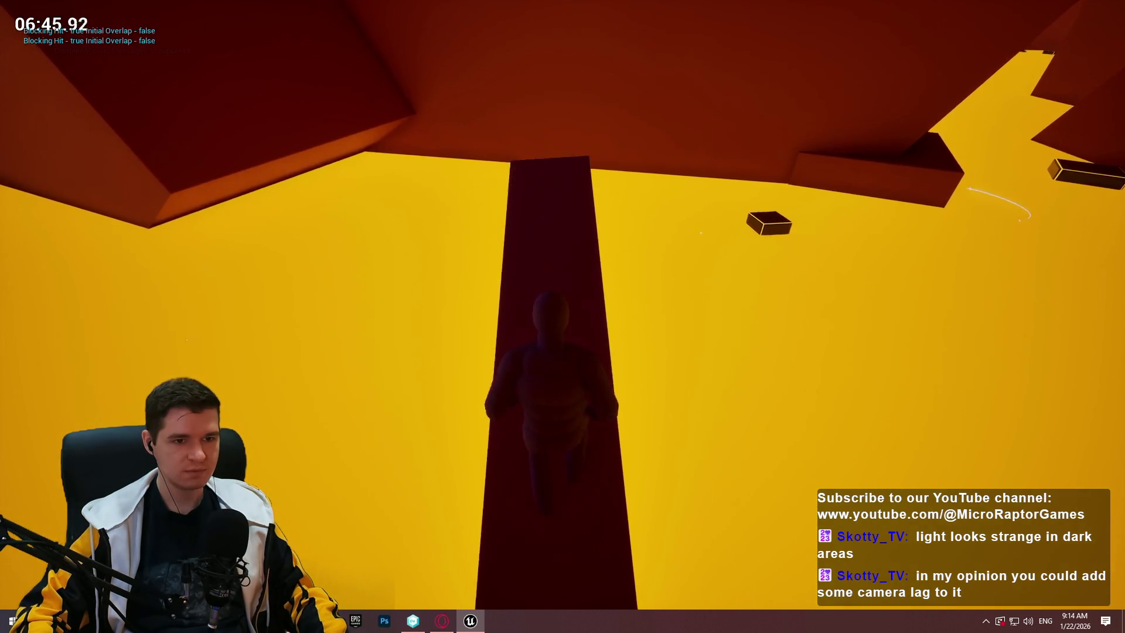
{"action": "key", "text": "space"}
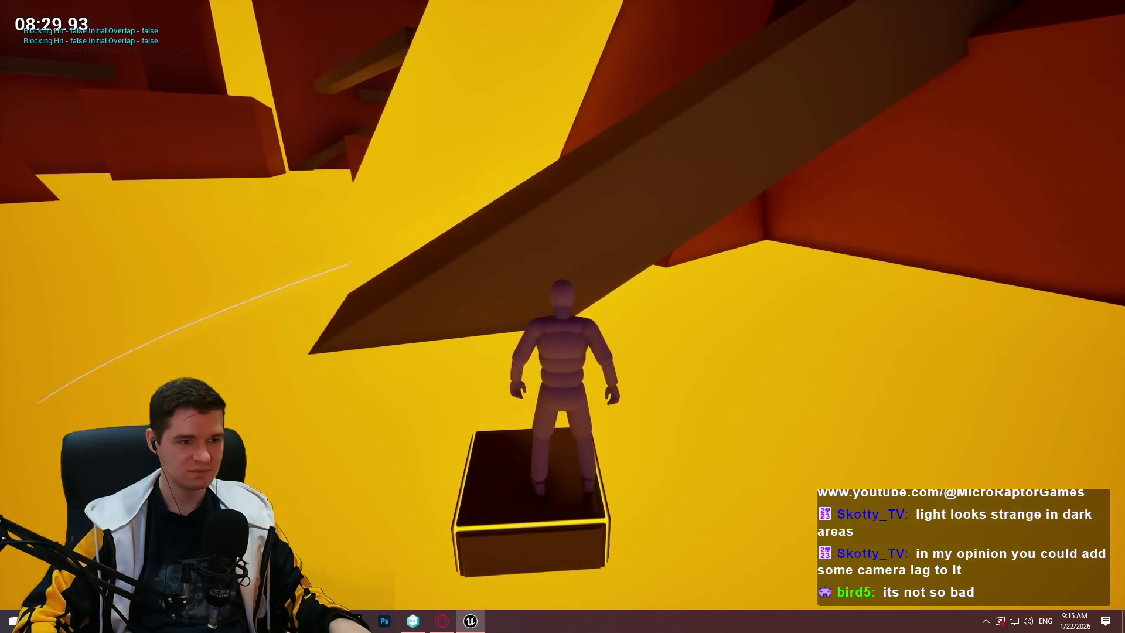
Jump from the box onto the slanted beam and head up toward the lit shaft
{"action": "key", "text": "space"}
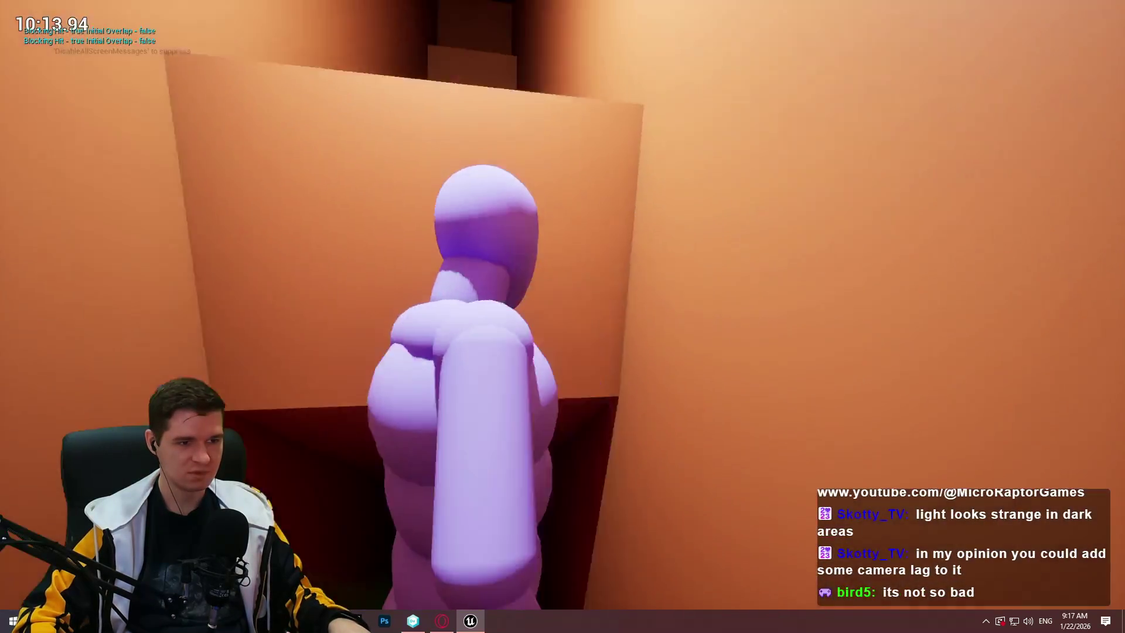
Run the corridor, crawl through the passage, and cross the yellow area via red pillars and ledge
{"action": "key", "text": "w"}
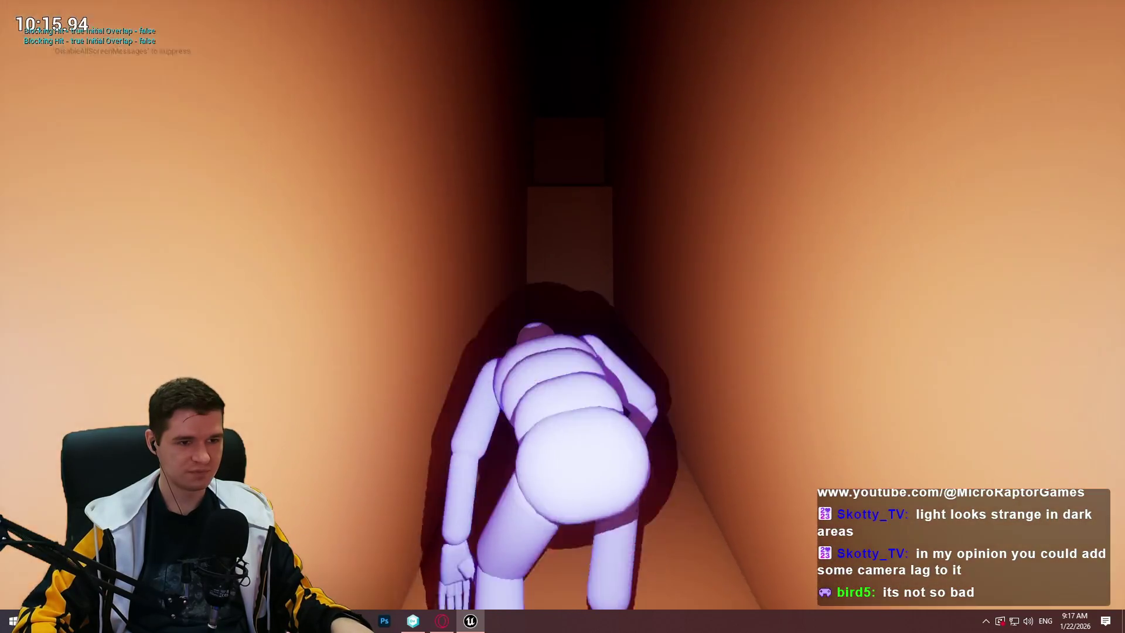
{"action": "key", "text": "w"}
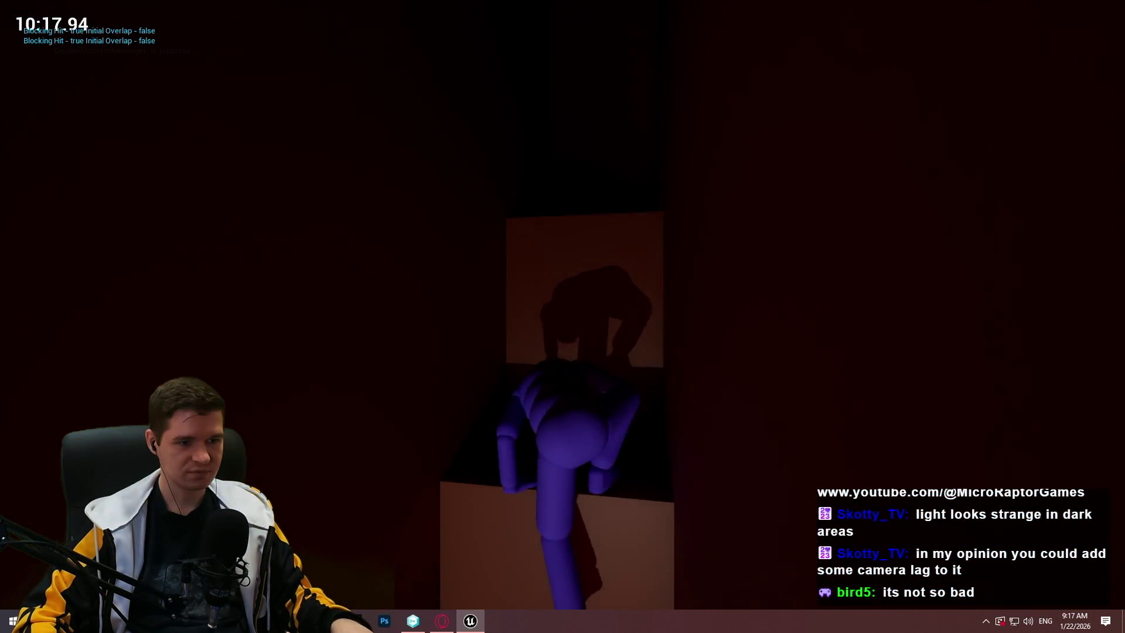
{"action": "key", "text": "w"}
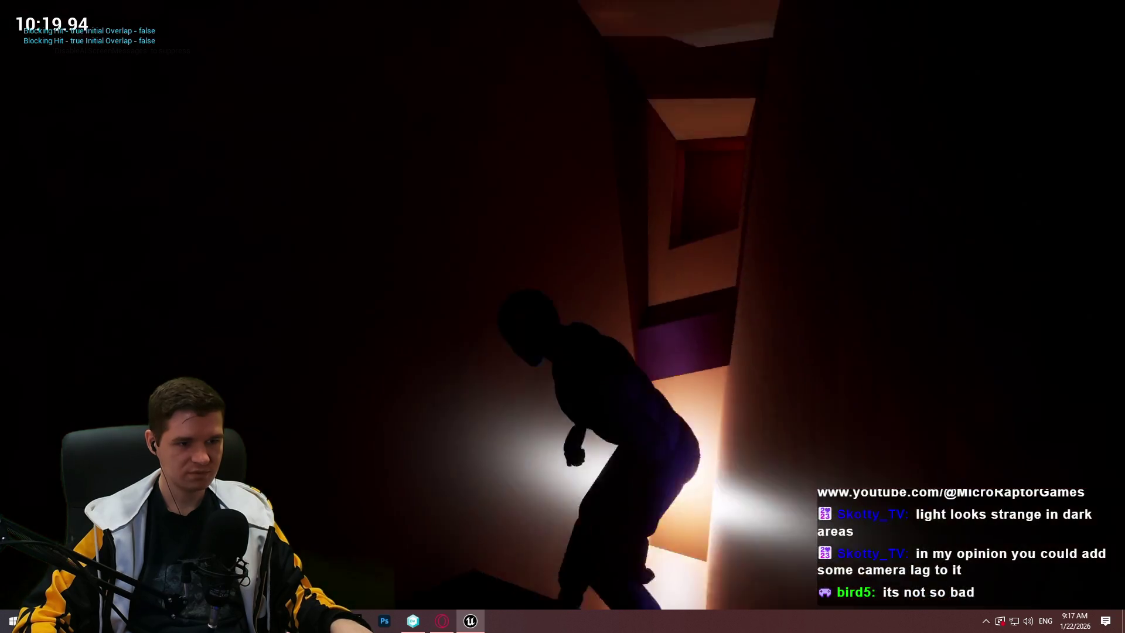
{"action": "key", "text": "w"}
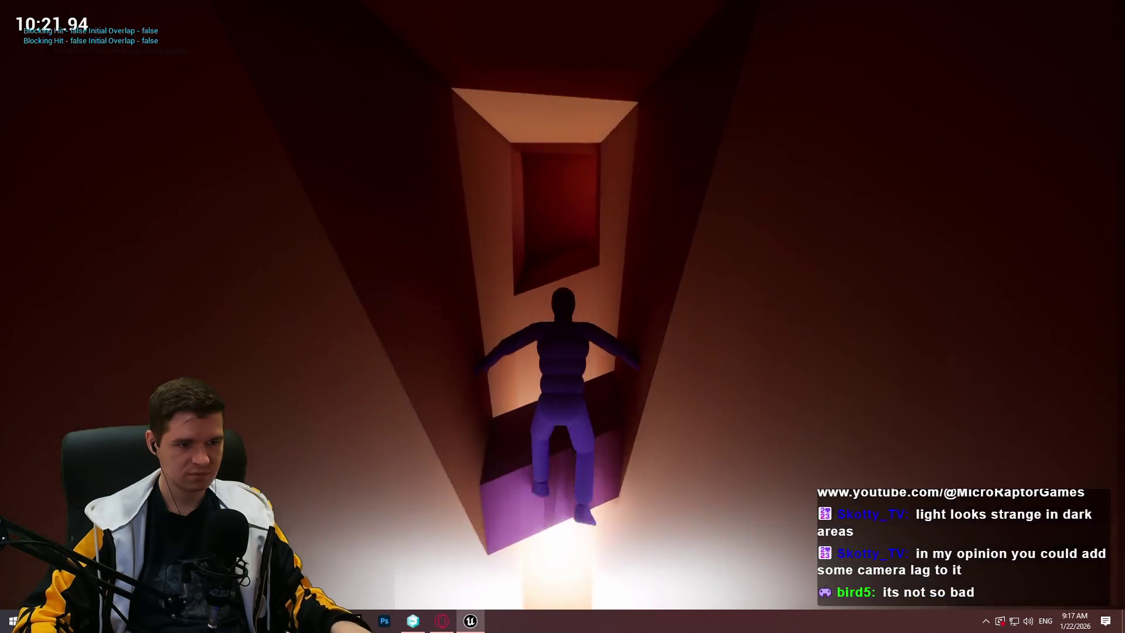
{"action": "key", "text": "w"}
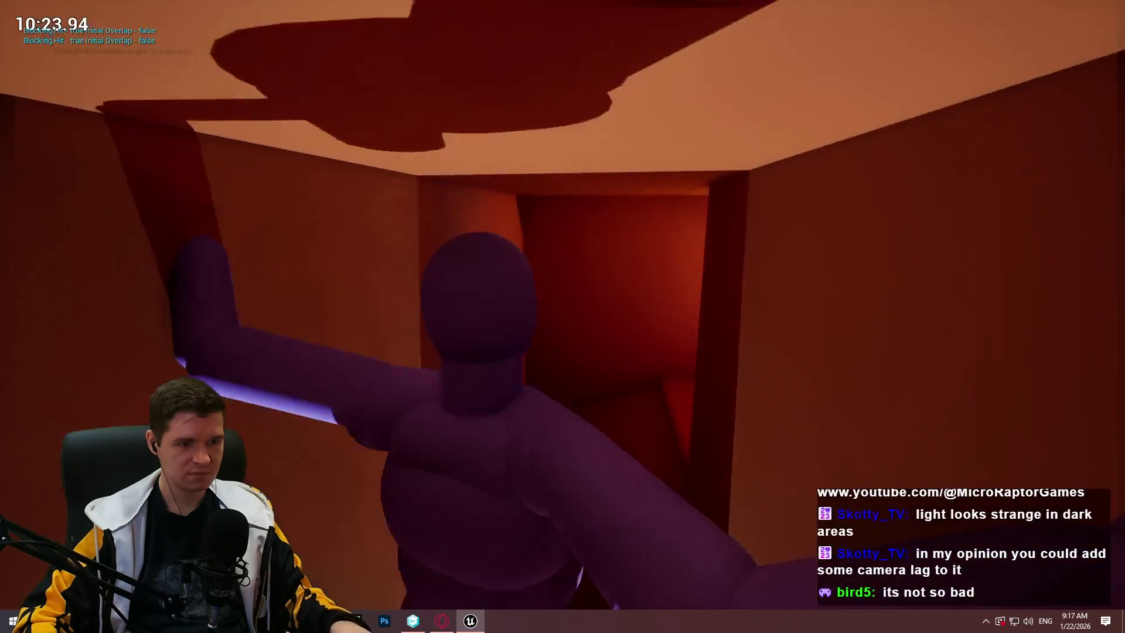
{"action": "key", "text": "w"}
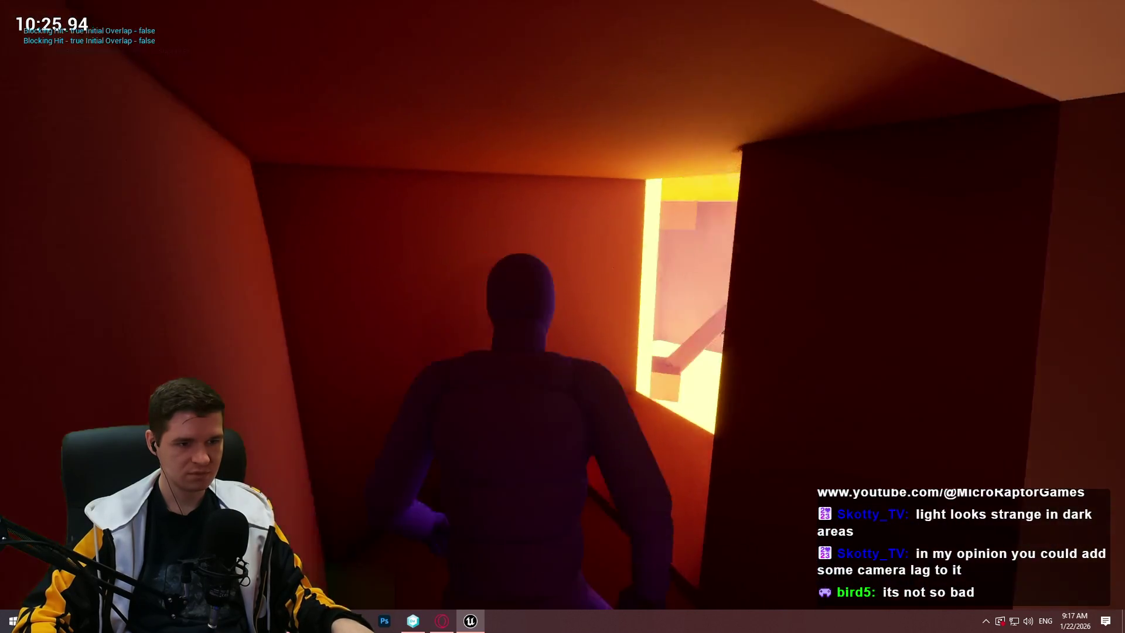
{"action": "key", "text": "w"}
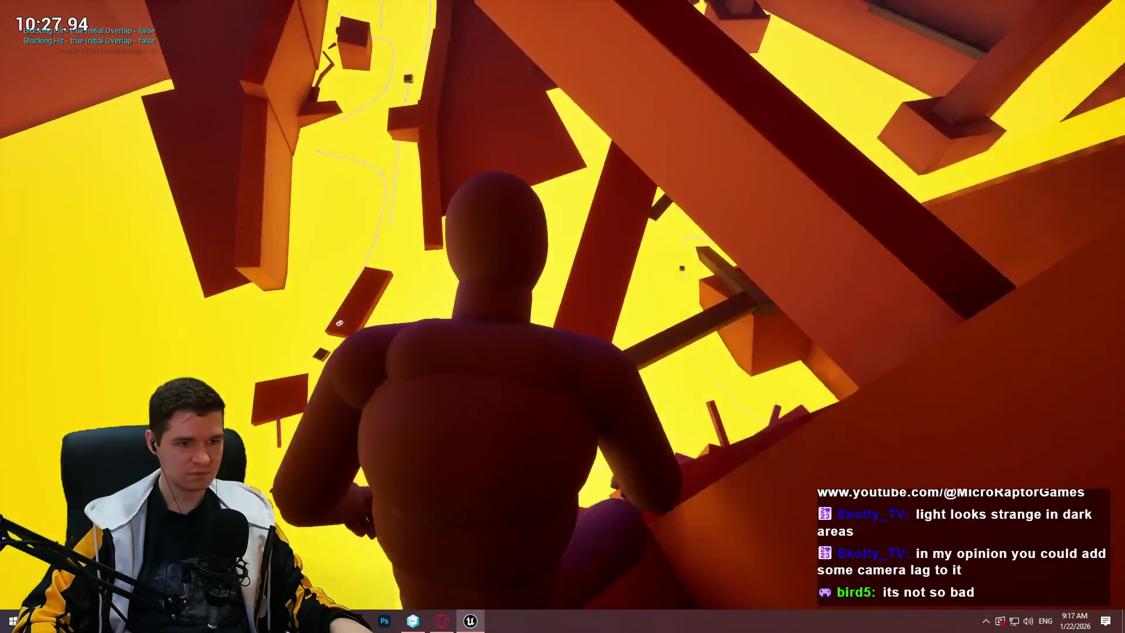
{"action": "key", "text": "w"}
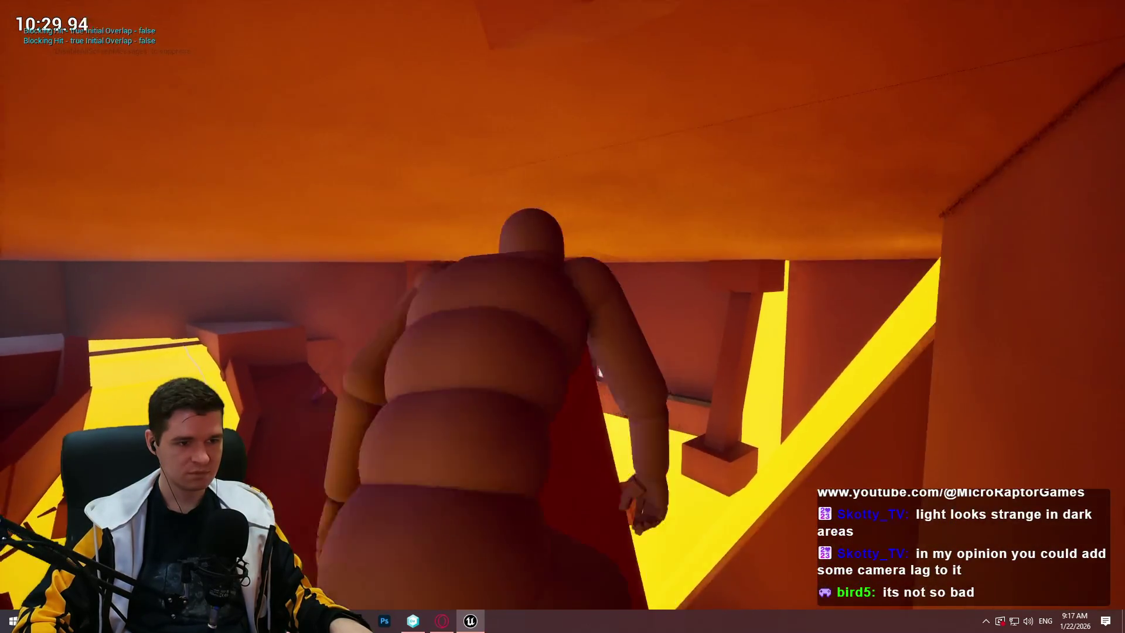
{"action": "key", "text": "w"}
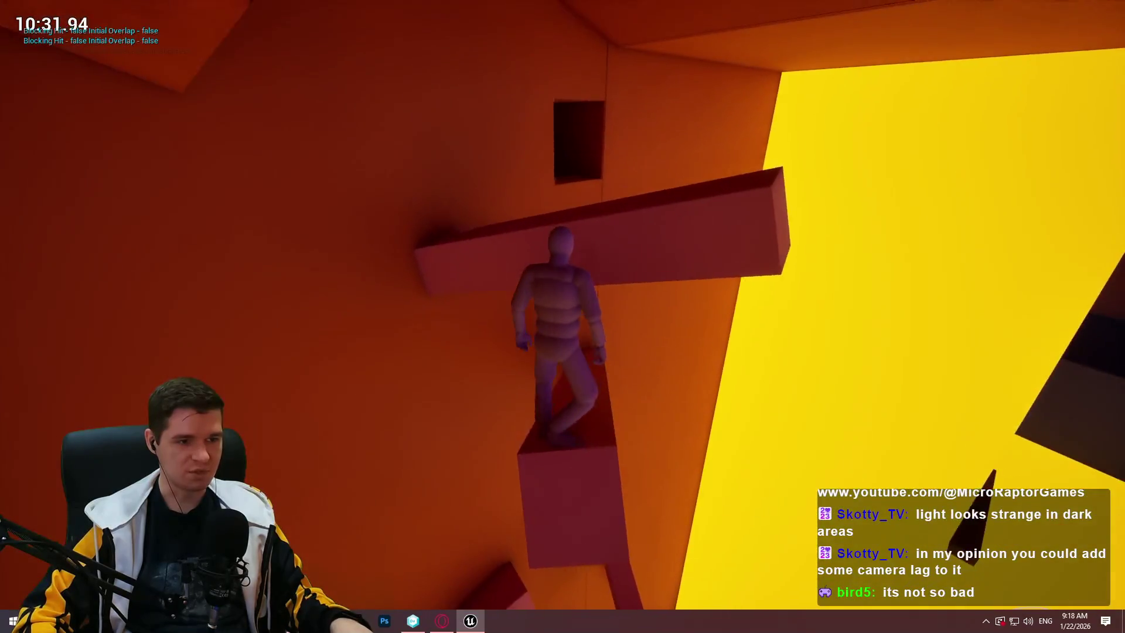
{"action": "key", "text": "w"}
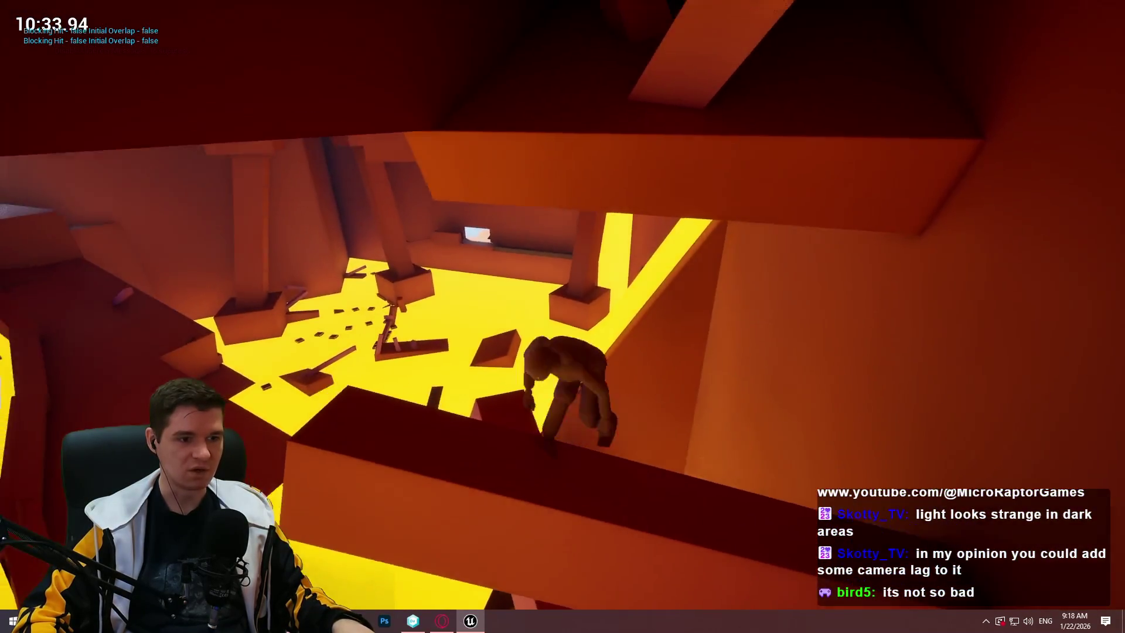
{"action": "key", "text": "w"}
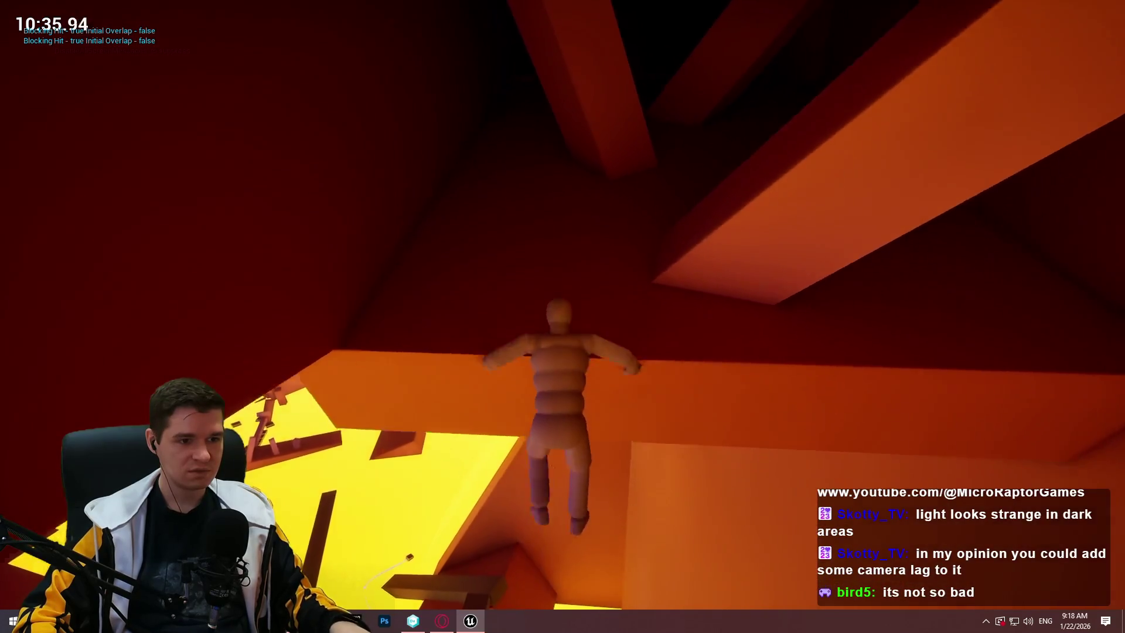
Pass through the dark room and orange corridor, landing on the dark slab over the yellow floor
{"action": "key", "text": "w"}
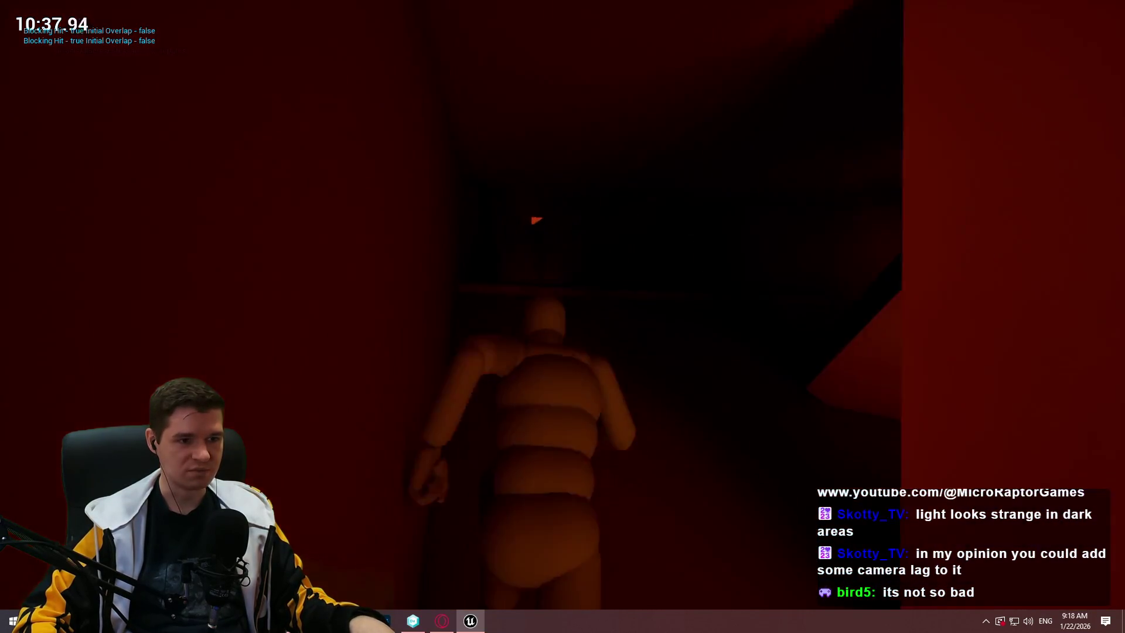
{"action": "key", "text": "w"}
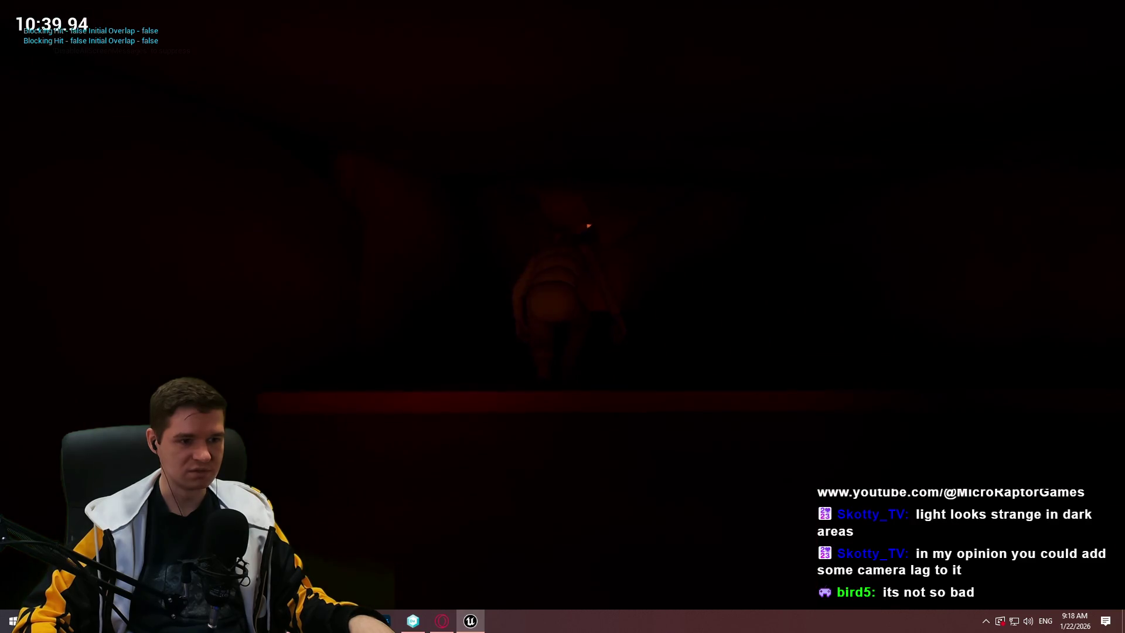
{"action": "key", "text": "w"}
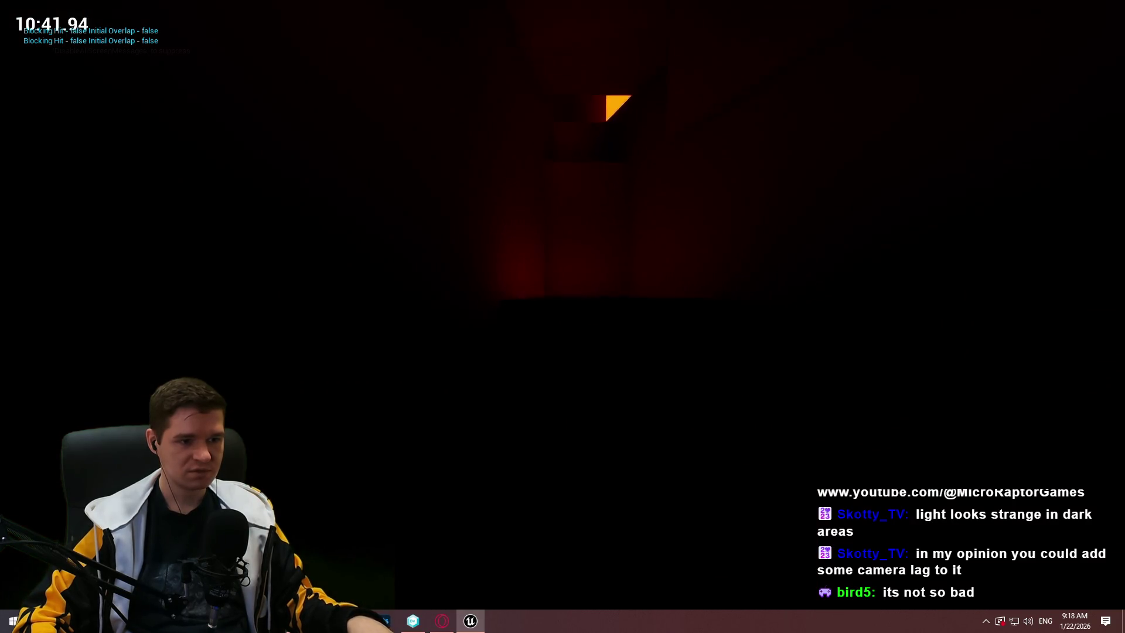
{"action": "key", "text": "w"}
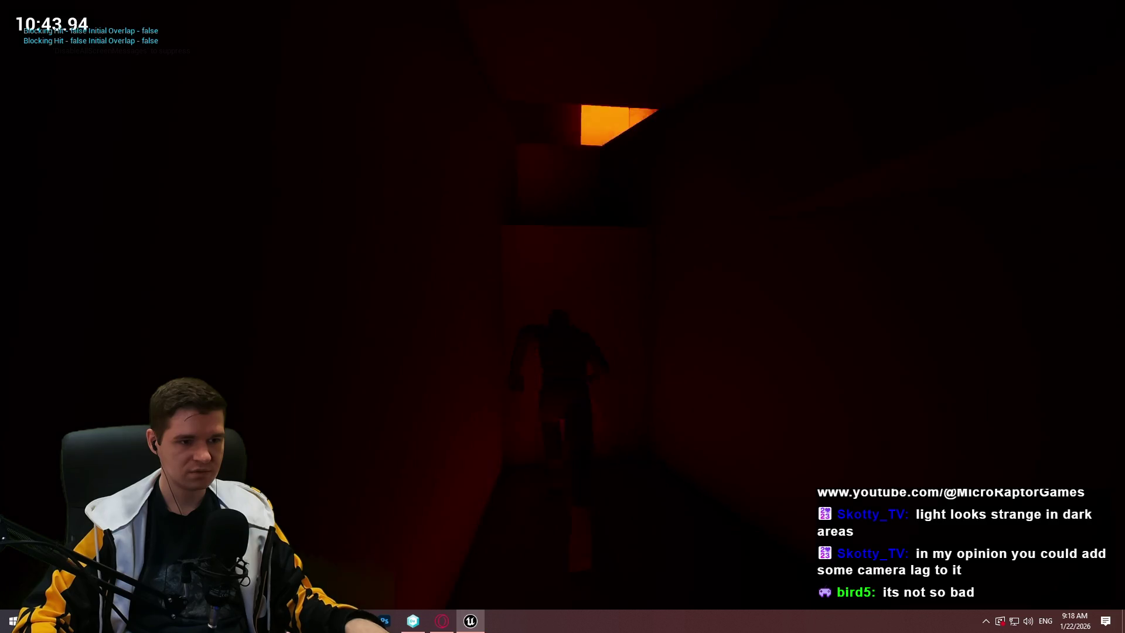
{"action": "key", "text": "w"}
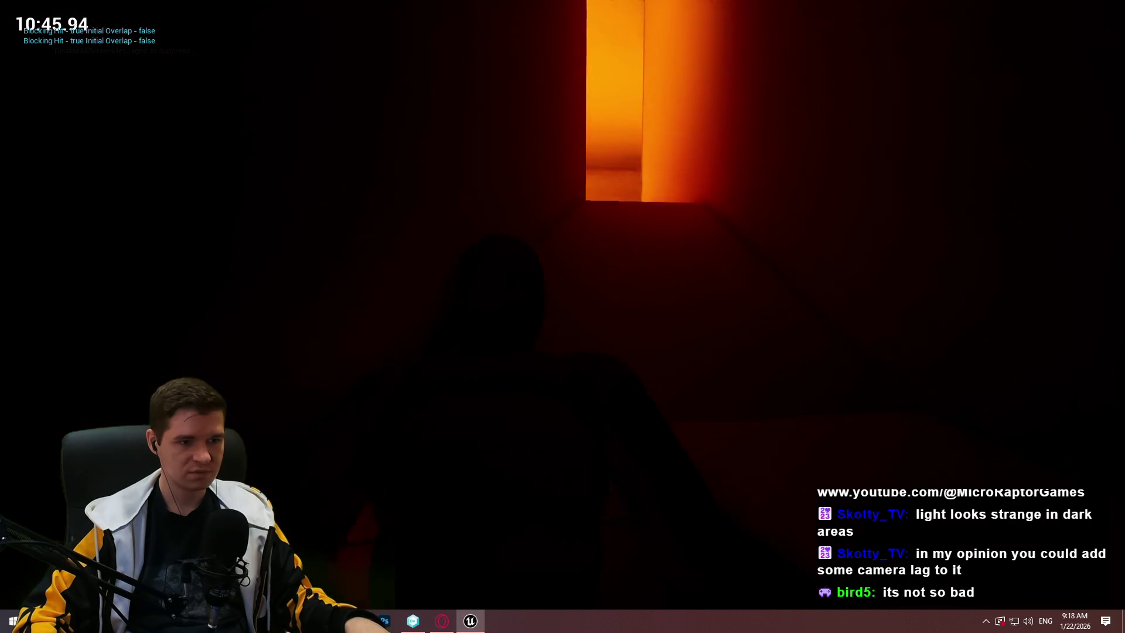
{"action": "key", "text": "w"}
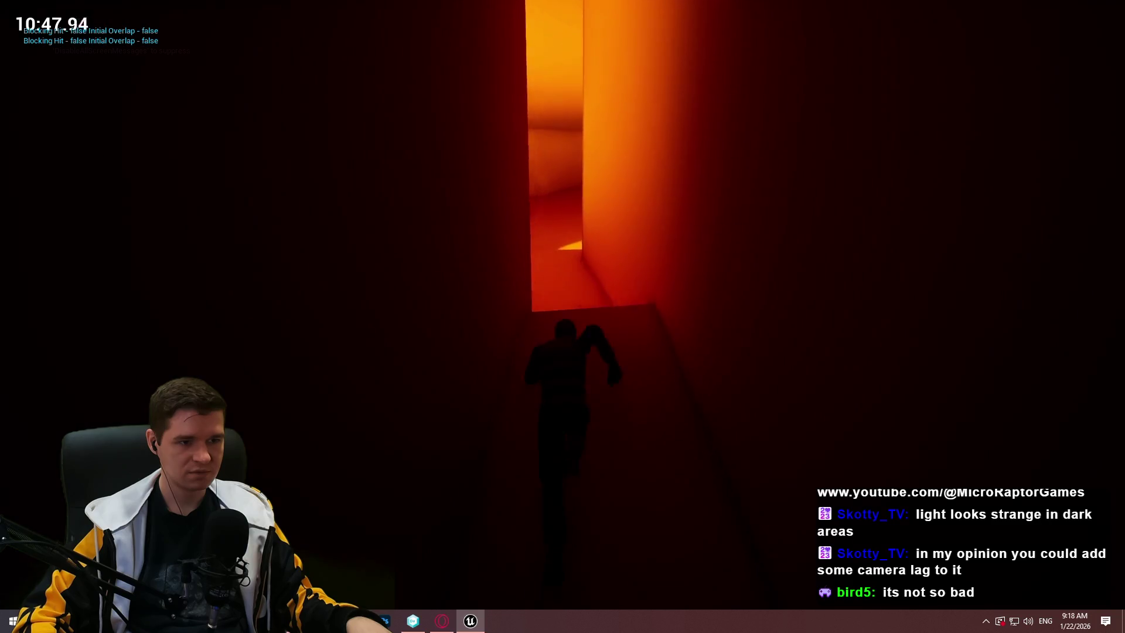
{"action": "key", "text": "w"}
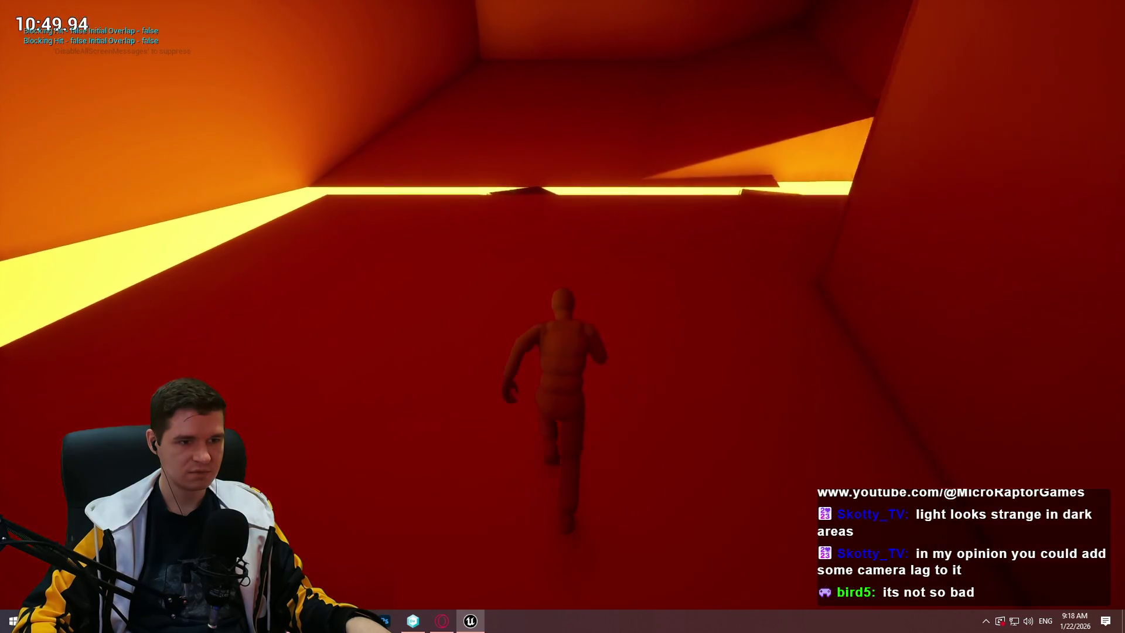
{"action": "key", "text": "w"}
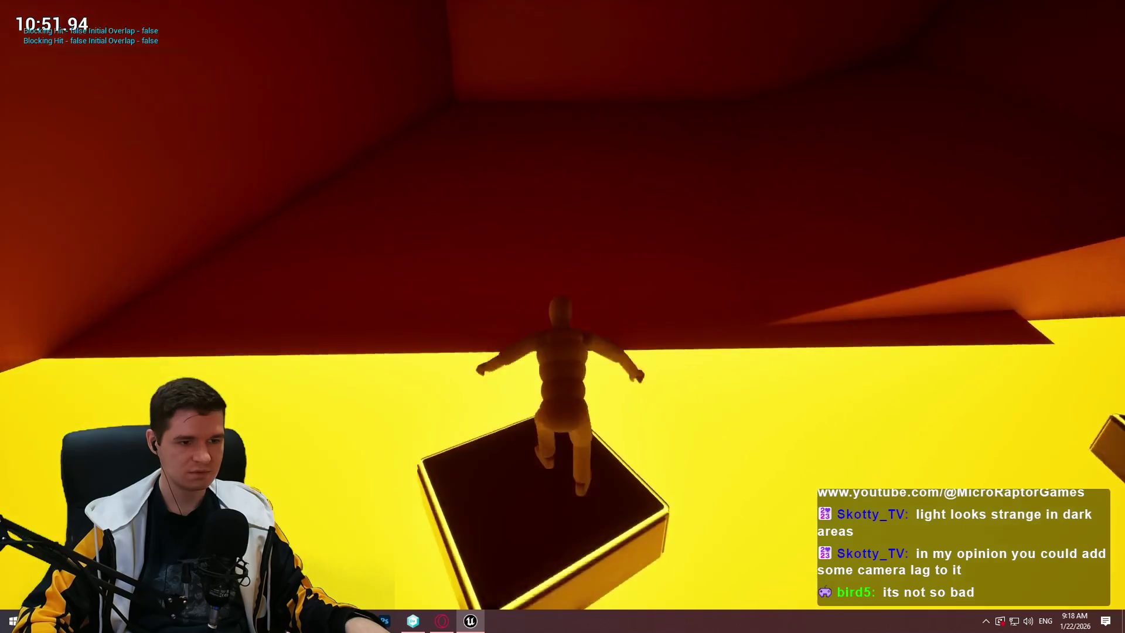
{"action": "key", "text": "w"}
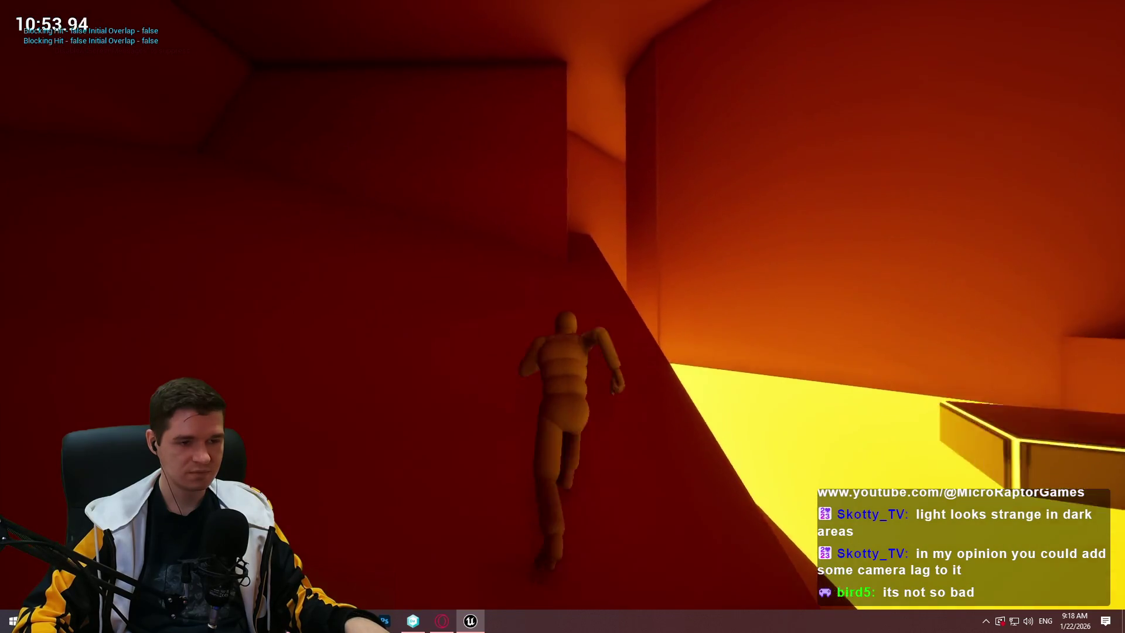
{"action": "key", "text": "w"}
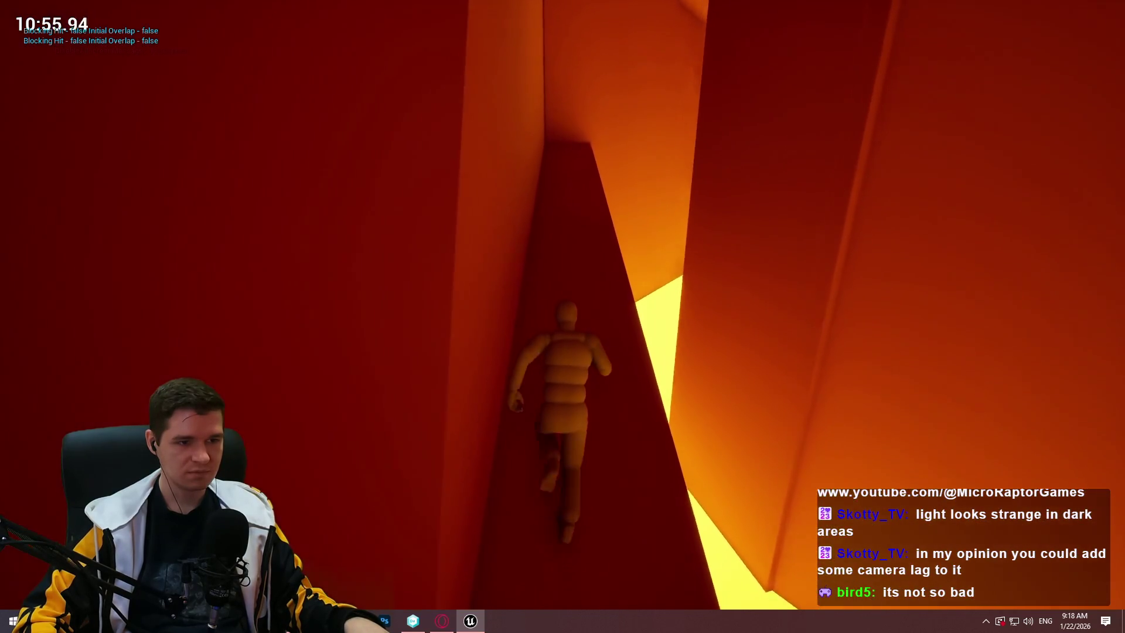
{"action": "key", "text": "w"}
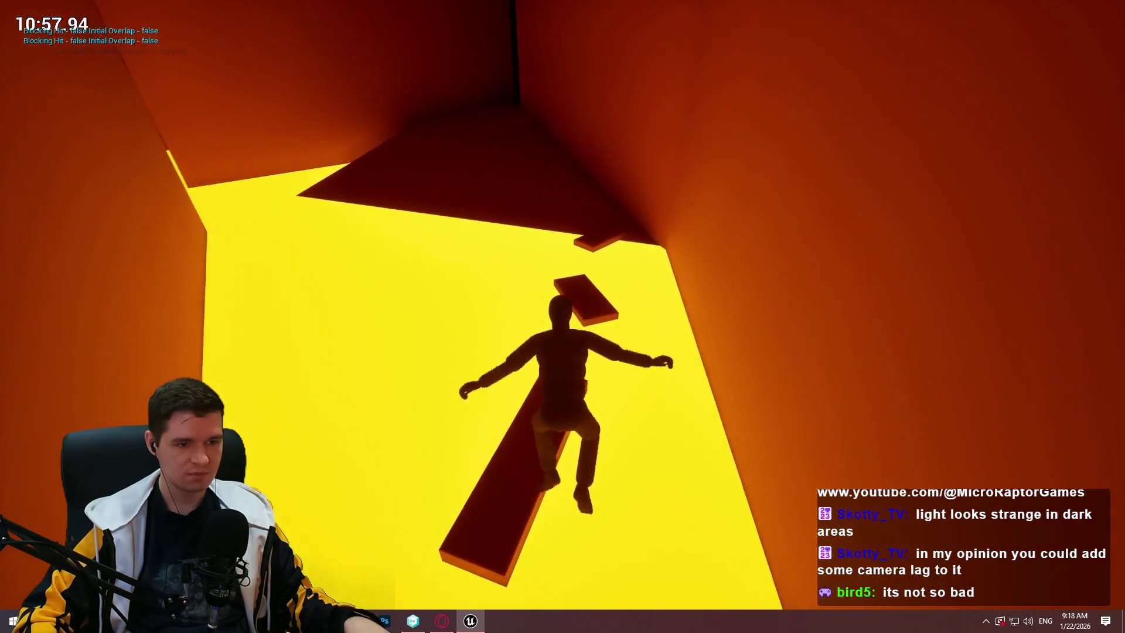
Climb the orange shaft and dark beam, jump off, then end the play session
{"action": "key", "text": "w"}
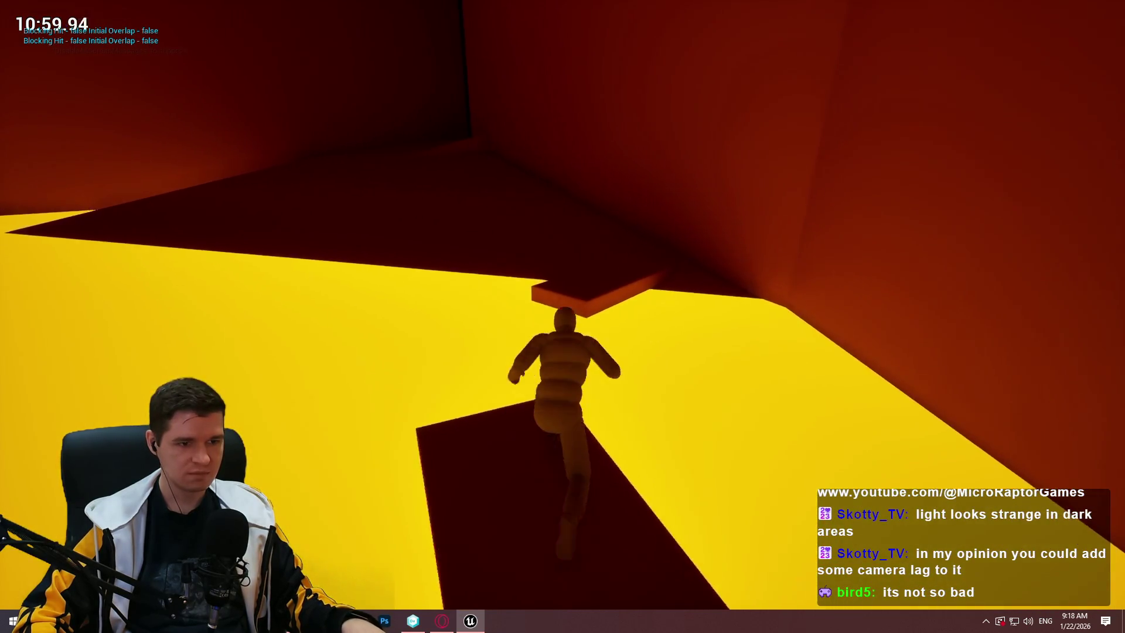
{"action": "key", "text": "w"}
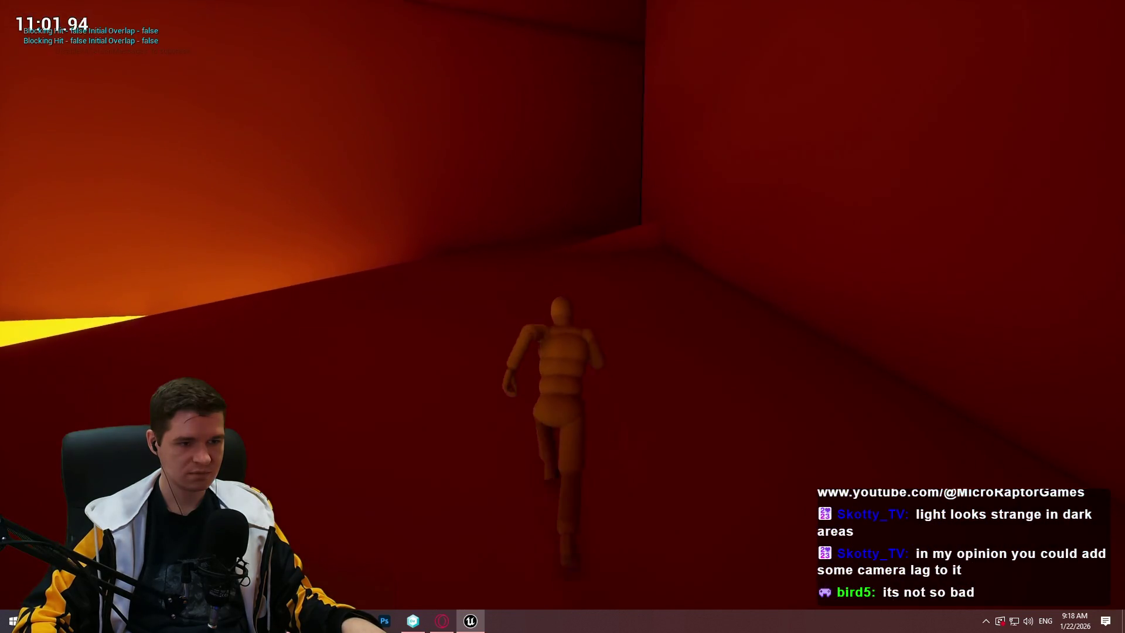
{"action": "key", "text": "w"}
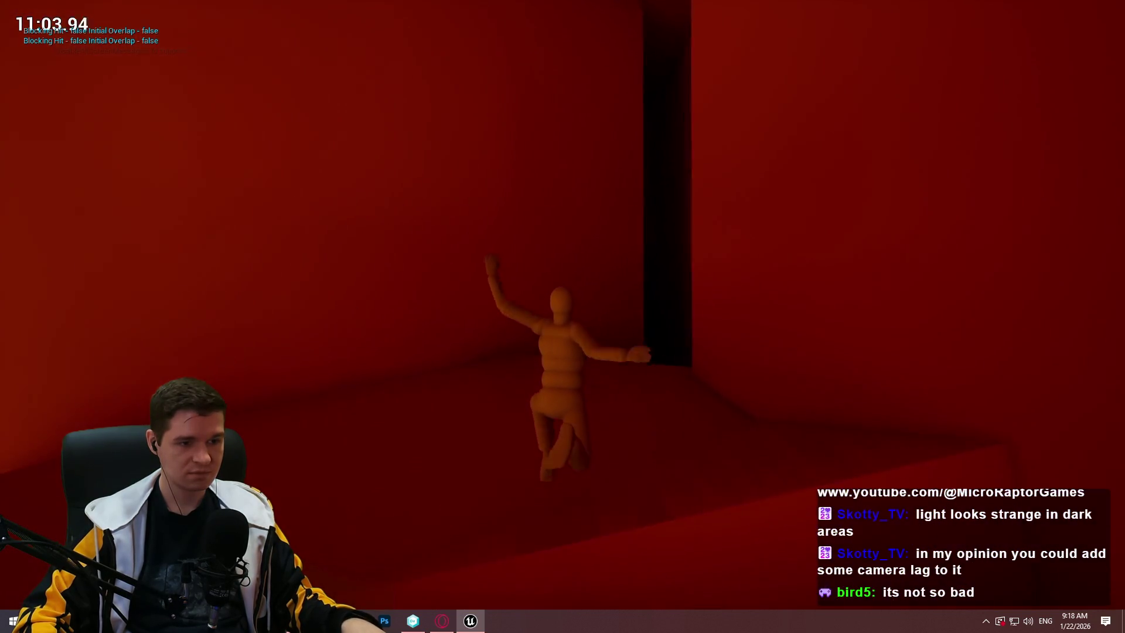
{"action": "key", "text": "w"}
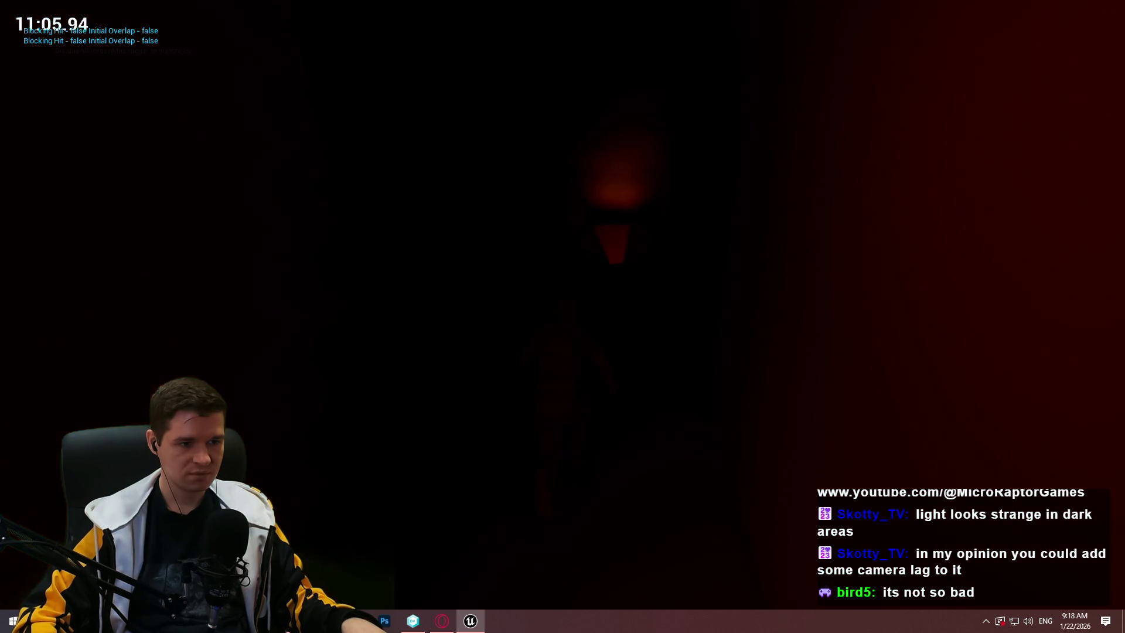
{"action": "key", "text": "w"}
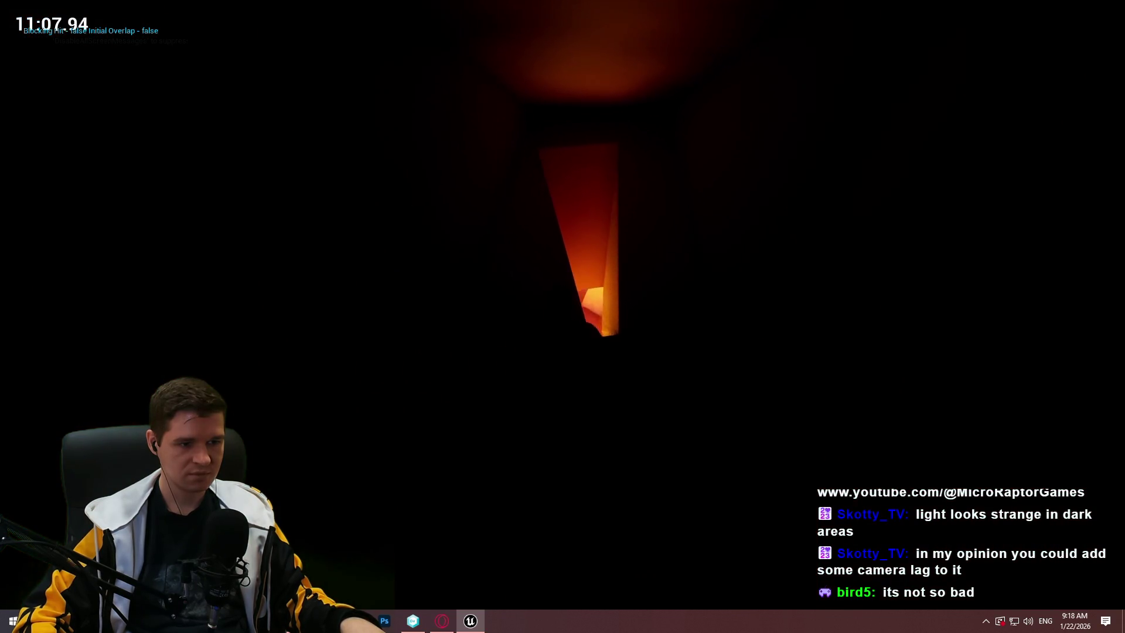
{"action": "key", "text": "w"}
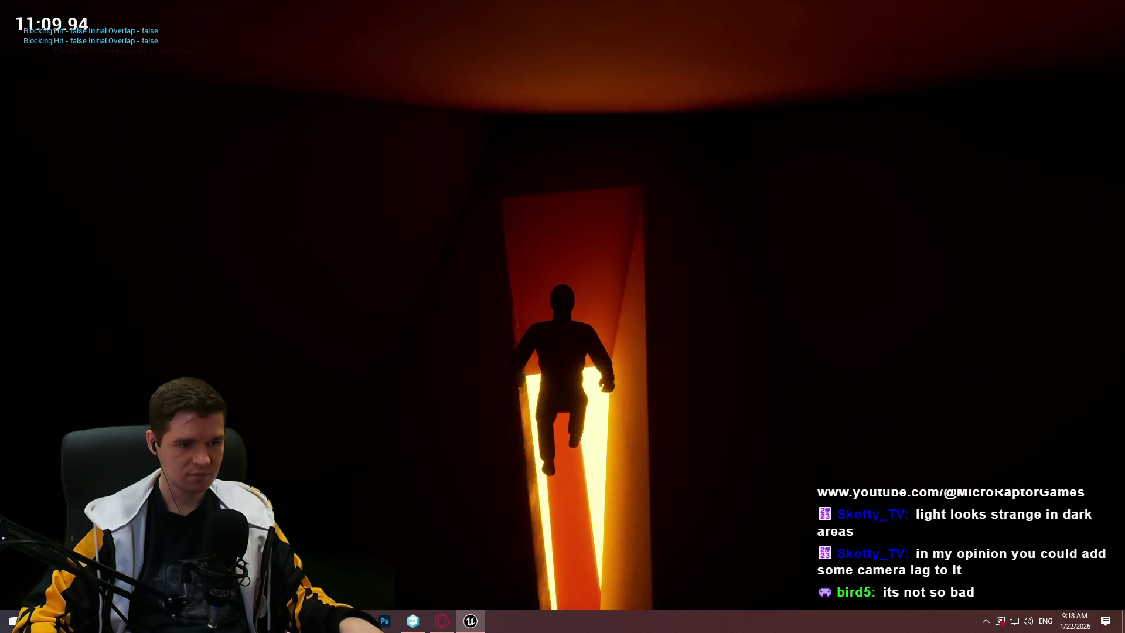
{"action": "key", "text": "w"}
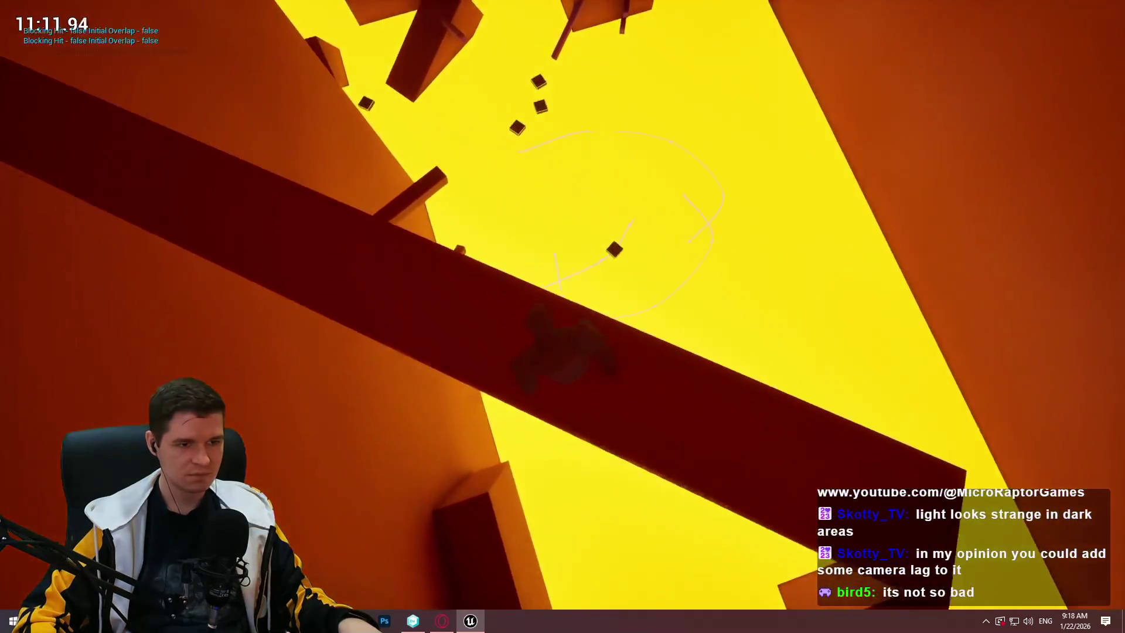
{"action": "key", "text": "w"}
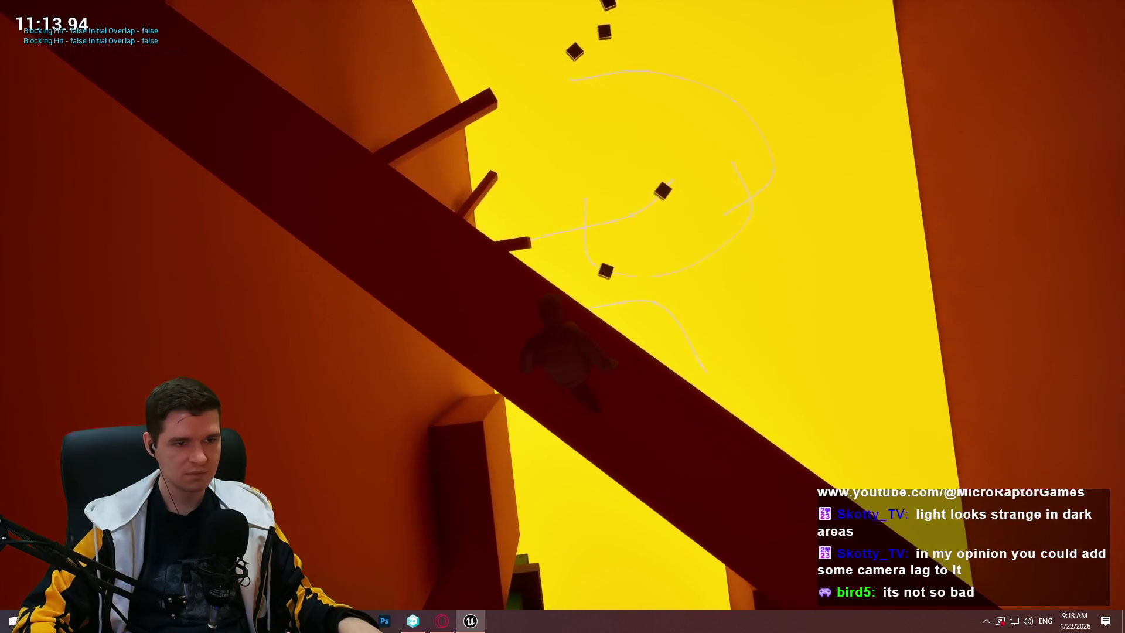
{"action": "key", "text": "w"}
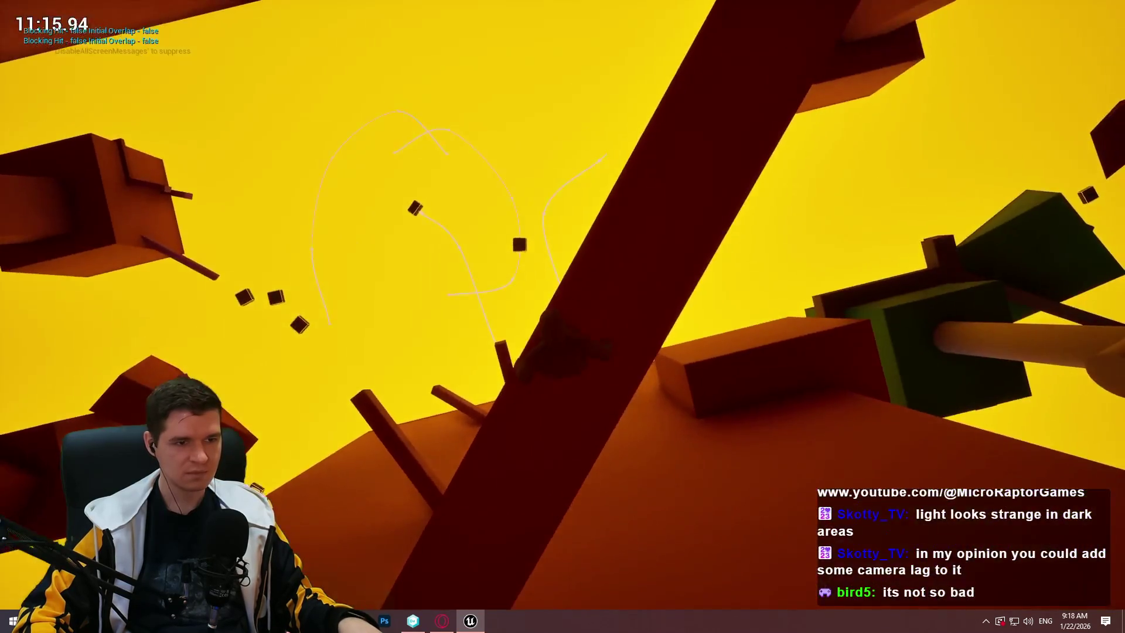
{"action": "key", "text": "w"}
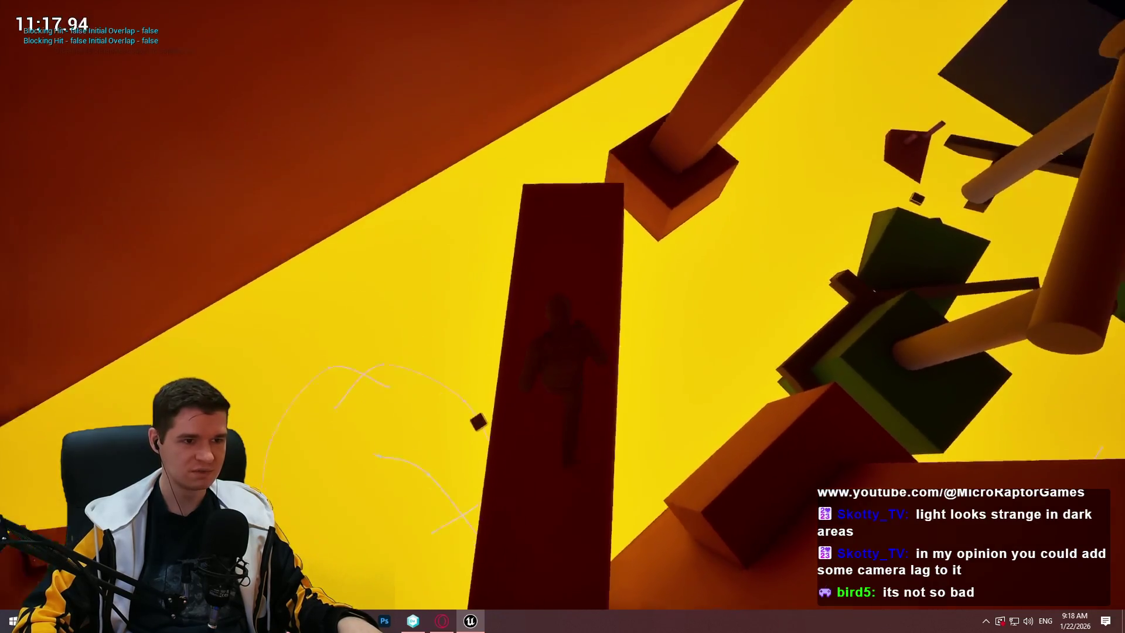
{"action": "key", "text": "w"}
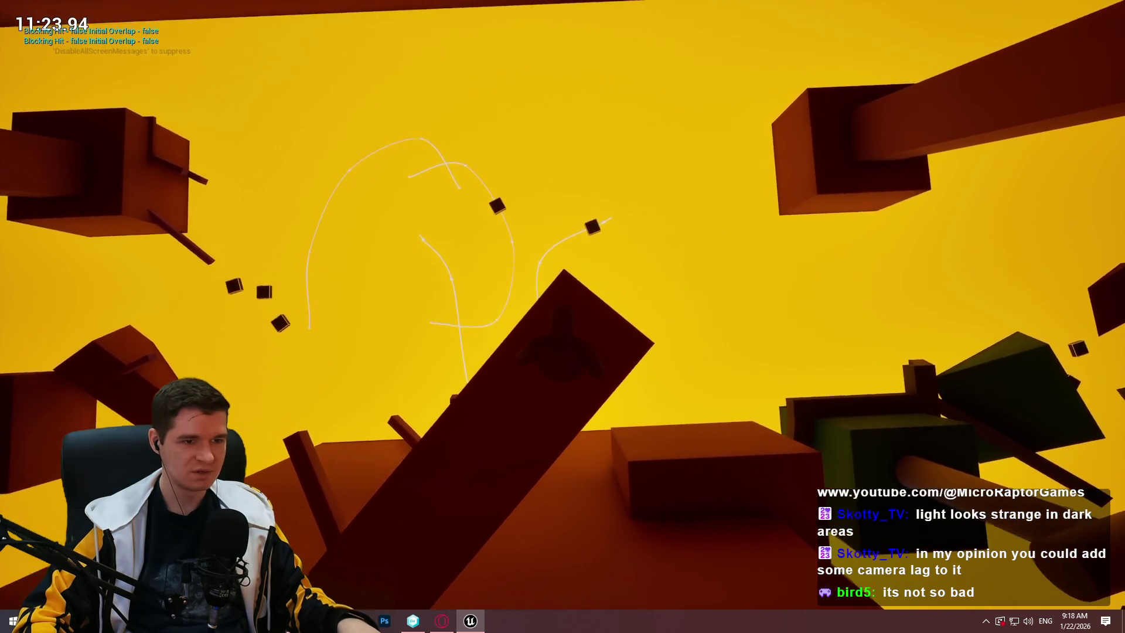
{"action": "key", "text": "space"}
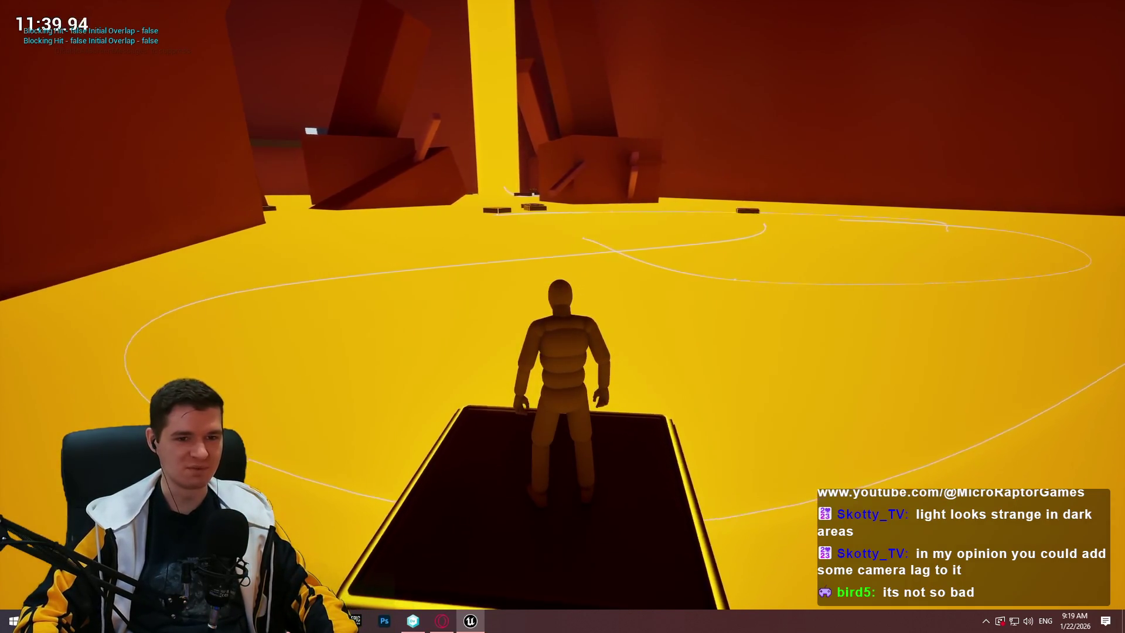
{"action": "key", "text": "Escape"}
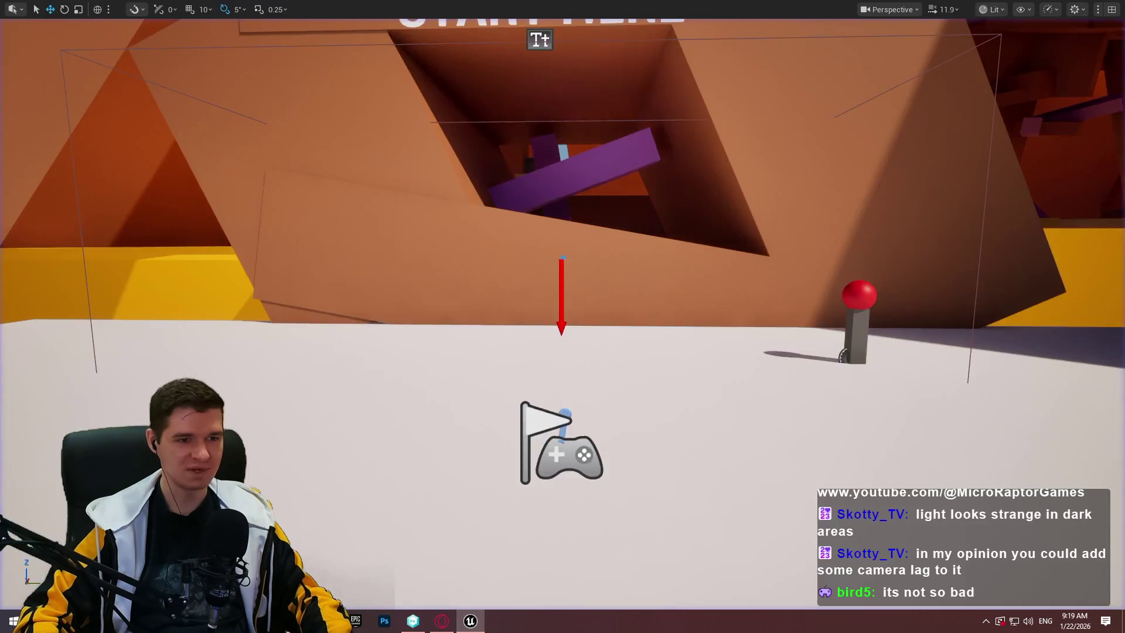
Fly the camera down to the slanted beam, Play From Here on it, then stop with Esc
{"action": "scroll", "coordinate": [562, 317], "scroll_direction": "up", "scroll_amount": 3}
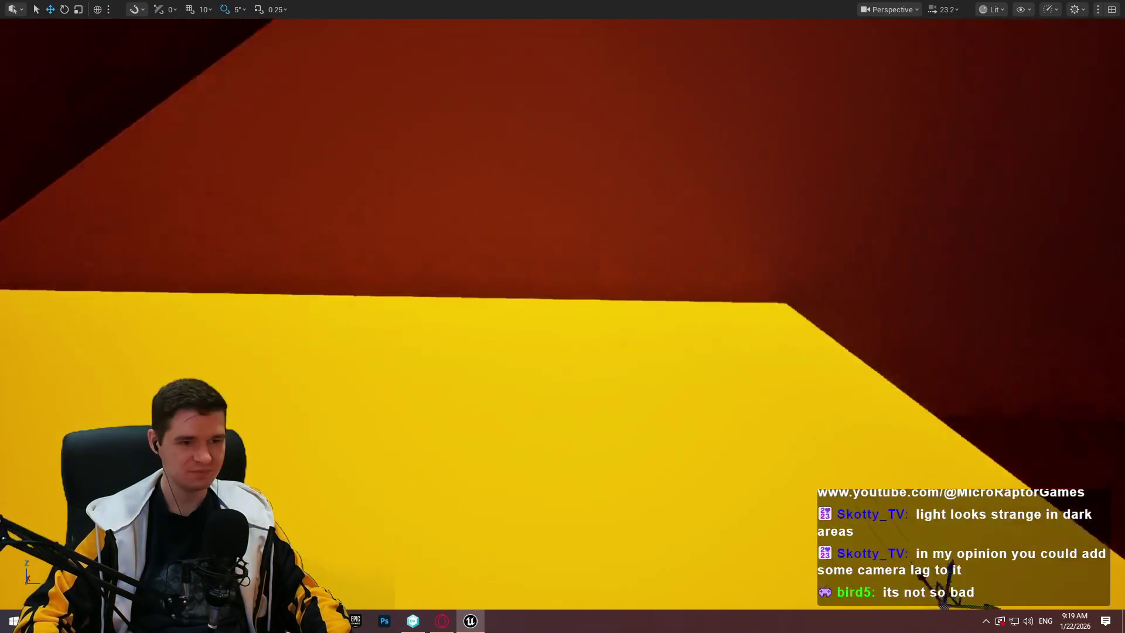
{"action": "key", "text": "w"}
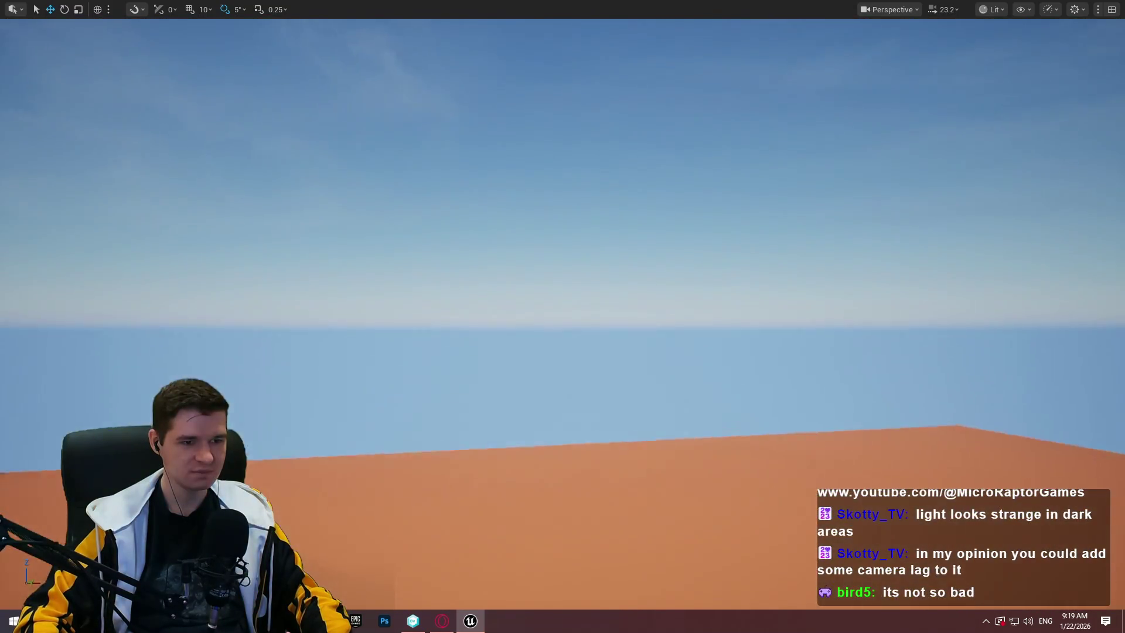
{"action": "key", "text": "w"}
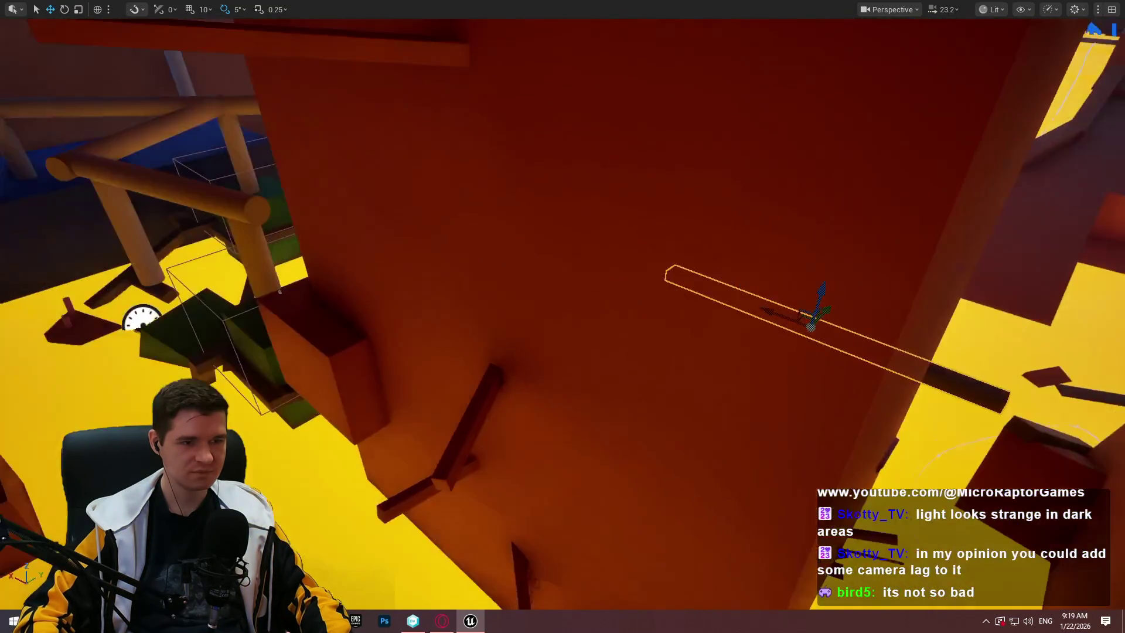
{"action": "right_click", "coordinate": [537, 380]}
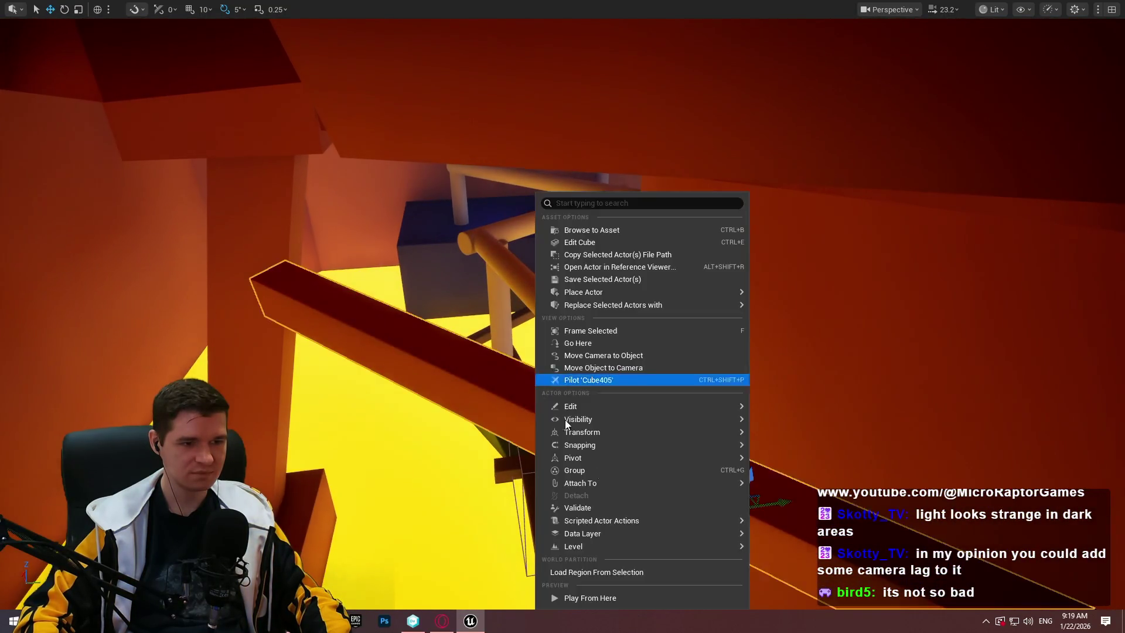
{"action": "left_click", "coordinate": [642, 598]}
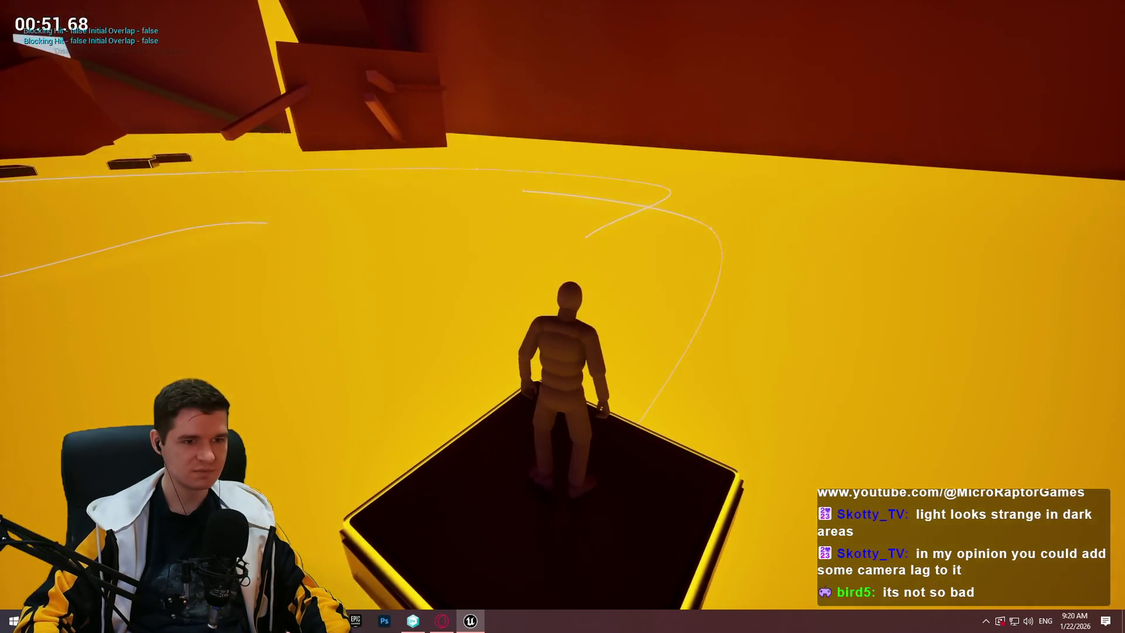
{"action": "key", "text": "Escape"}
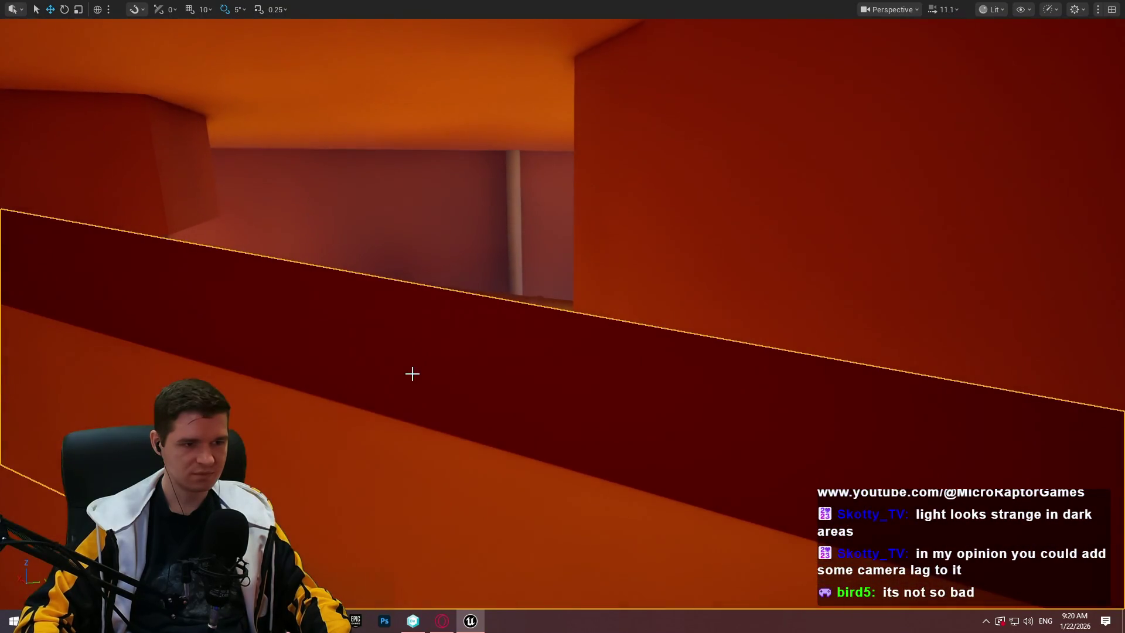
Restart play from the Cube405 beam with Play From Here
{"action": "right_click", "coordinate": [412, 371]}
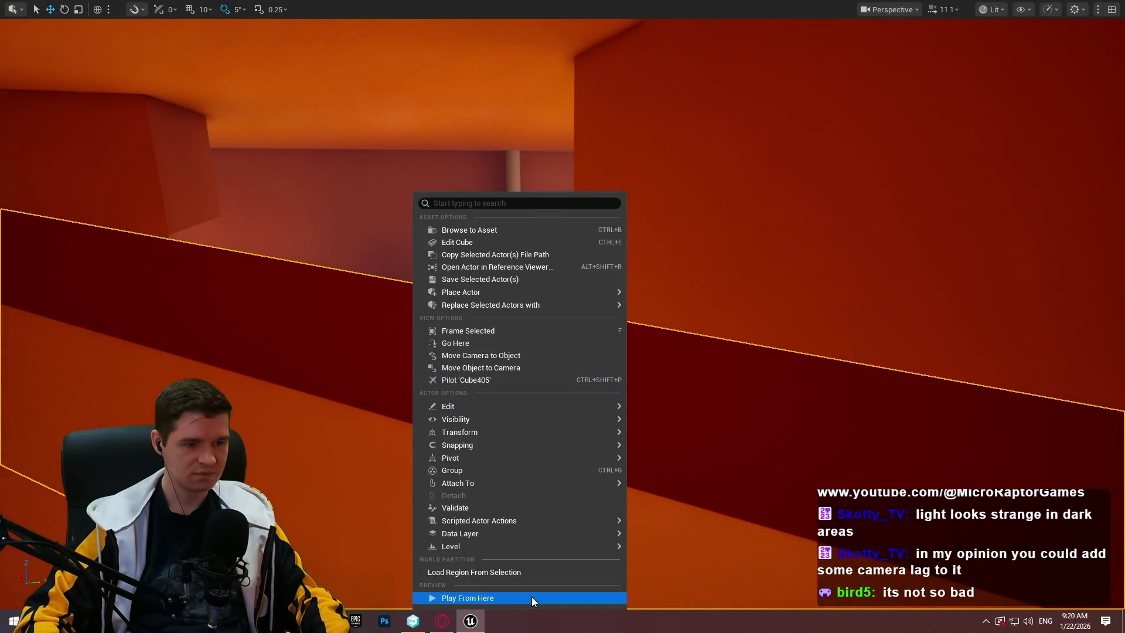
{"action": "left_click", "coordinate": [532, 597]}
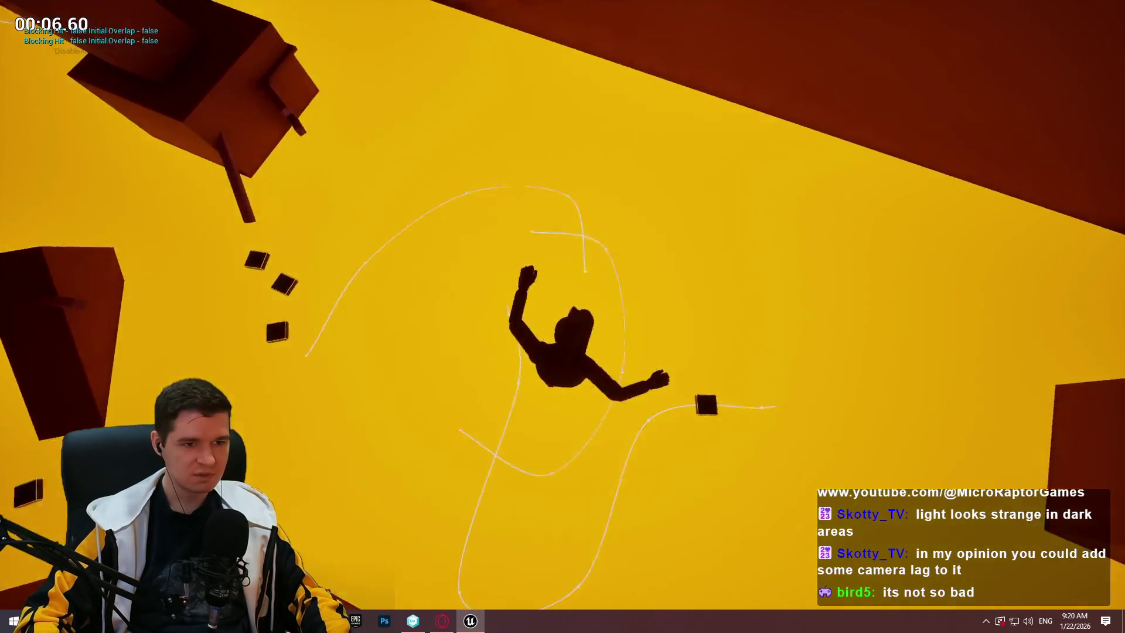
Stop play, fly the camera up to platform Cube336, and Play From Here there
{"action": "key", "text": "Escape"}
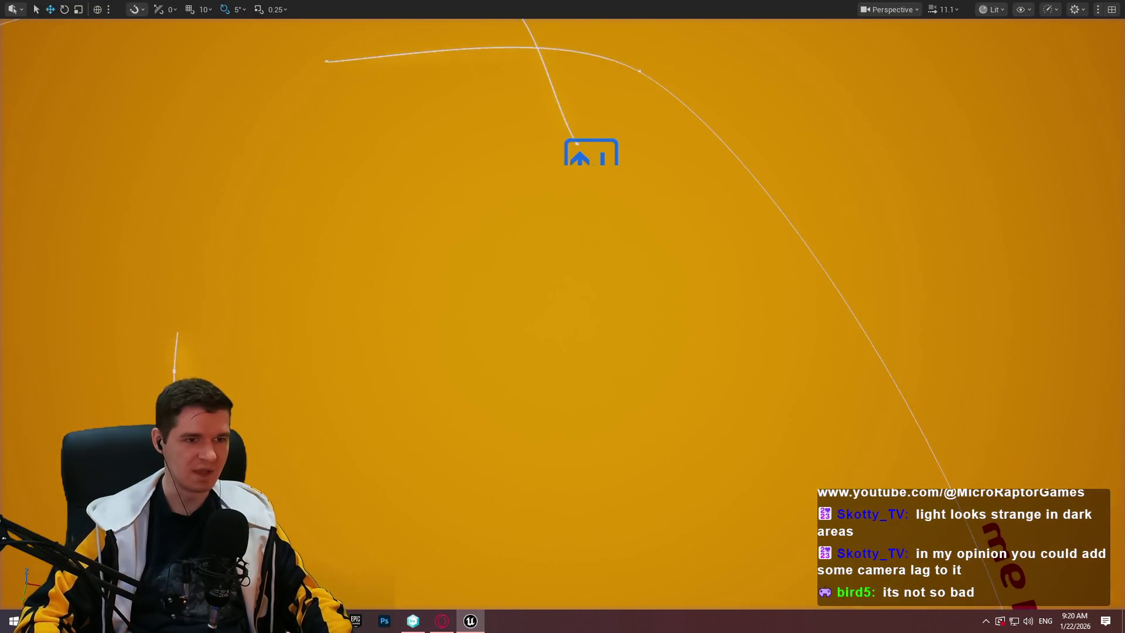
{"action": "key", "text": "w"}
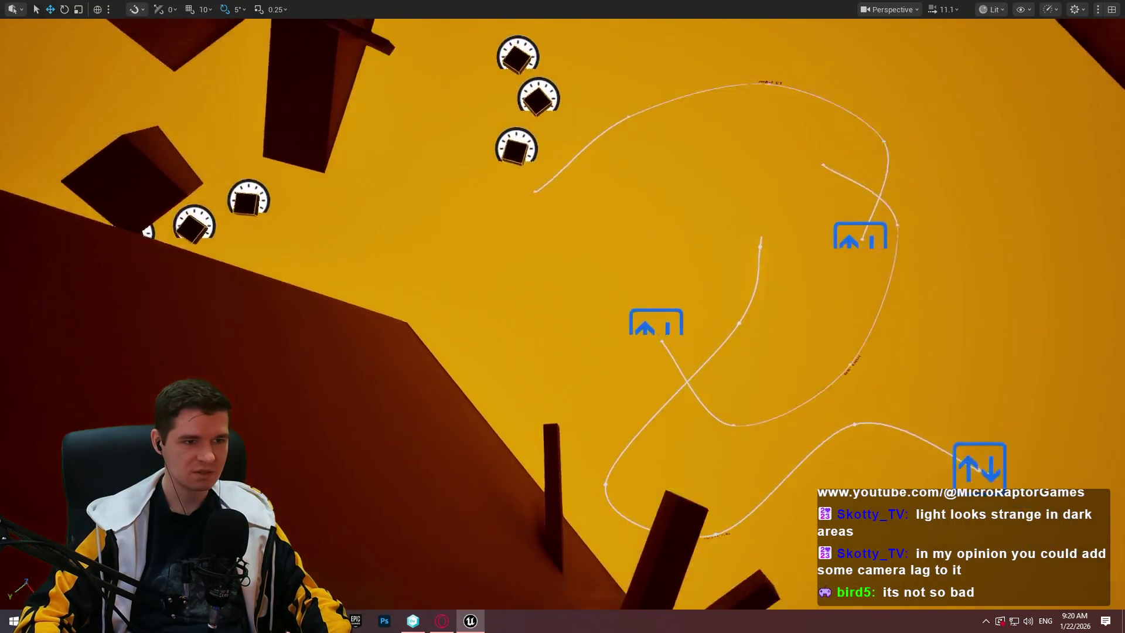
{"action": "key", "text": "s"}
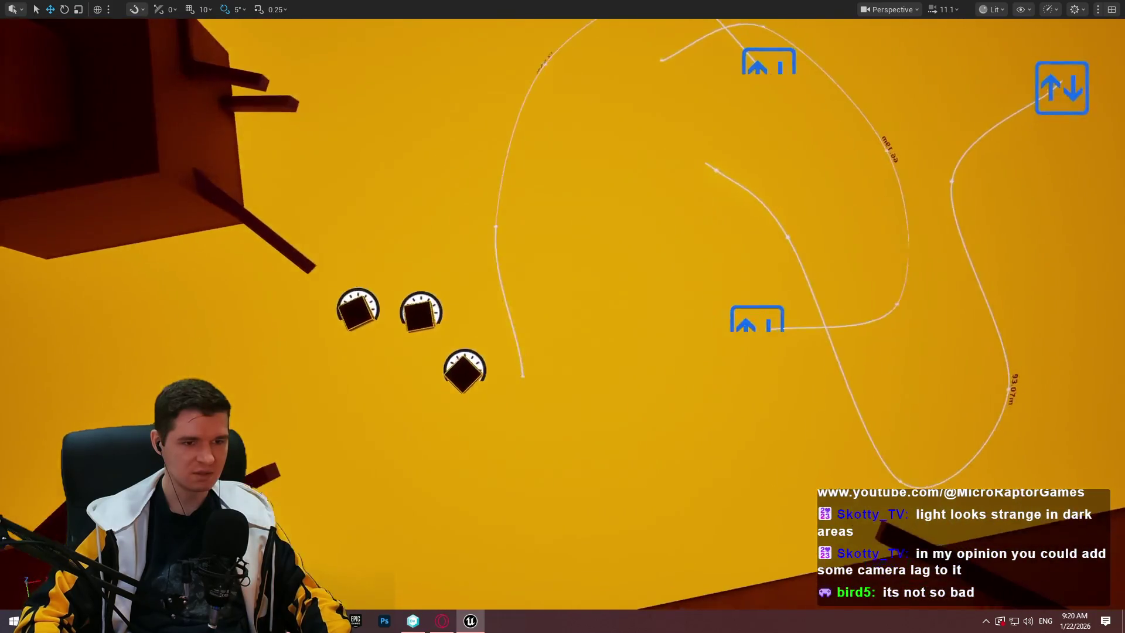
{"action": "key", "text": "a"}
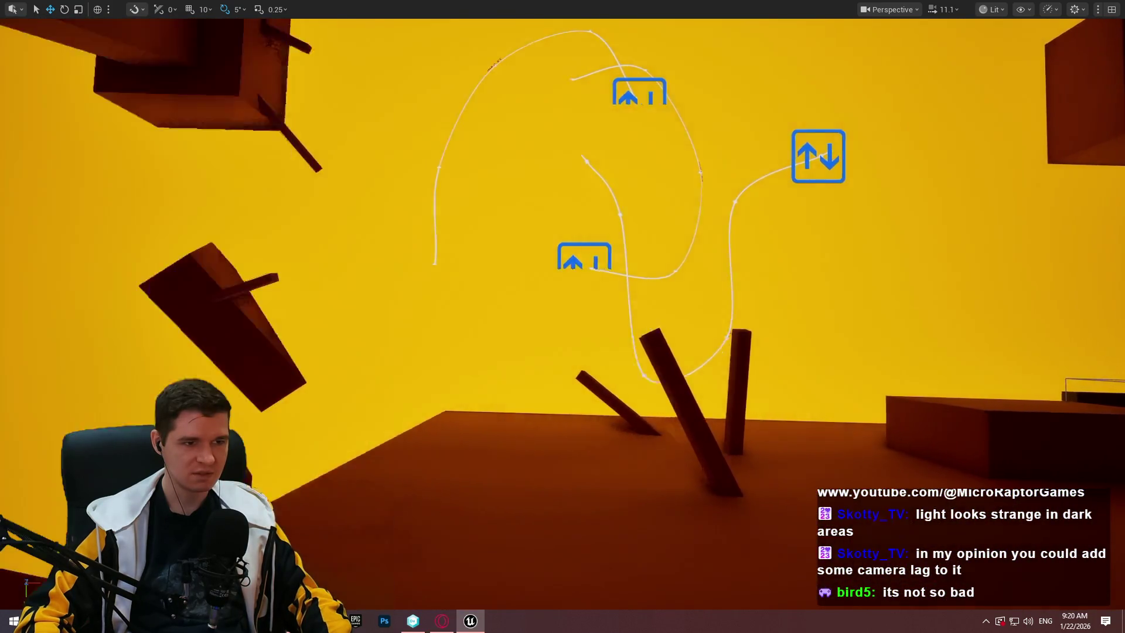
{"action": "key", "text": "f"}
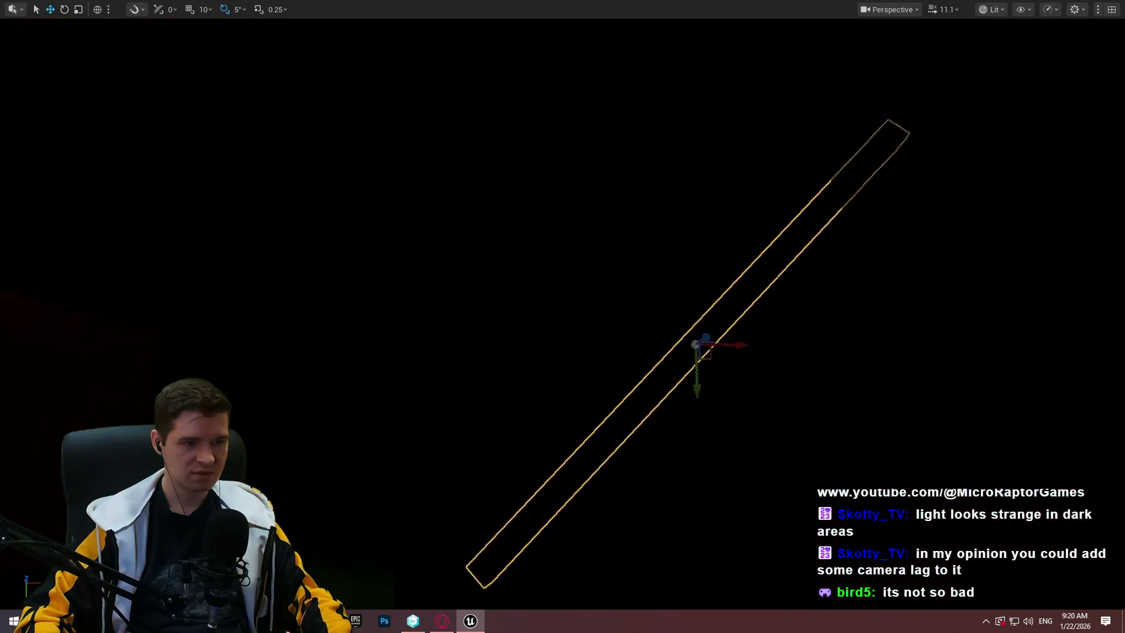
{"action": "key", "text": "s"}
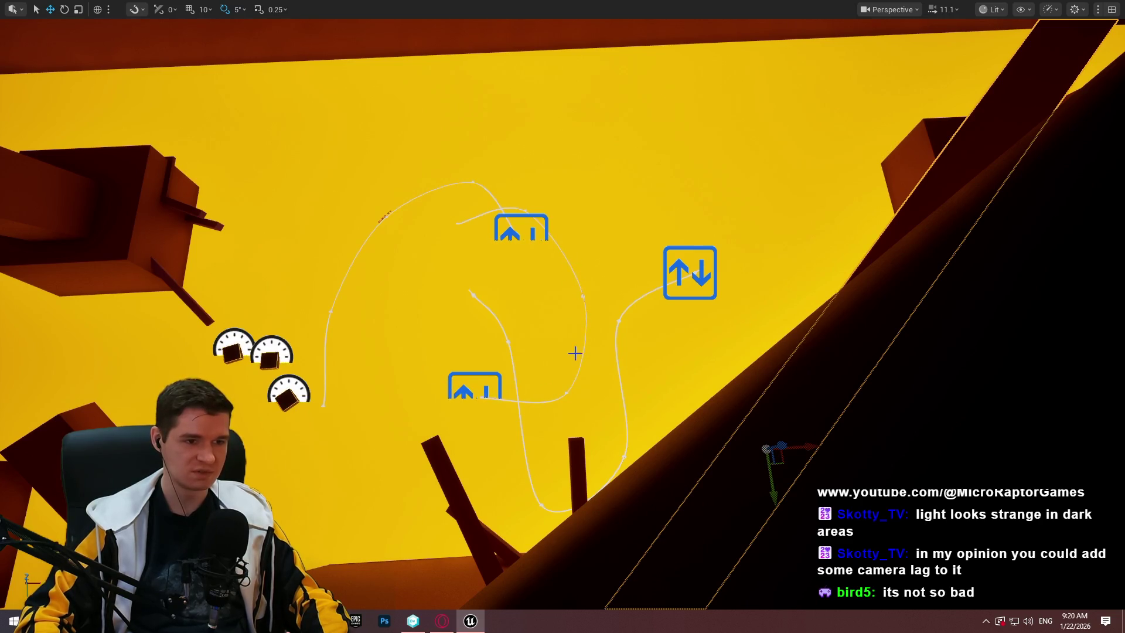
{"action": "left_click_drag", "start_coordinate": [570, 225], "coordinate": [571, 225]}
{"action": "left_click_drag", "start_coordinate": [656, 385], "coordinate": [655, 385]}
{"action": "right_click", "coordinate": [695, 480]}
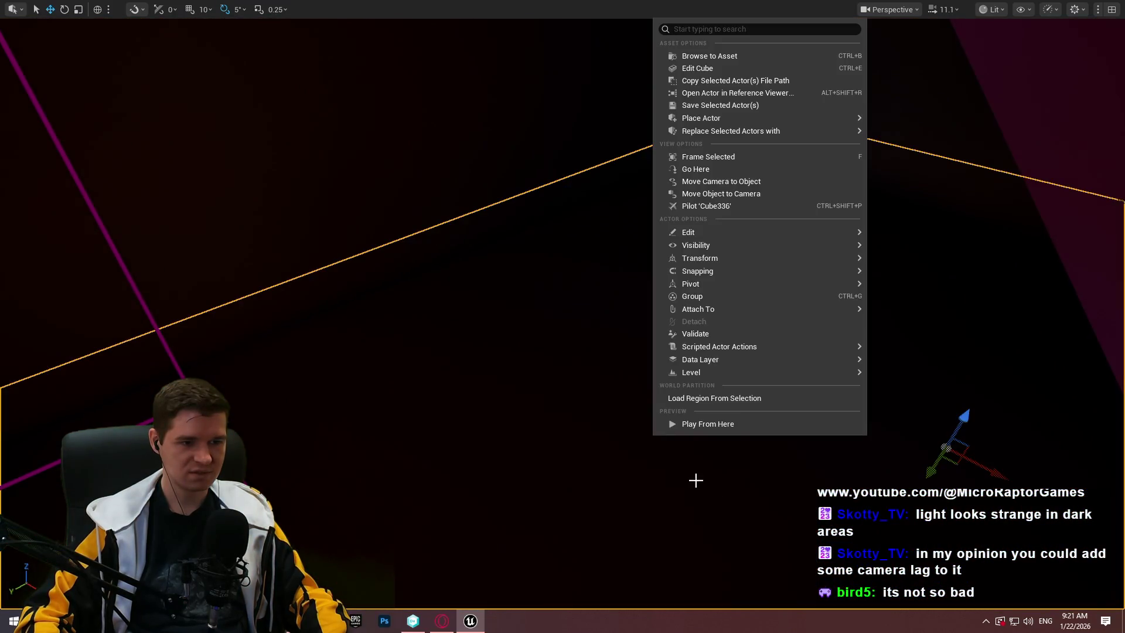
{"action": "left_click", "coordinate": [734, 423]}
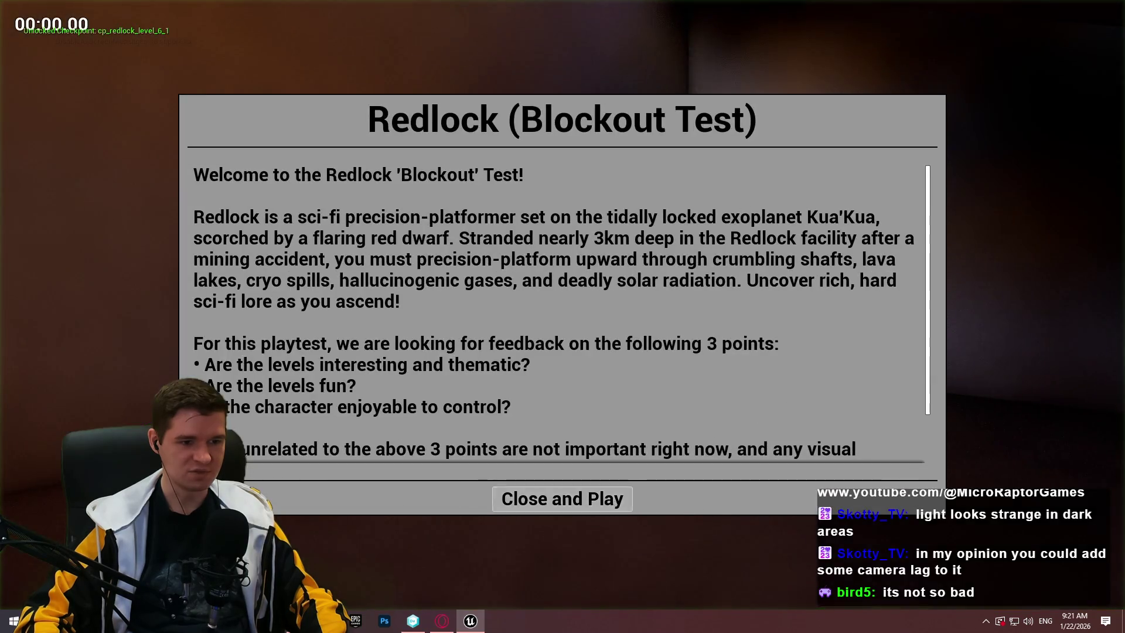
Close the welcome dialog, climb the wall and beams up to the pink post, then stop play
{"action": "left_click", "coordinate": [562, 498]}
{"action": "key", "text": "w"}
{"action": "key", "text": "w"}
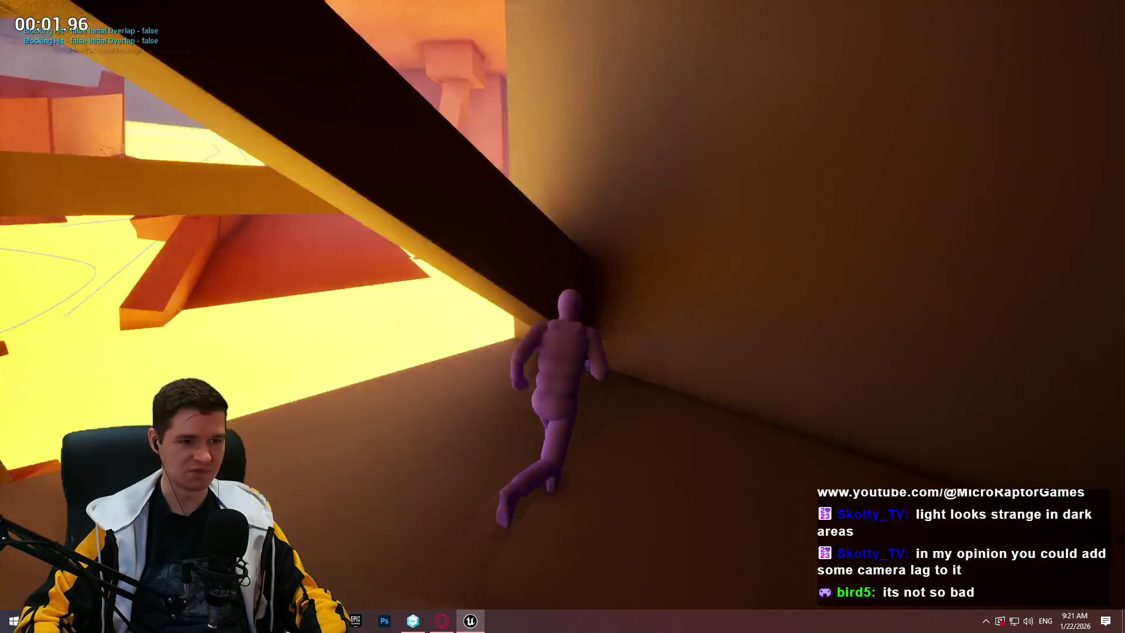
{"action": "key", "text": "w"}
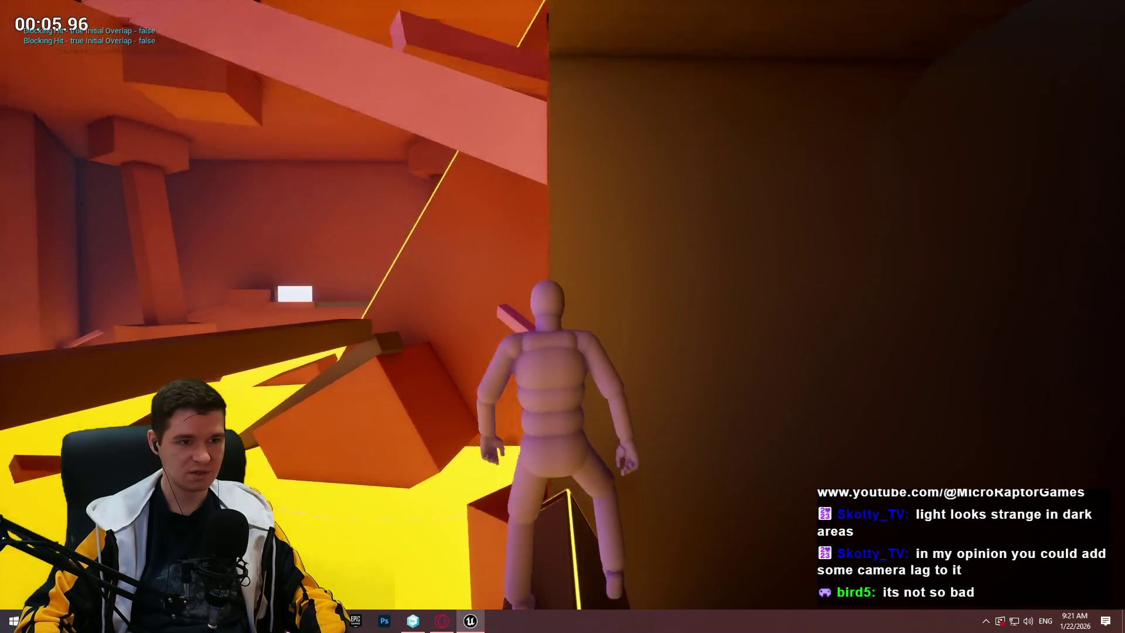
{"action": "key", "text": "w"}
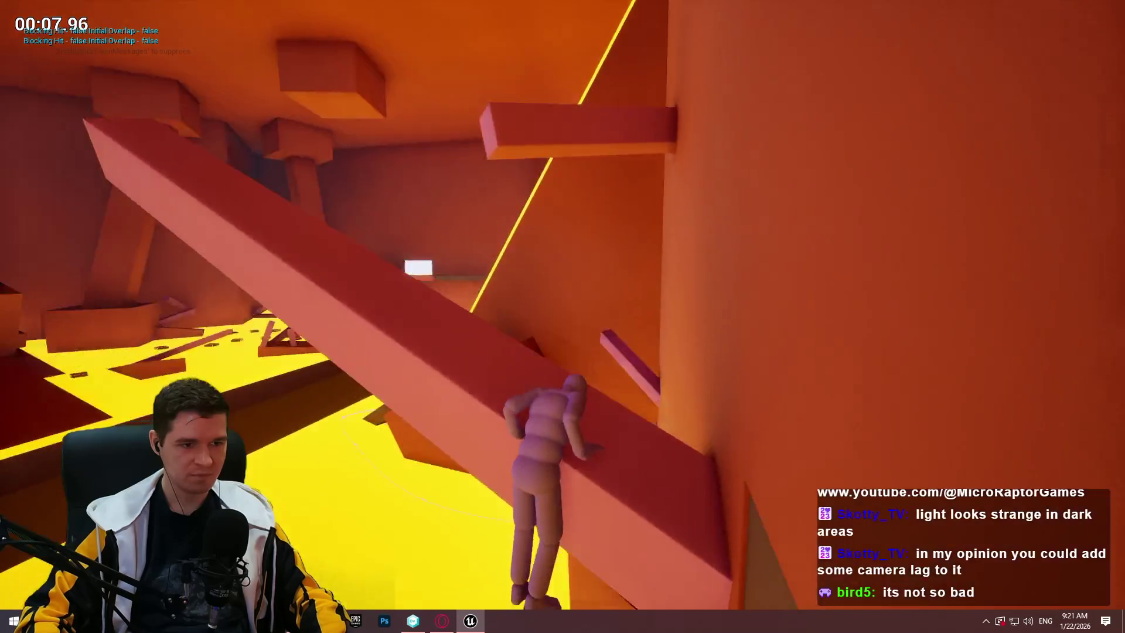
{"action": "key", "text": "w"}
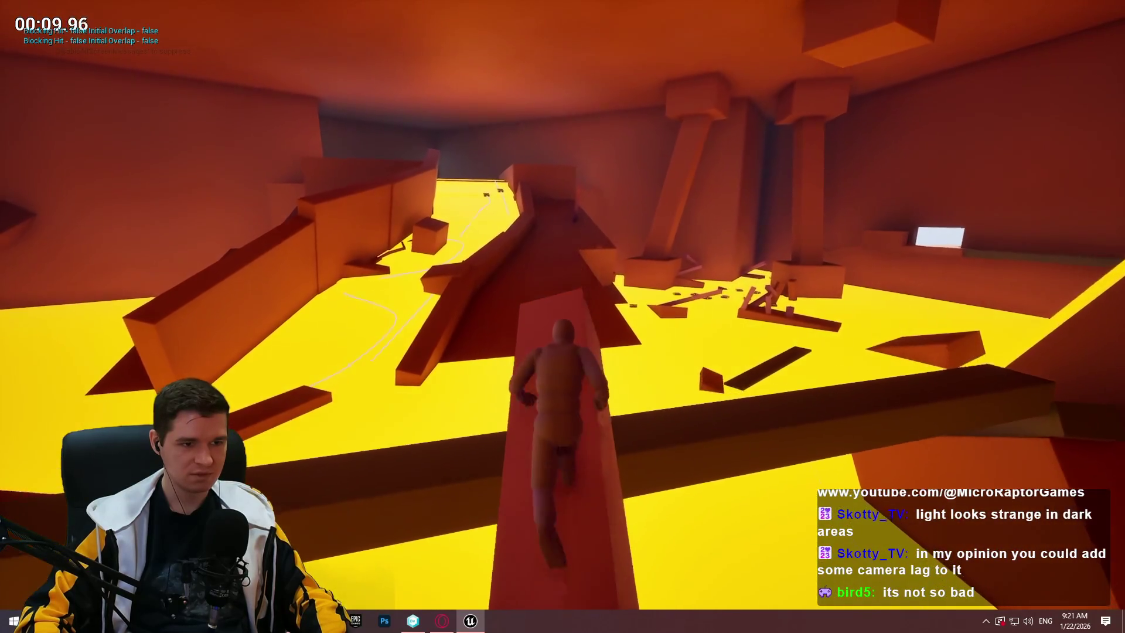
{"action": "key", "text": "space"}
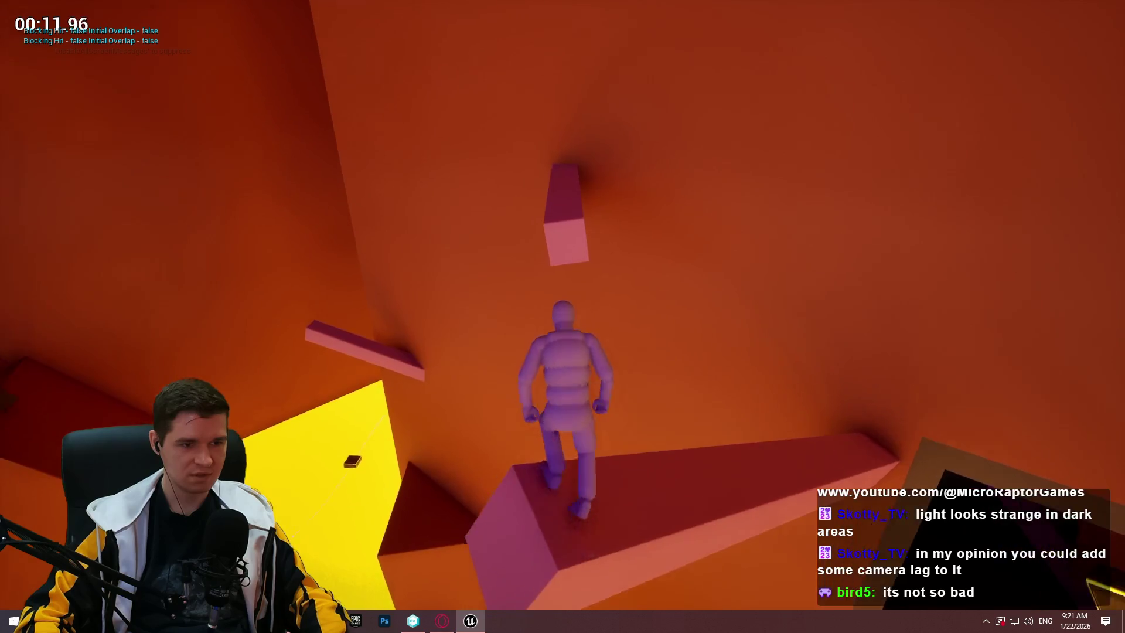
{"action": "key", "text": "space"}
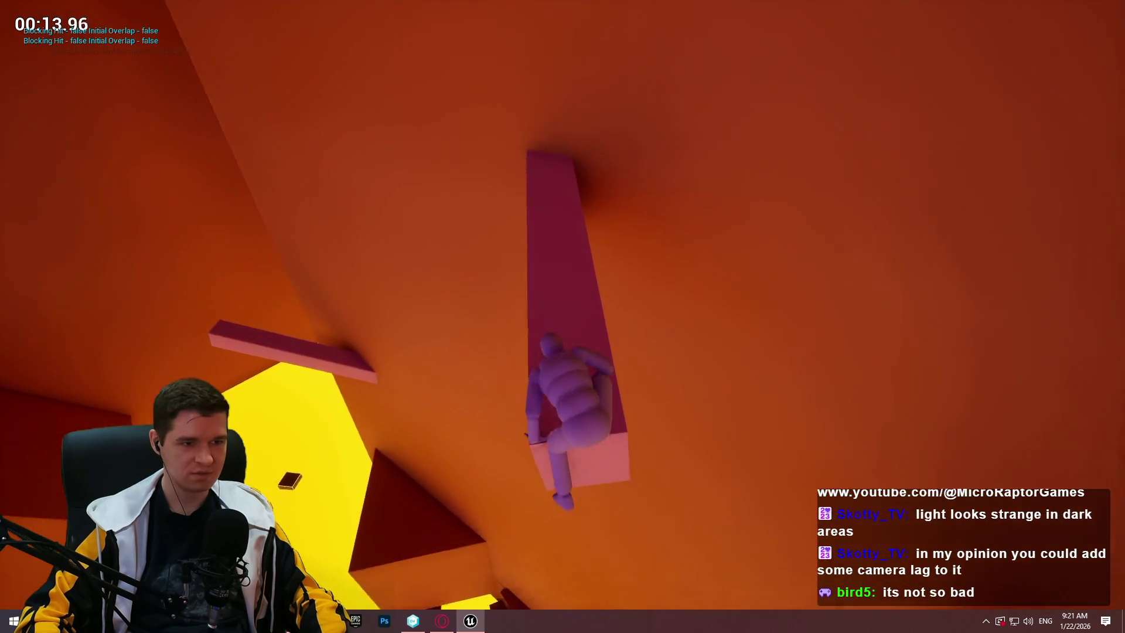
{"action": "key", "text": "space"}
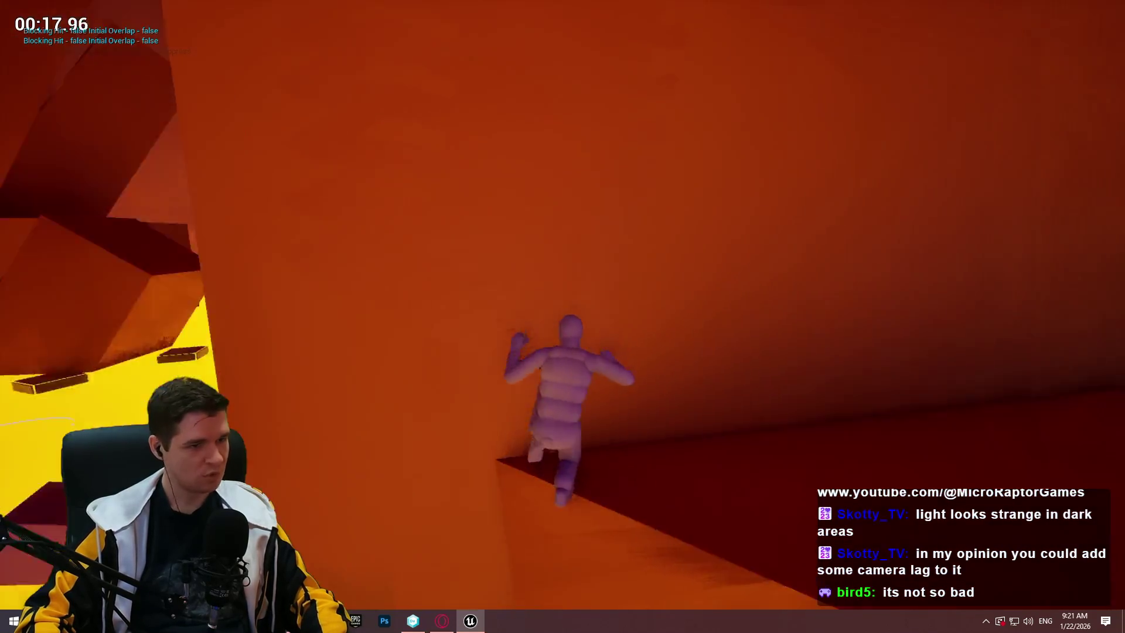
{"action": "key", "text": "Escape"}
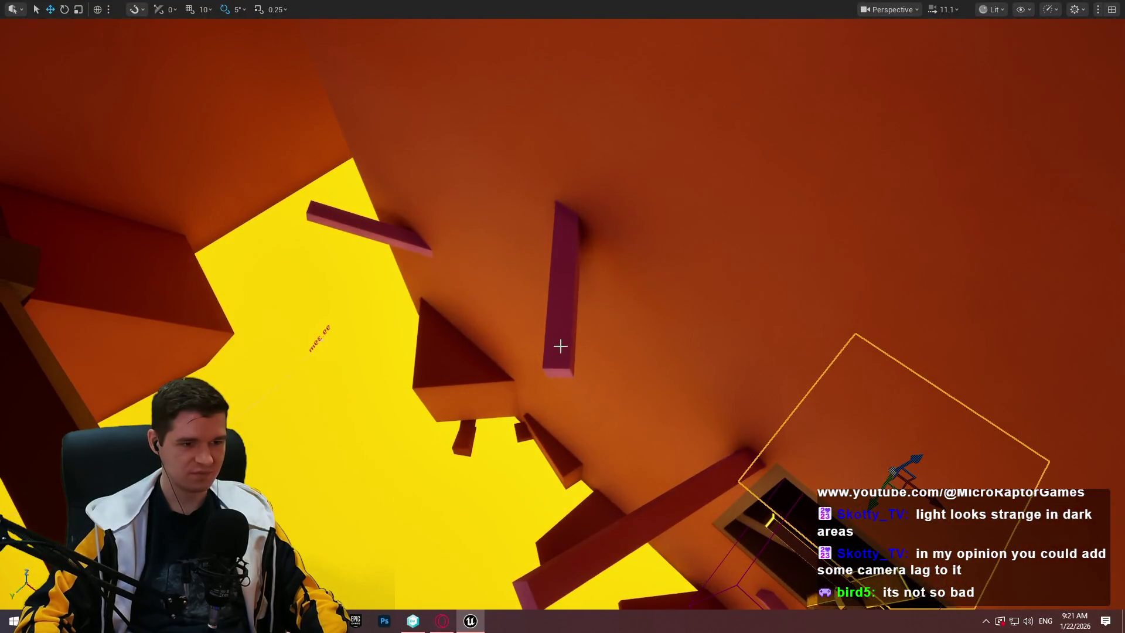
Play From Here on the pink pillar and dismiss the welcome dialog
{"action": "right_click", "coordinate": [549, 343]}
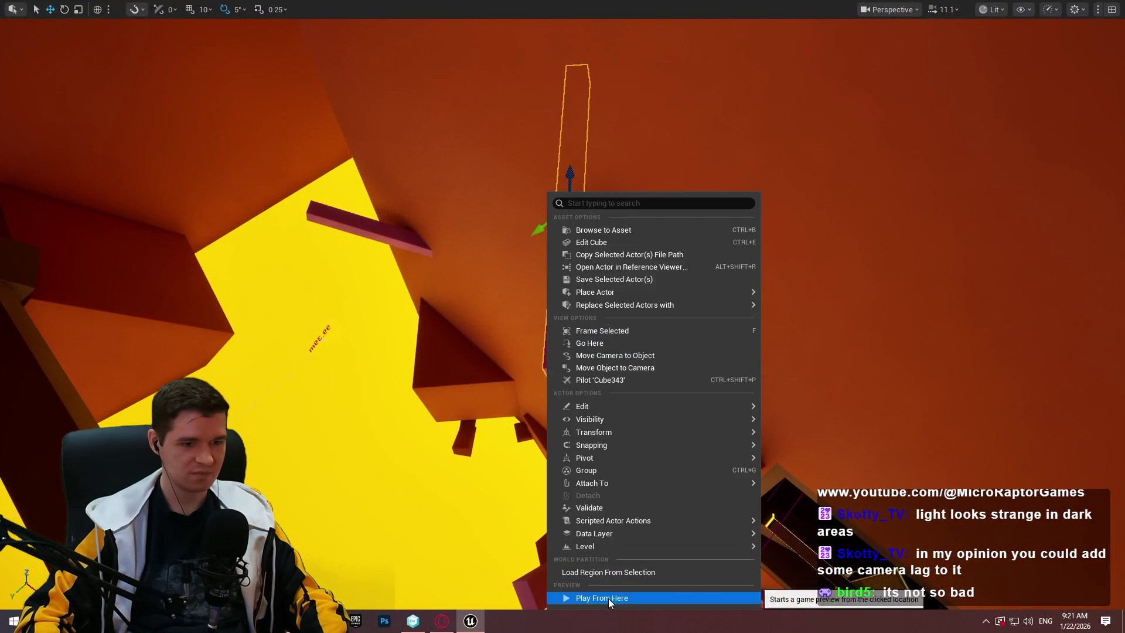
{"action": "left_click", "coordinate": [608, 598]}
{"action": "left_click", "coordinate": [620, 497]}
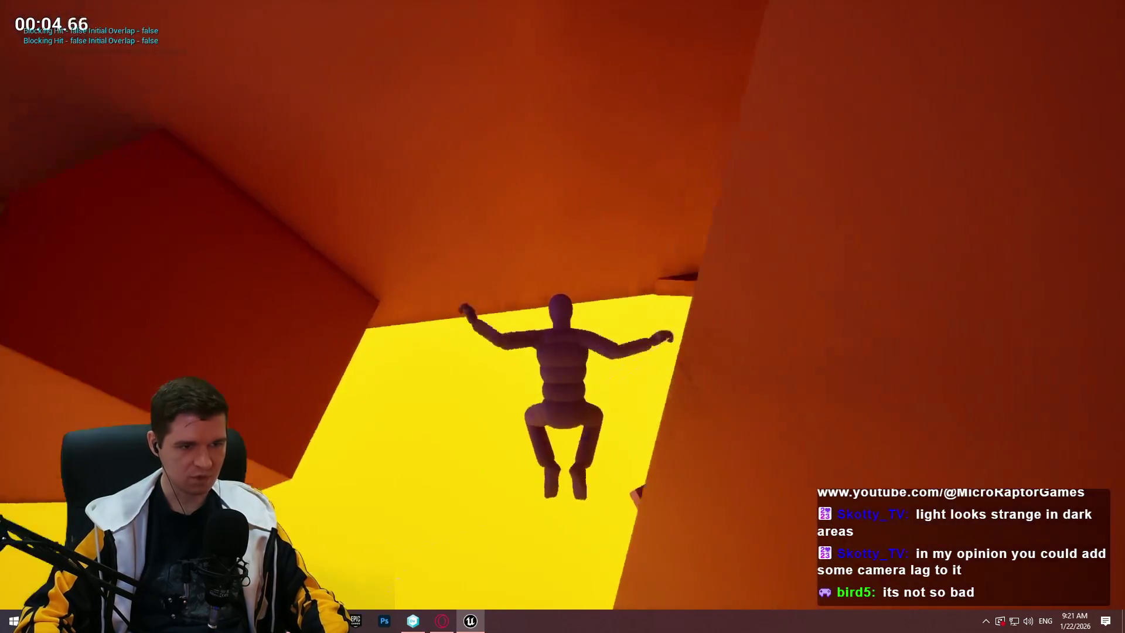
Stop play, then select the thin beam on the wall and frame it with F
{"action": "key", "text": "Escape"}
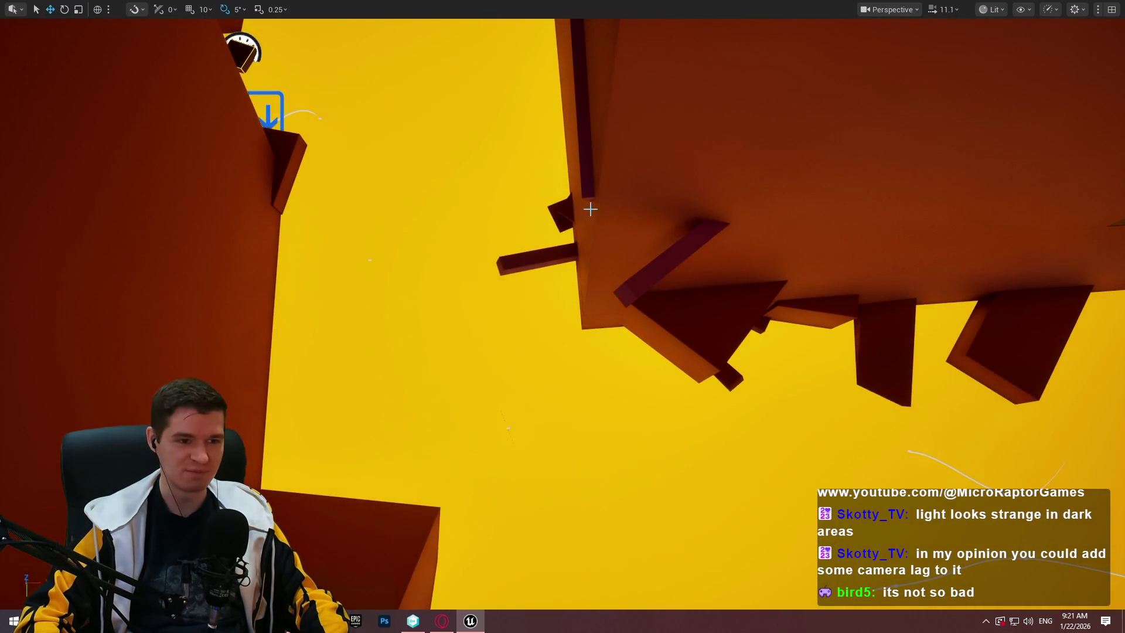
{"action": "left_click", "coordinate": [535, 259]}
{"action": "key", "text": "f"}
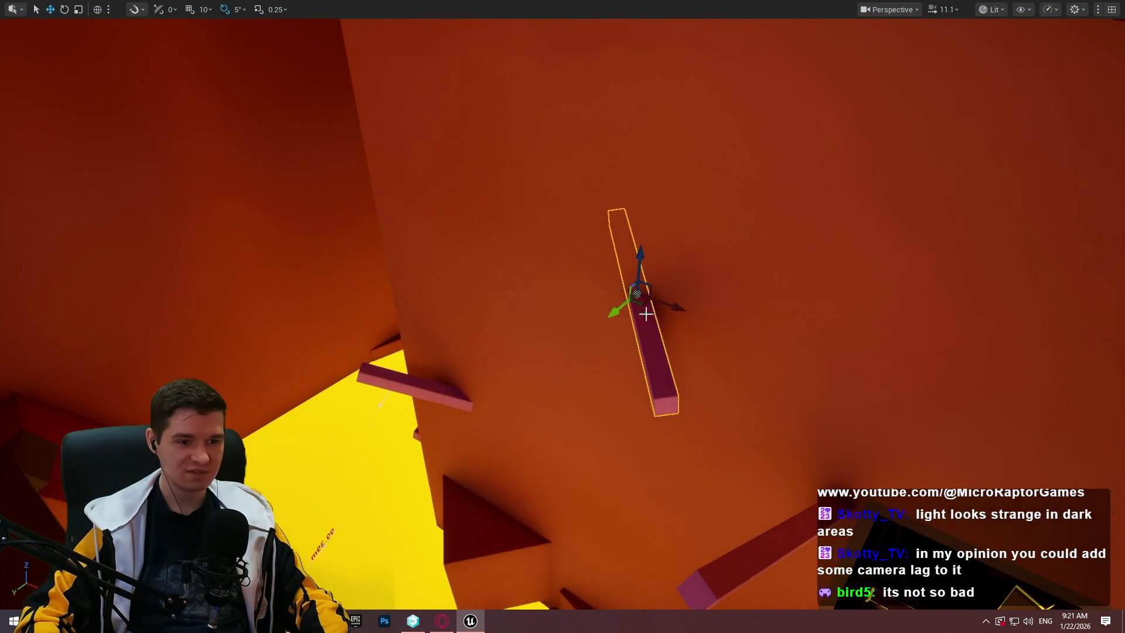
{"action": "right_click", "coordinate": [662, 365]}
{"action": "left_click", "coordinate": [732, 598]}
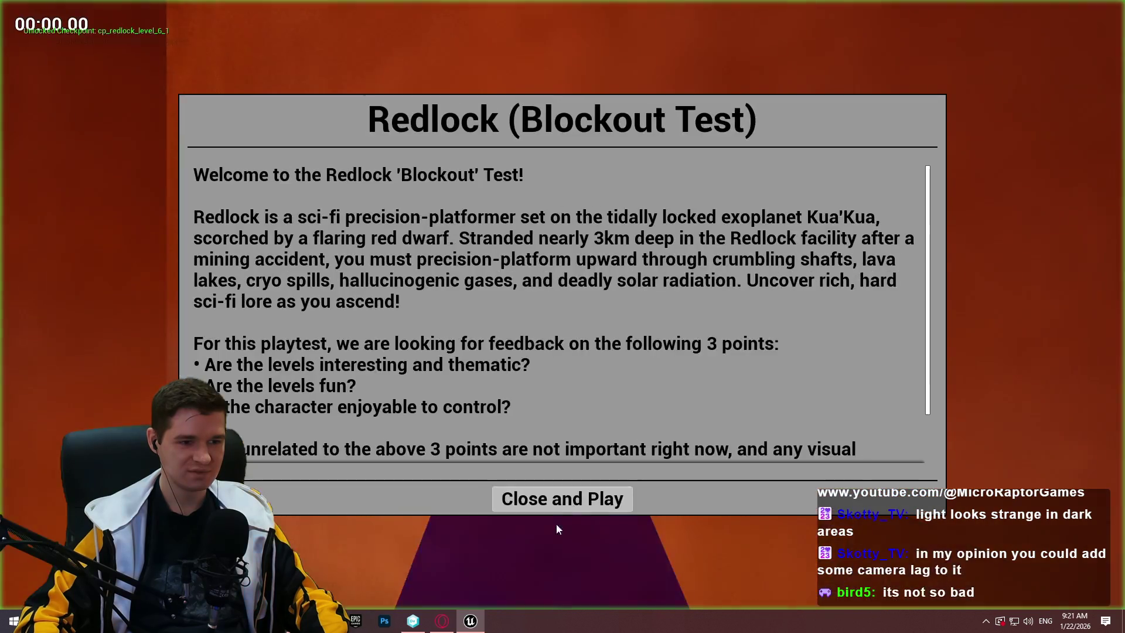
{"action": "key", "text": "Return"}
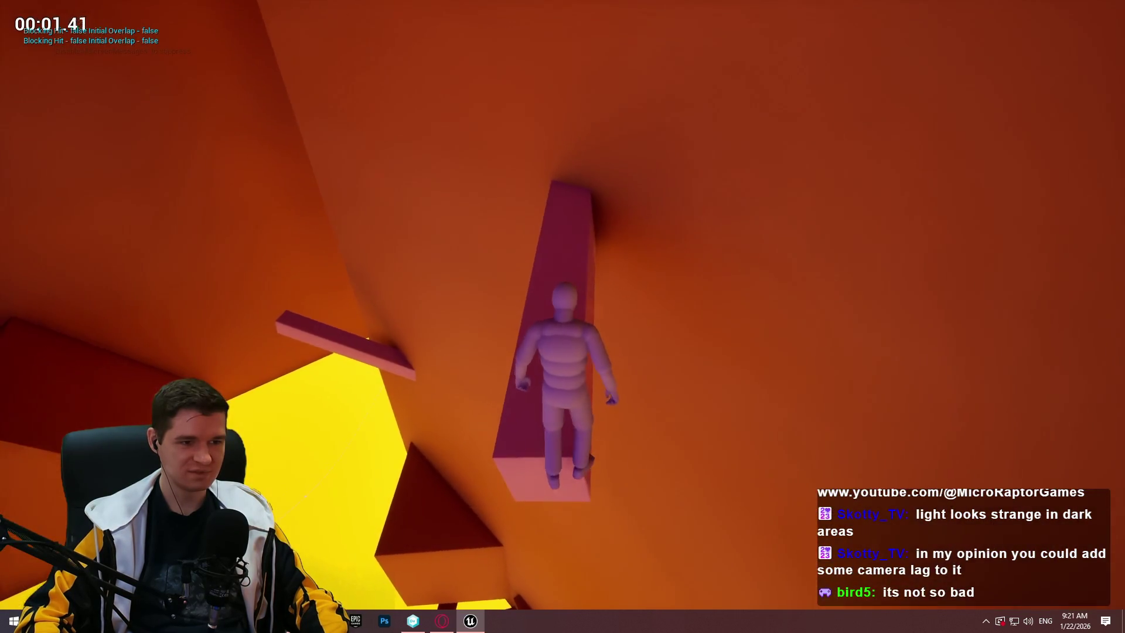
{"action": "key", "text": "space"}
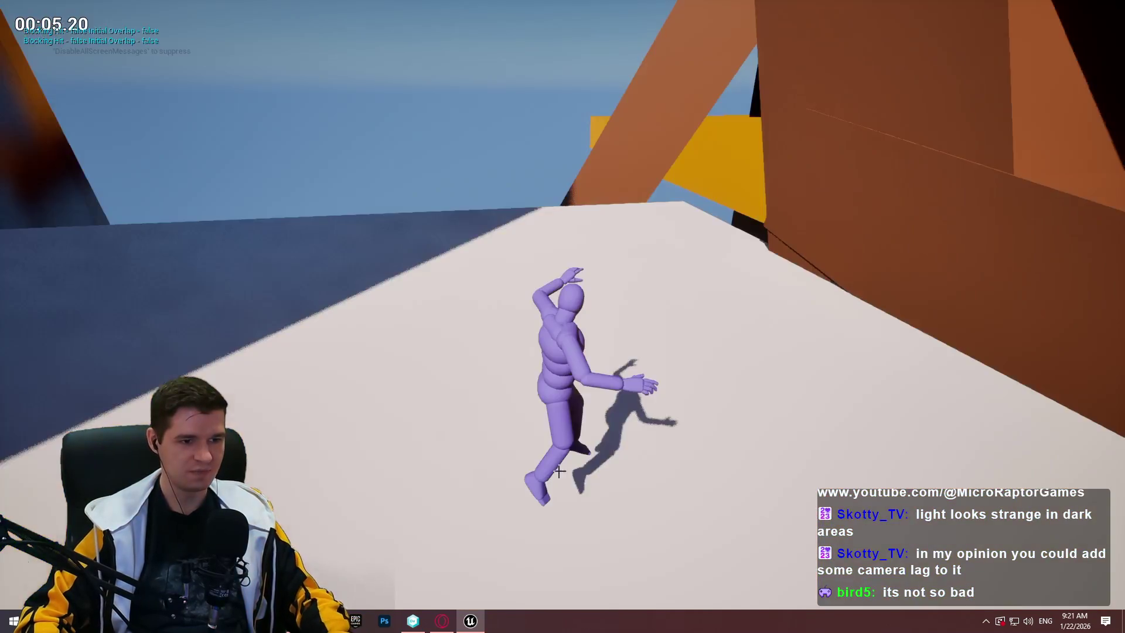
{"action": "key", "text": "Escape"}
{"action": "left_click_drag", "start_coordinate": [725, 324], "coordinate": [725, 323]}
{"action": "left_click_drag", "start_coordinate": [515, 323], "coordinate": [515, 324]}
{"action": "right_click", "coordinate": [516, 323]}
{"action": "left_click", "coordinate": [578, 598]}
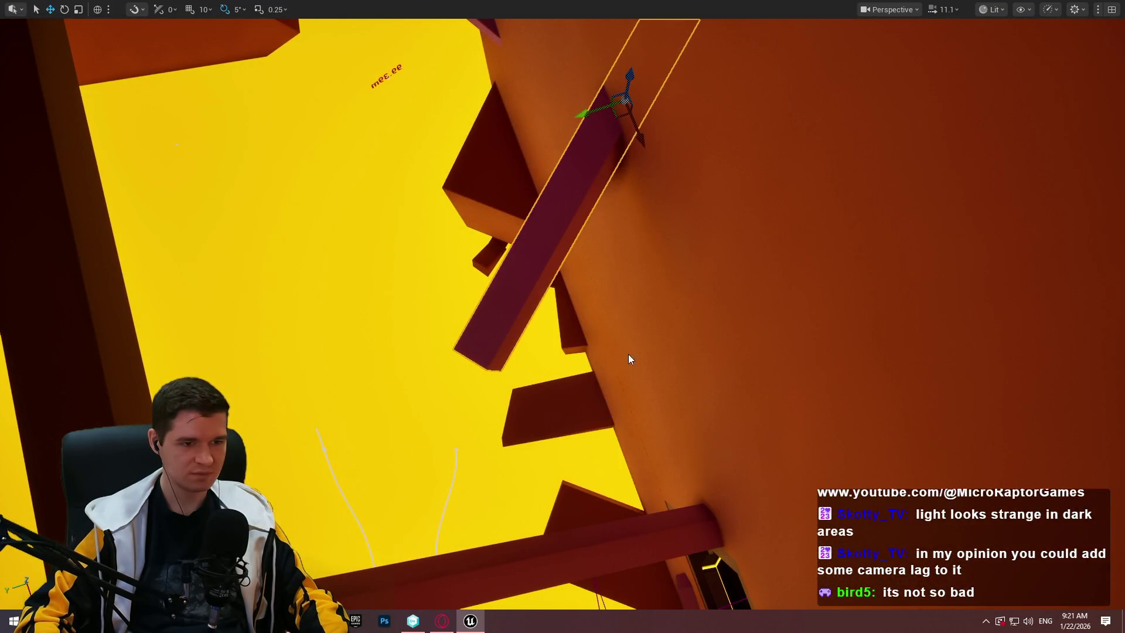
{"action": "left_click", "coordinate": [563, 496]}
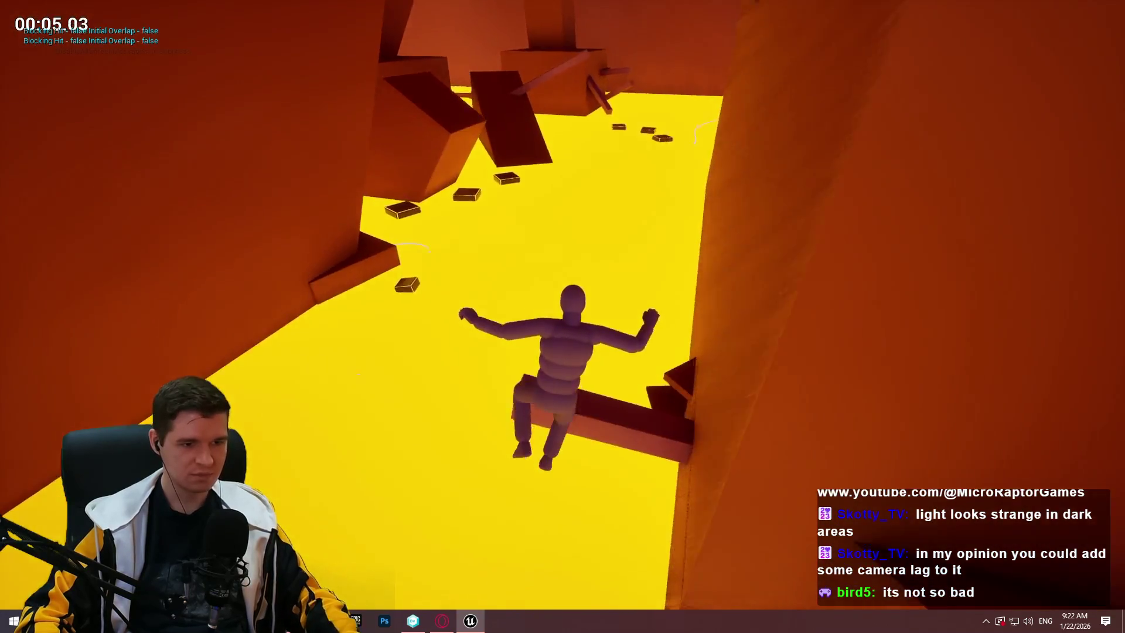
{"action": "key", "text": "Escape"}
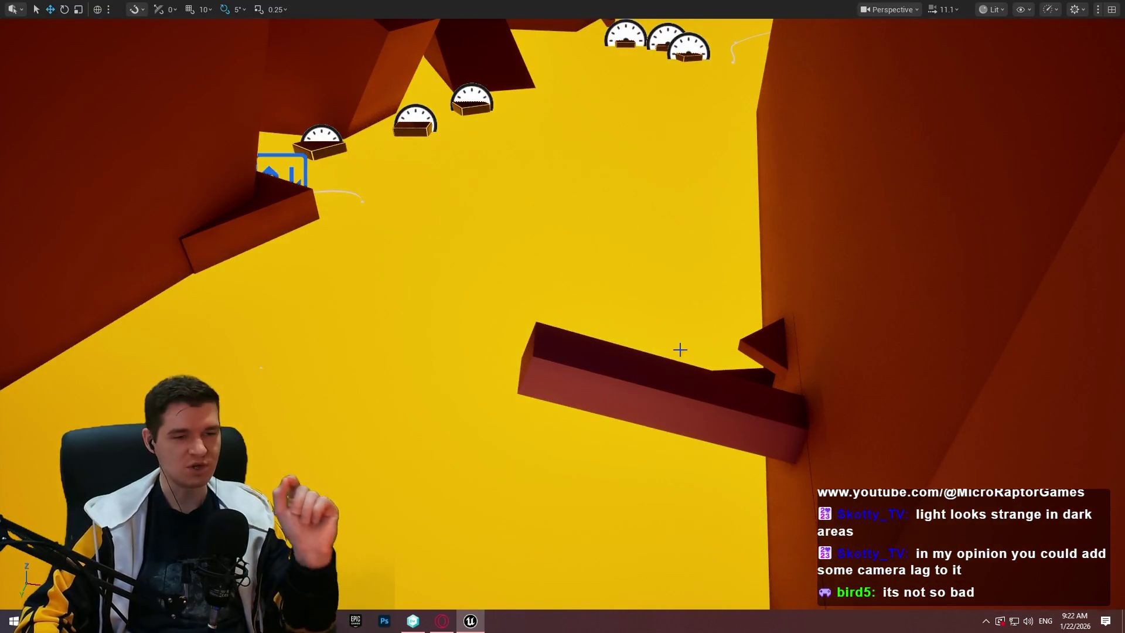
{"action": "mouse_move", "coordinate": [594, 217]}
{"action": "left_mouse_down"}
{"action": "mouse_move", "coordinate": [644, 223]}
{"action": "mouse_move", "coordinate": [592, 240]}
{"action": "mouse_move", "coordinate": [562, 193]}
{"action": "mouse_move", "coordinate": [574, 184]}
{"action": "mouse_move", "coordinate": [591, 220]}
{"action": "left_mouse_up"}
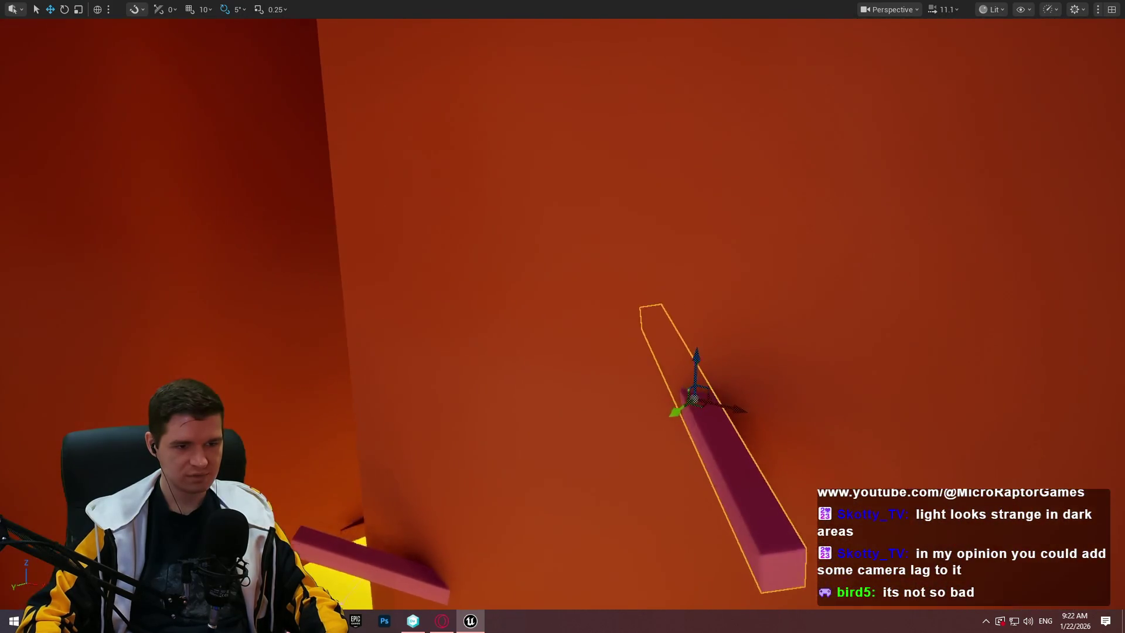
{"action": "right_click", "coordinate": [760, 442]}
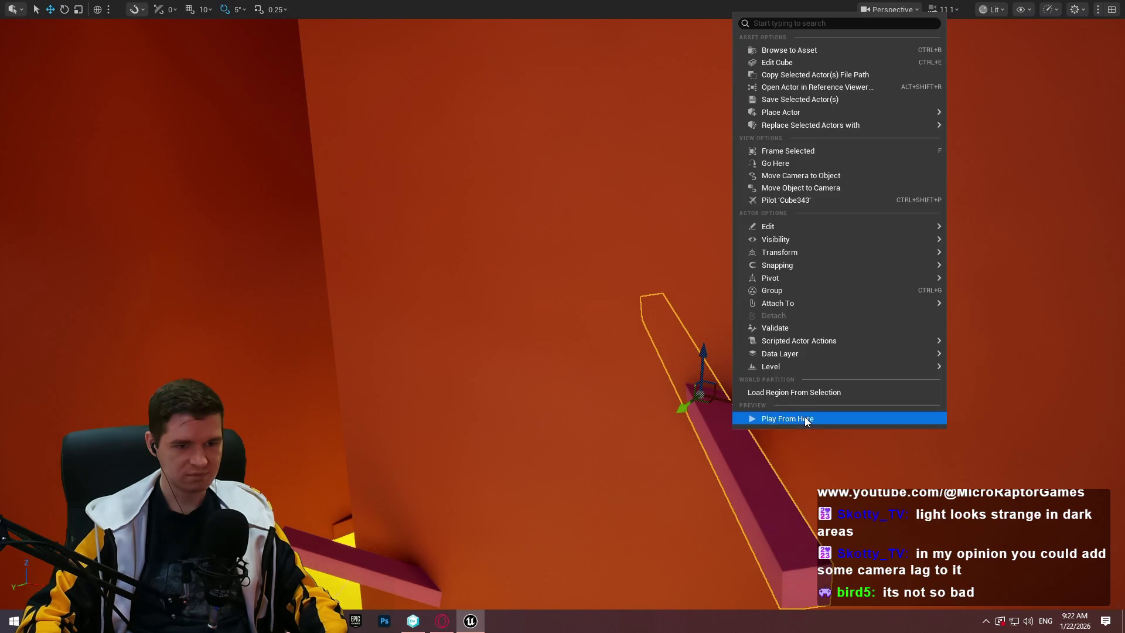
{"action": "left_click", "coordinate": [803, 416]}
{"action": "key", "text": "Return"}
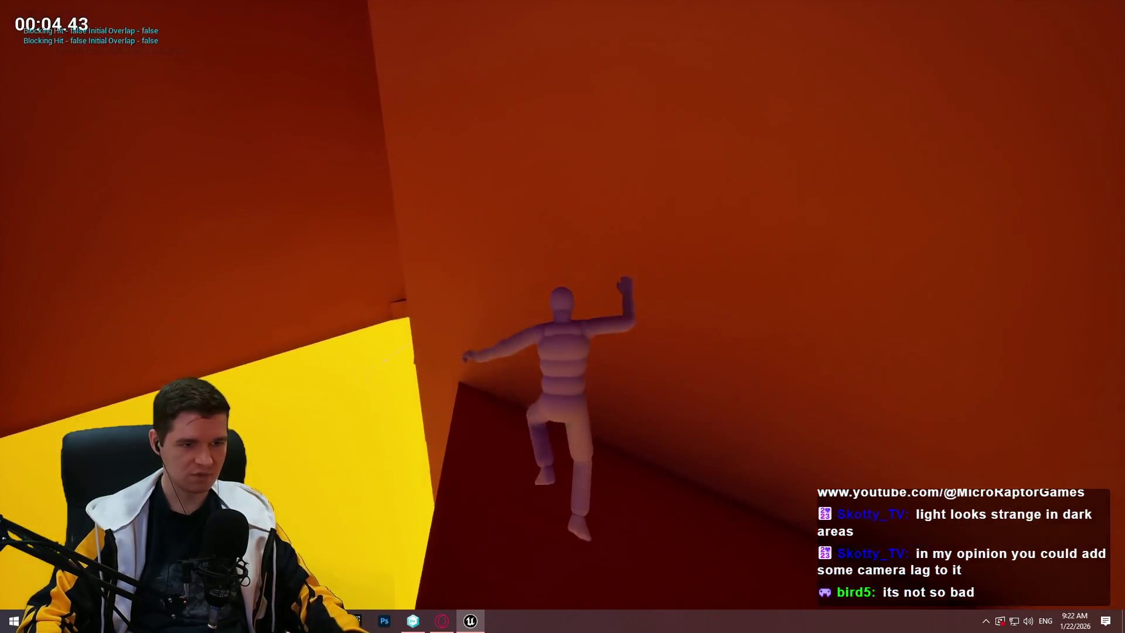
{"action": "key", "text": "Escape"}
{"action": "left_click_drag", "start_coordinate": [624, 457], "coordinate": [624, 457]}
{"action": "right_click", "coordinate": [582, 255]}
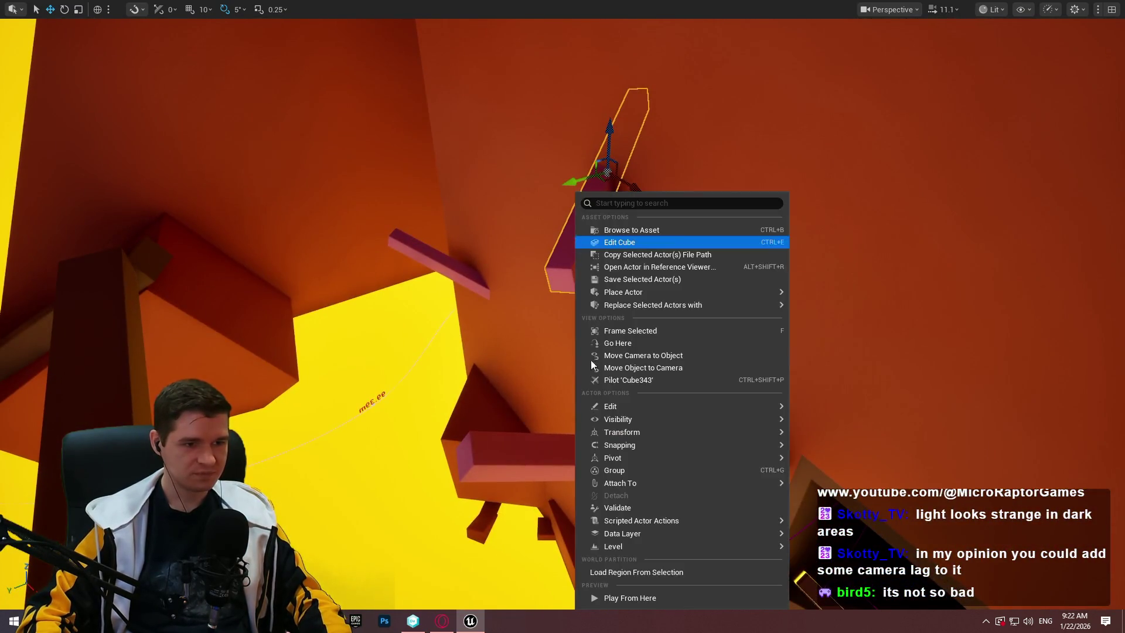
{"action": "left_click", "coordinate": [652, 598]}
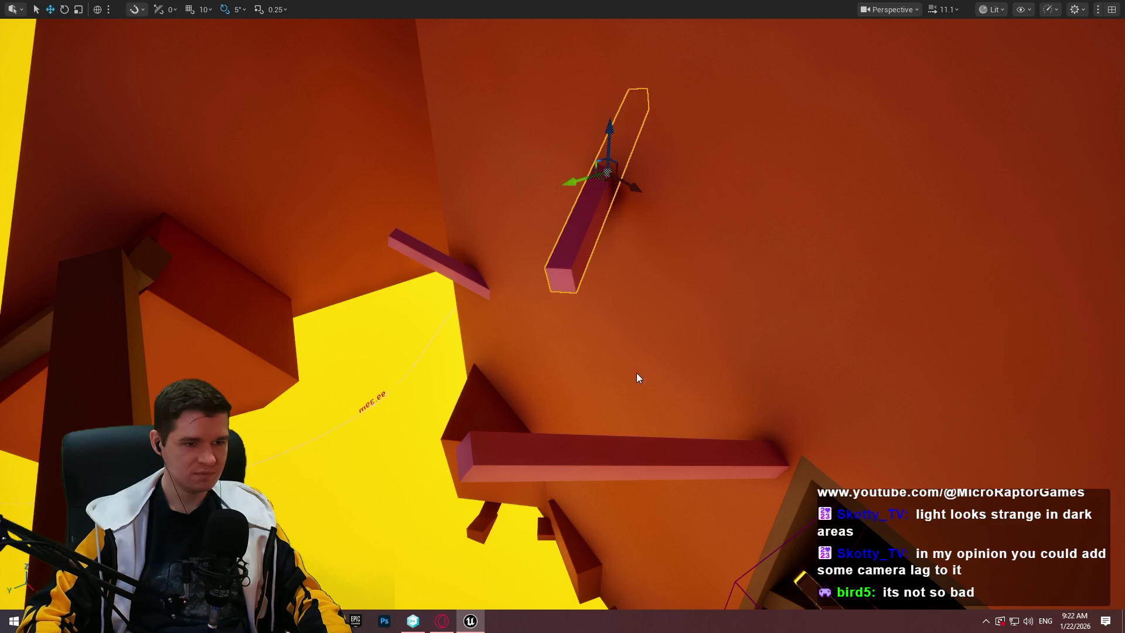
{"action": "key", "text": "Return"}
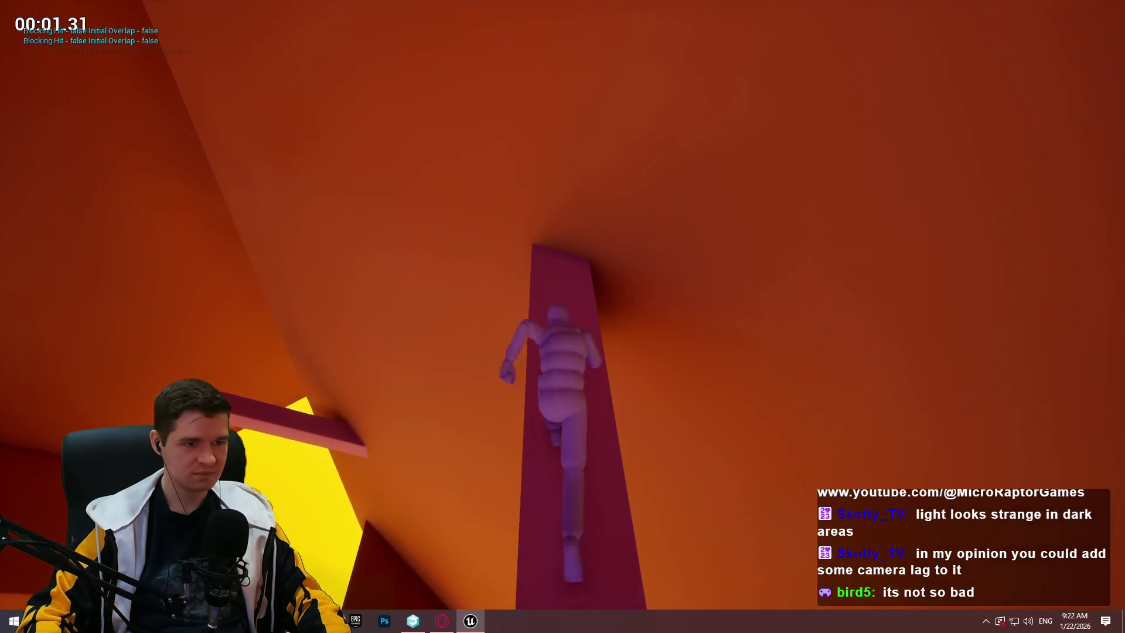
{"action": "key", "text": "space"}
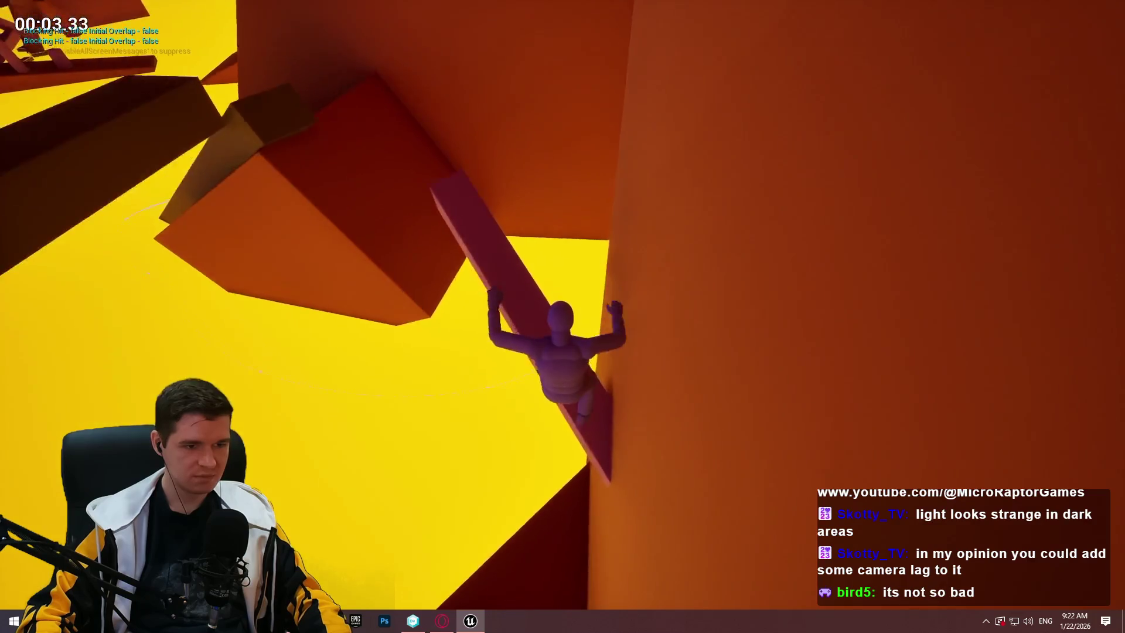
{"action": "key", "text": "w"}
{"action": "key", "text": "w"}
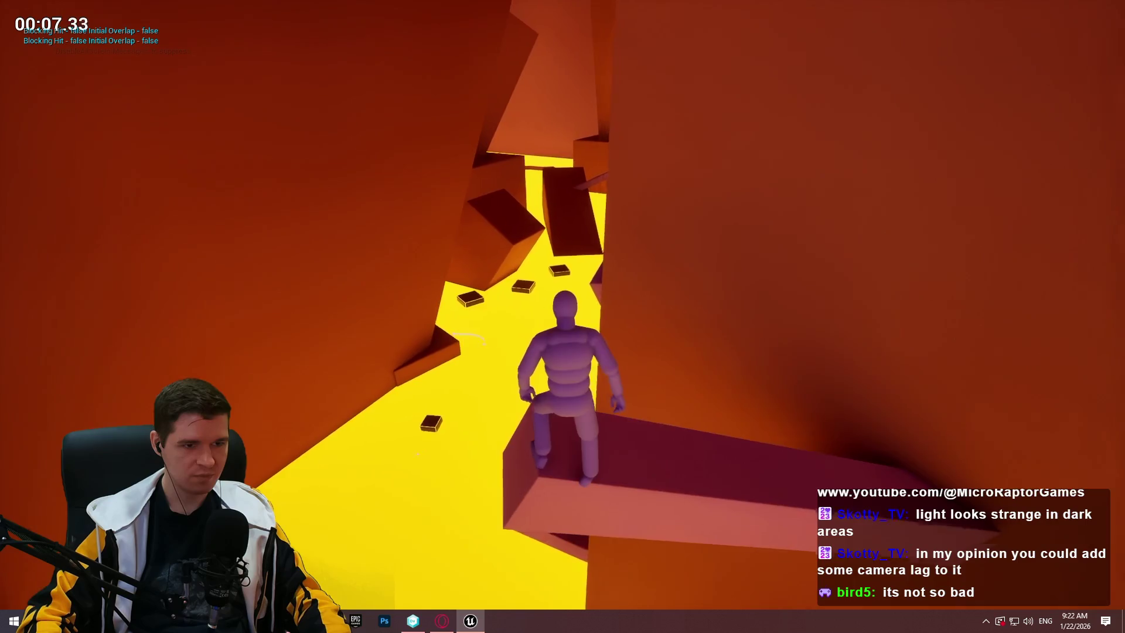
{"action": "key", "text": "space"}
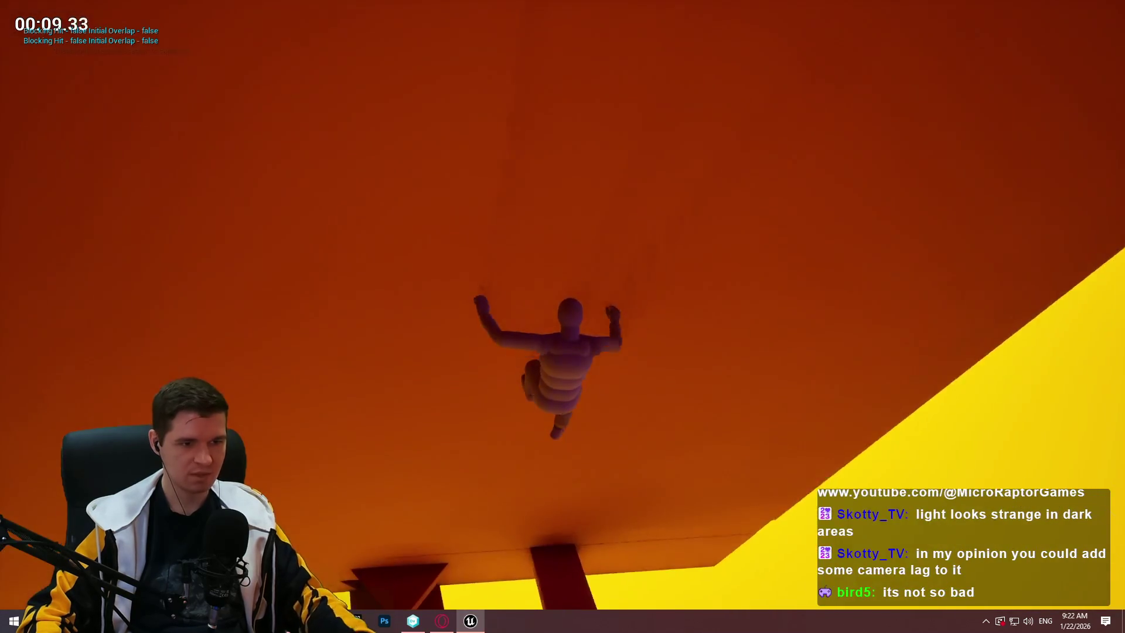
{"action": "key", "text": "Escape"}
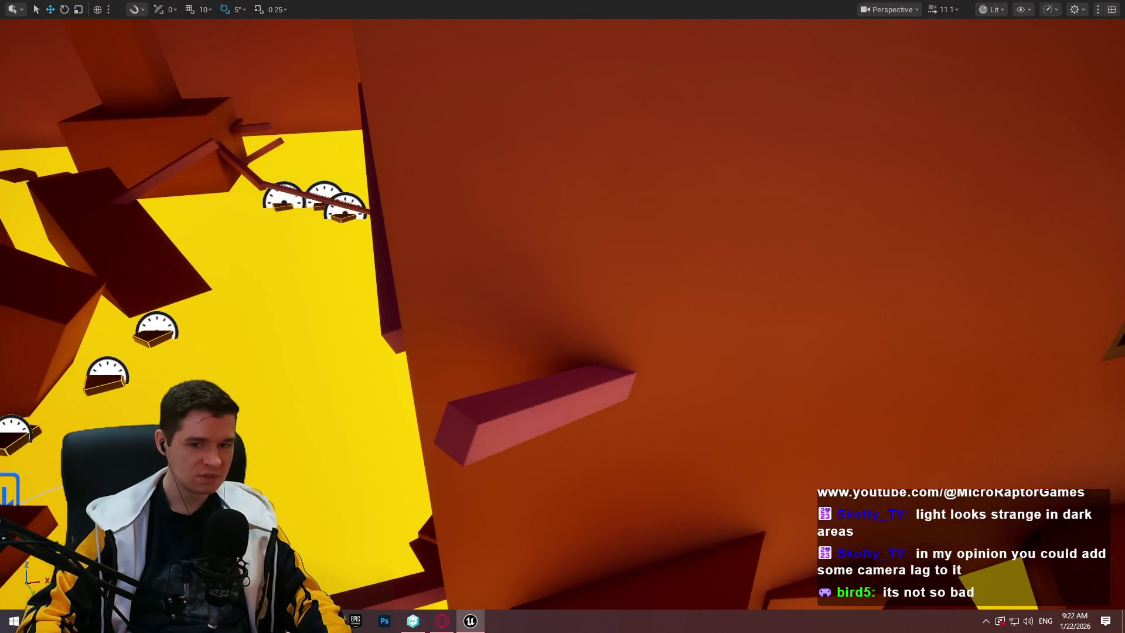
{"action": "right_click", "coordinate": [493, 425]}
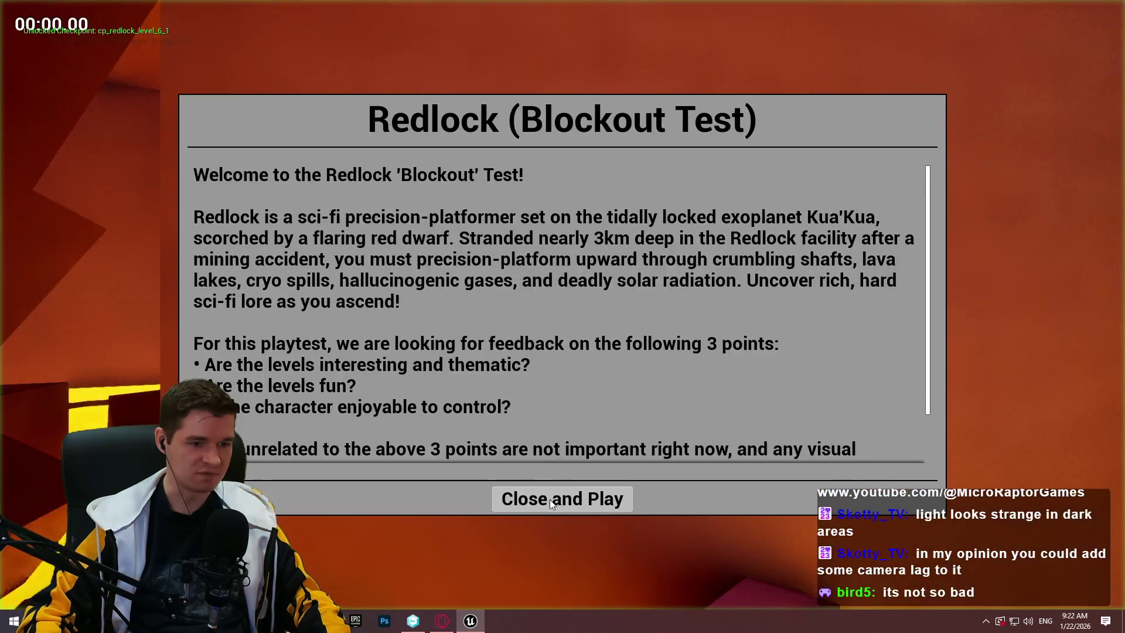
{"action": "left_click", "coordinate": [562, 497]}
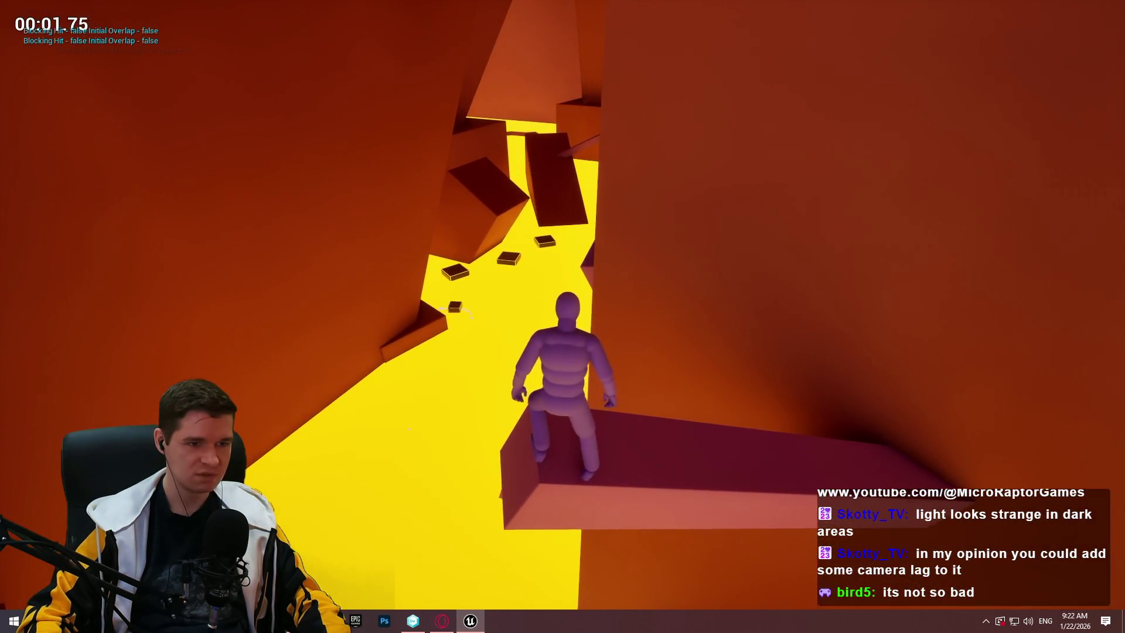
{"action": "key", "text": "space"}
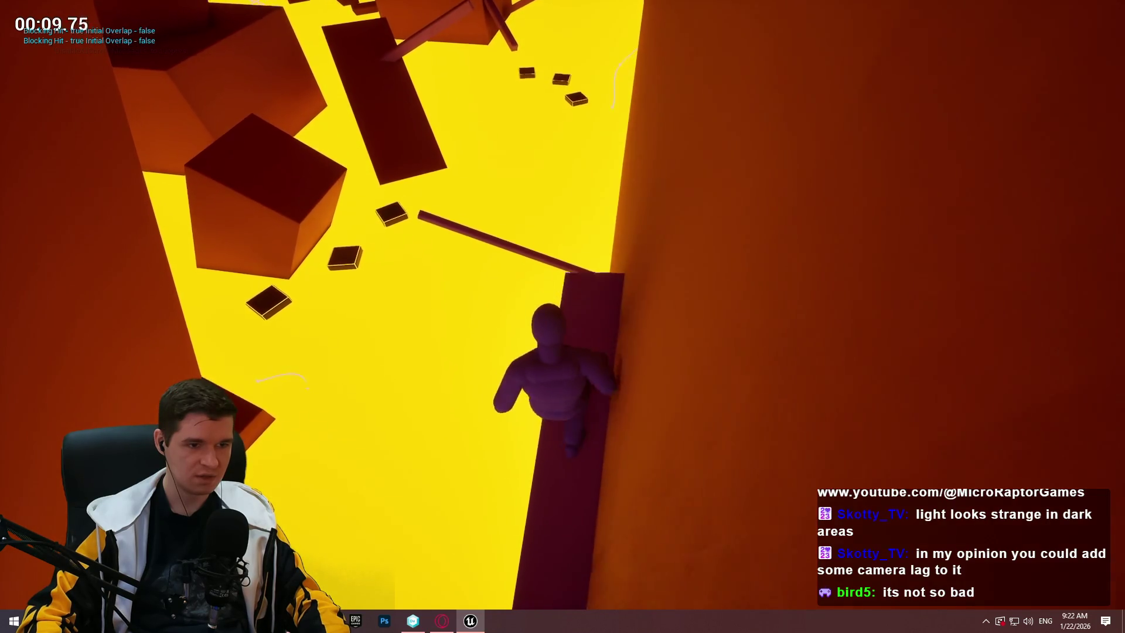
{"action": "key", "text": "space"}
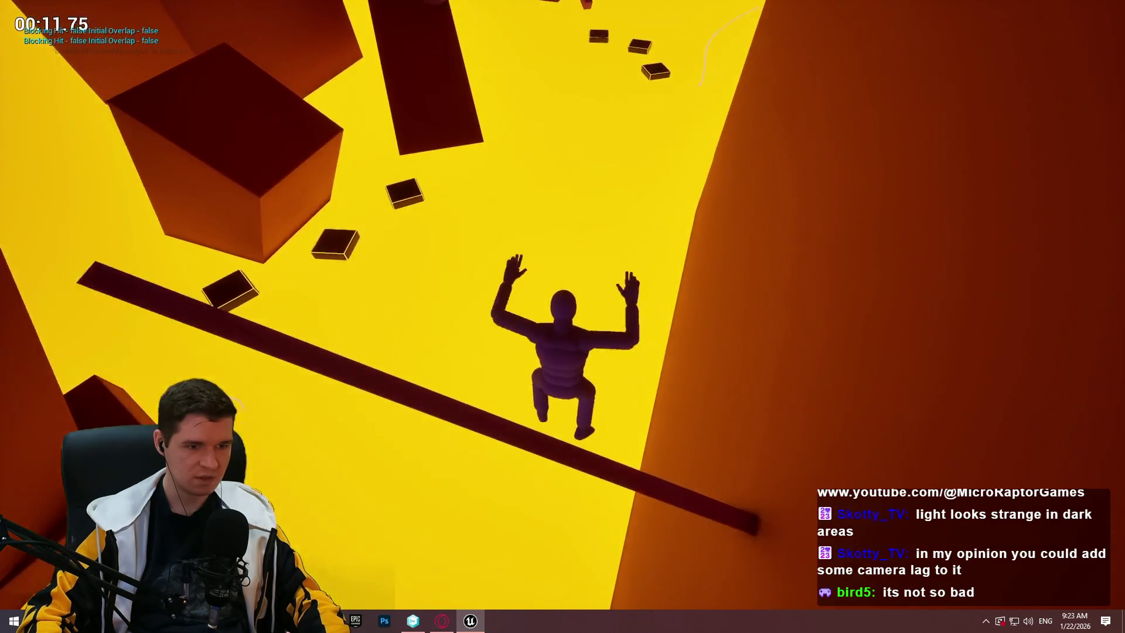
{"action": "key", "text": "Escape"}
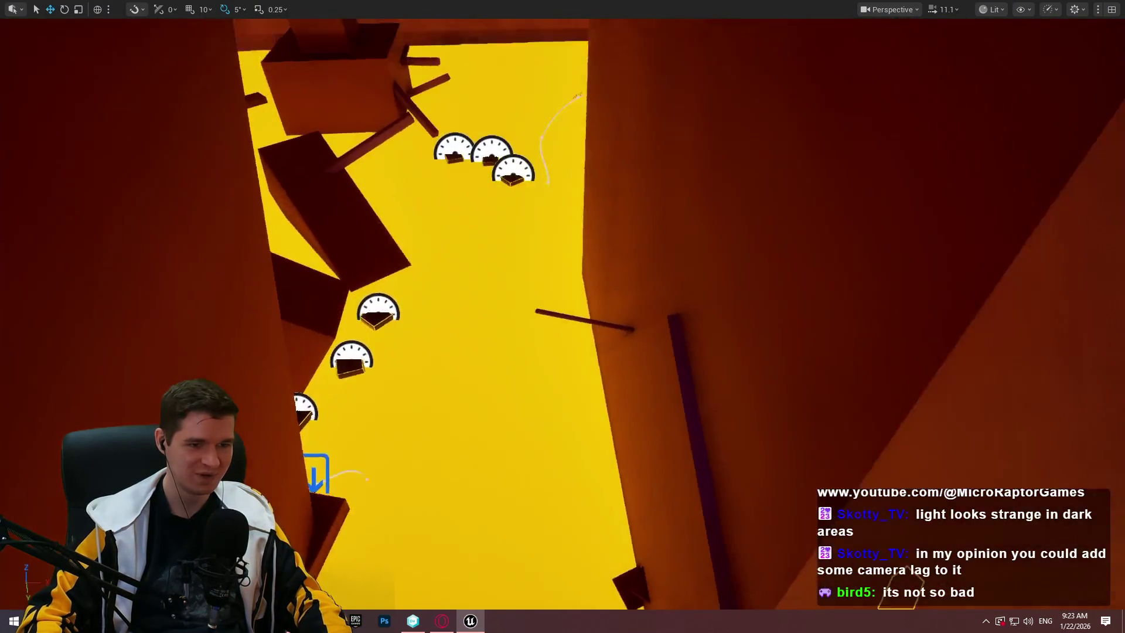
{"action": "mouse_move", "coordinate": [542, 438]}
{"action": "left_mouse_down"}
{"action": "mouse_move", "coordinate": [648, 459]}
{"action": "mouse_move", "coordinate": [542, 438]}
{"action": "left_mouse_up"}
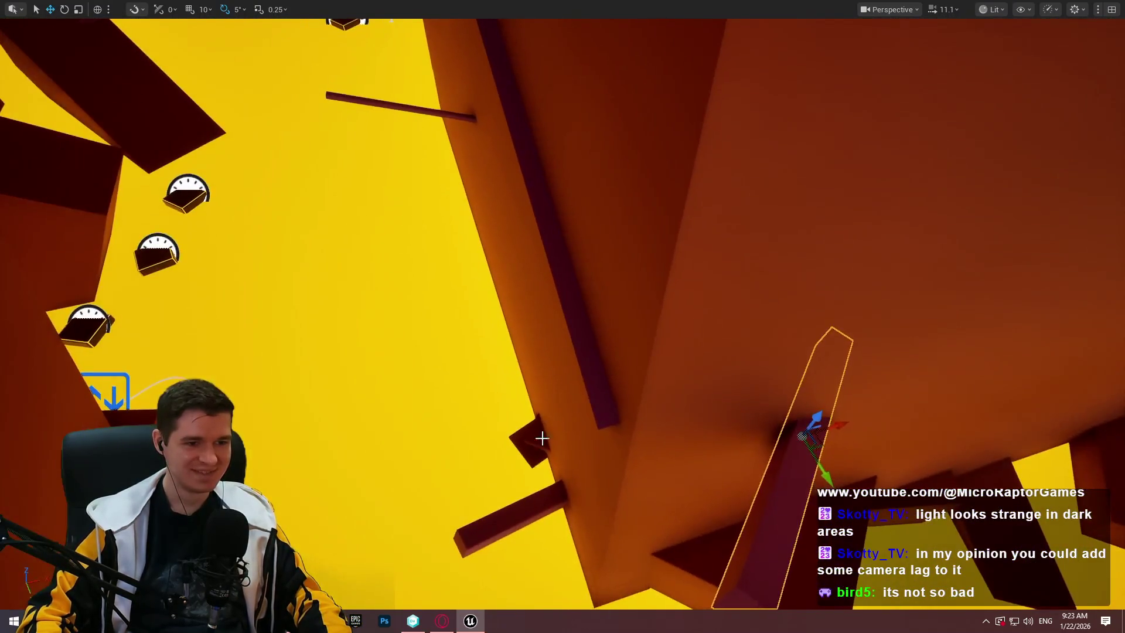
{"action": "right_click", "coordinate": [604, 197]}
Play from the wall pillar, close the welcome notice, and stop after the character falls
{"action": "left_click", "coordinate": [659, 598]}
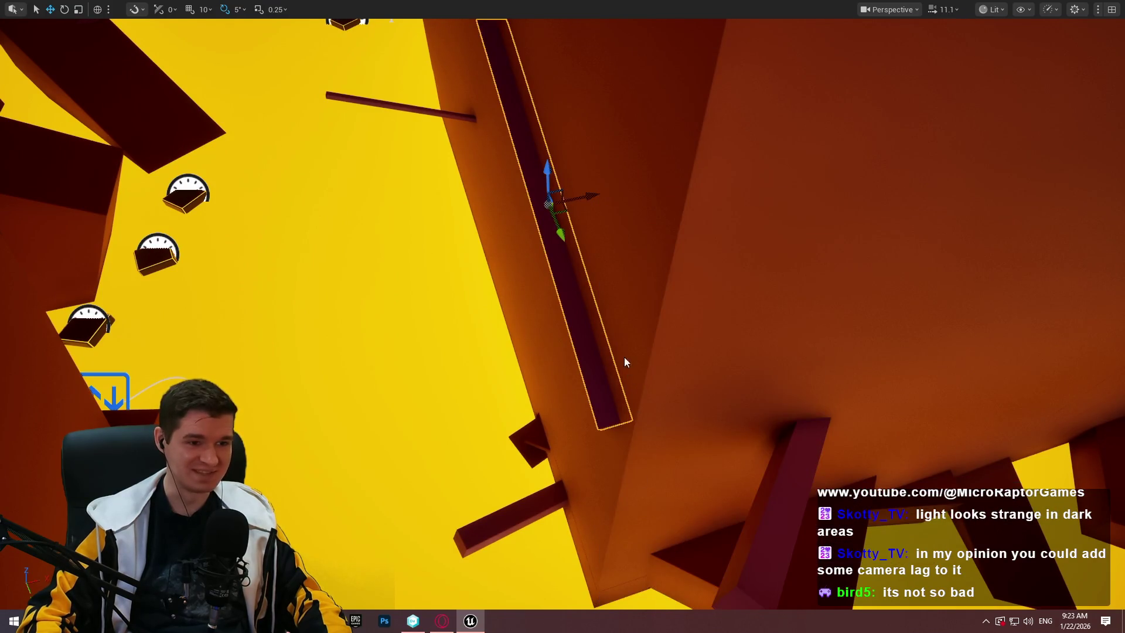
{"action": "key", "text": "Return"}
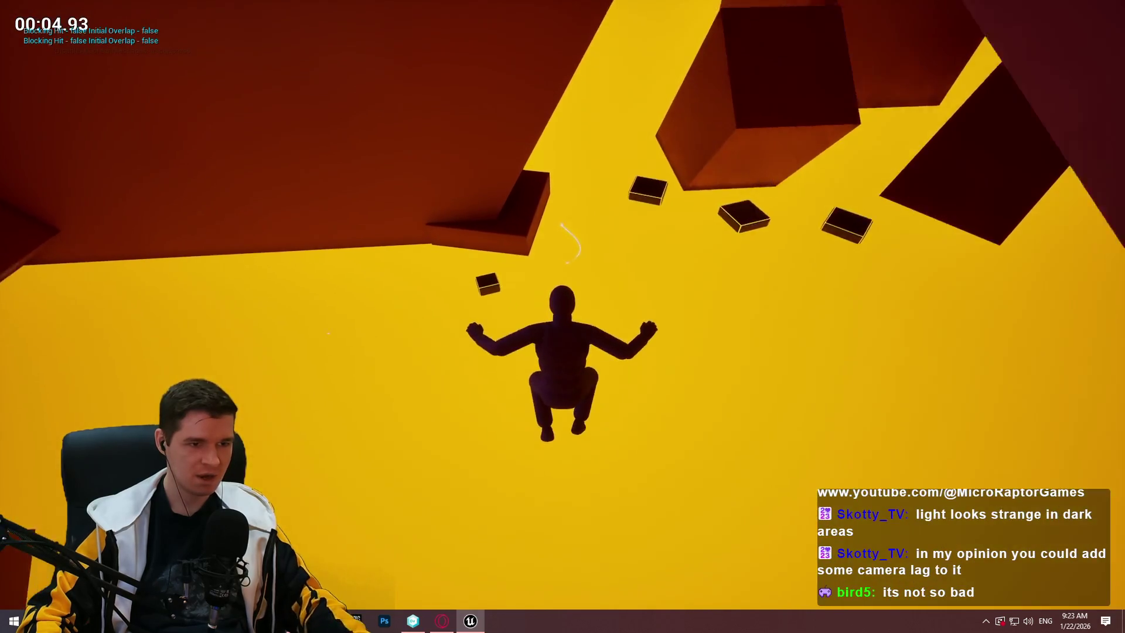
{"action": "key", "text": "Escape"}
Orbit under beam Cube345 and restart play from it, closing the welcome notice
{"action": "mouse_move", "coordinate": [485, 355]}
{"action": "left_mouse_down"}
{"action": "mouse_move", "coordinate": [270, 263]}
{"action": "mouse_move", "coordinate": [666, 329]}
{"action": "left_mouse_up"}
{"action": "right_click", "coordinate": [709, 346]}
{"action": "left_click", "coordinate": [774, 593]}
{"action": "key", "text": "Return"}
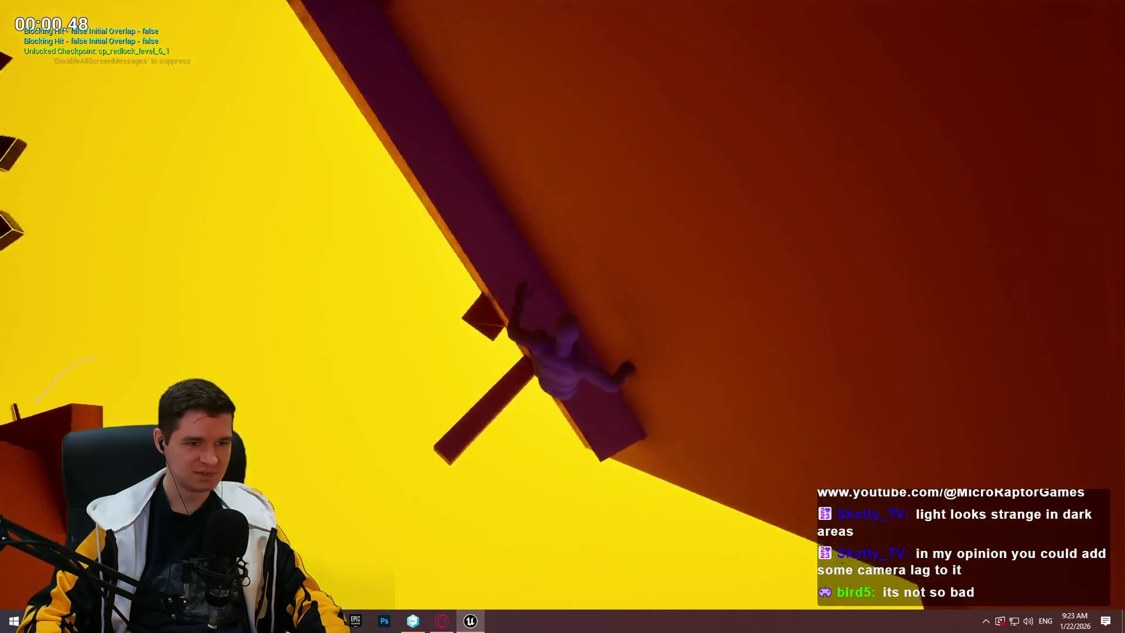
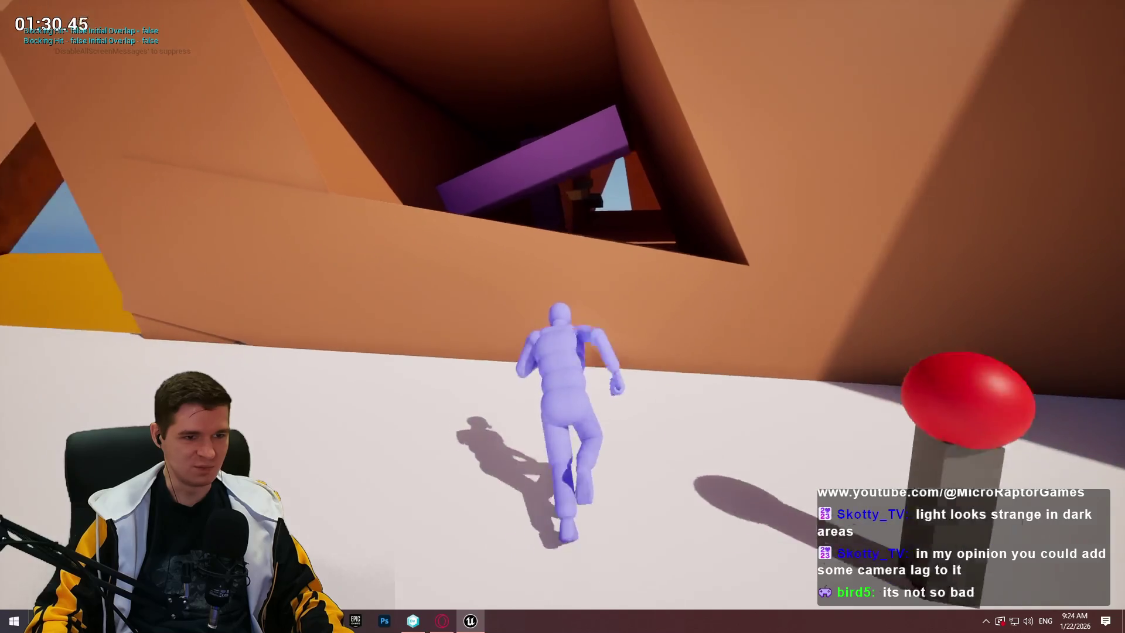
Climb the orange wall, run through the dark tunnel and climb the purple wall
{"action": "key", "text": "space"}
{"action": "key", "text": "w"}
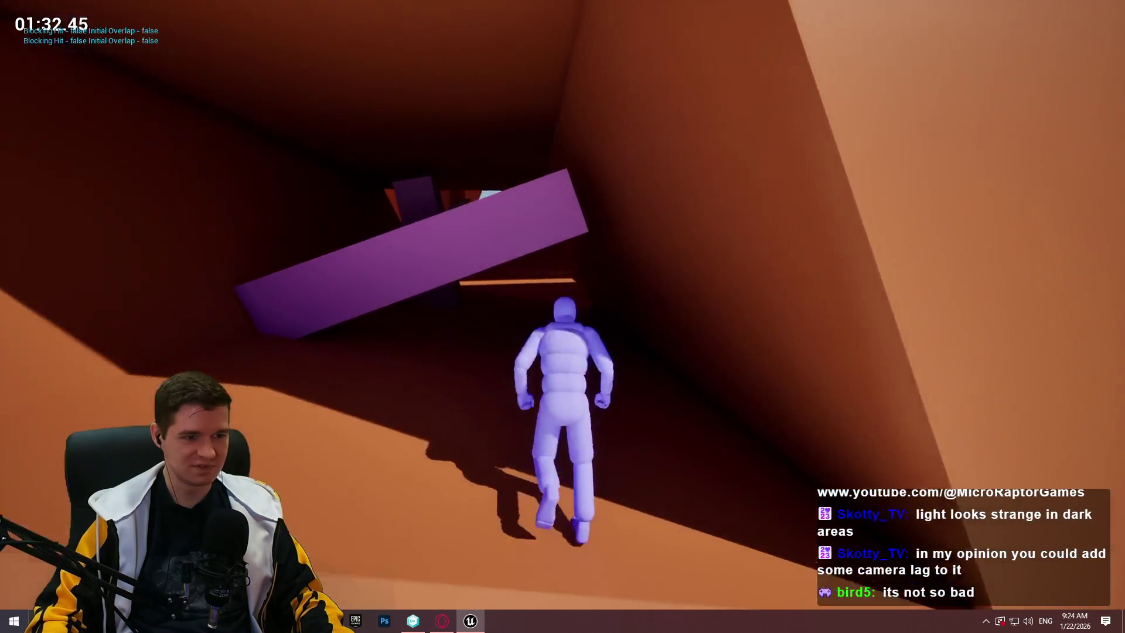
{"action": "key", "text": "w"}
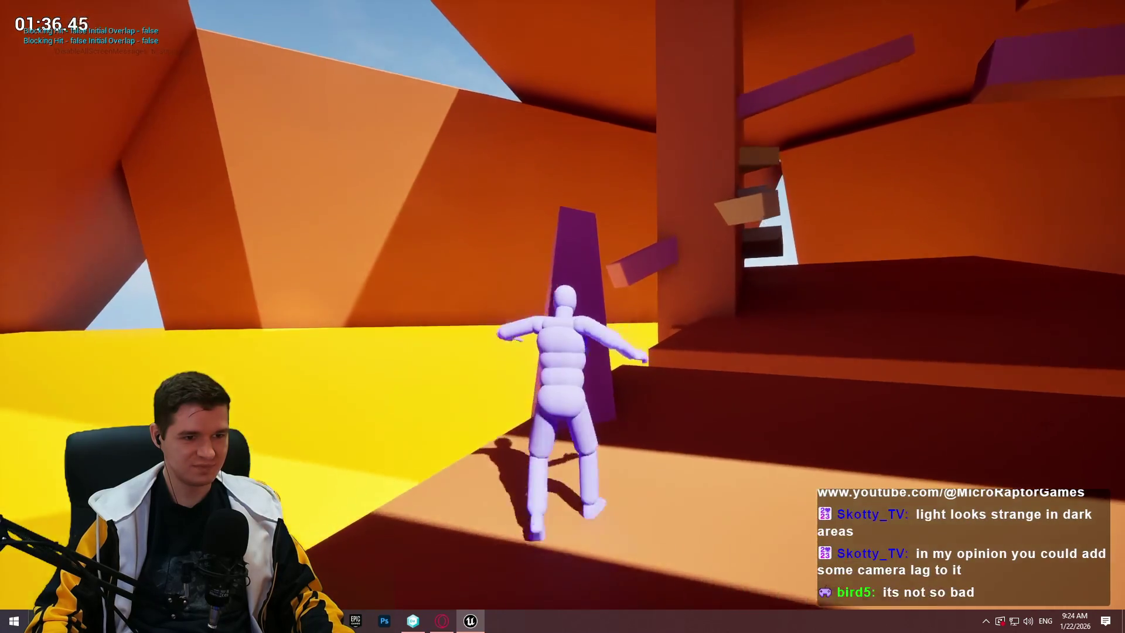
{"action": "key", "text": "space"}
{"action": "key", "text": "w"}
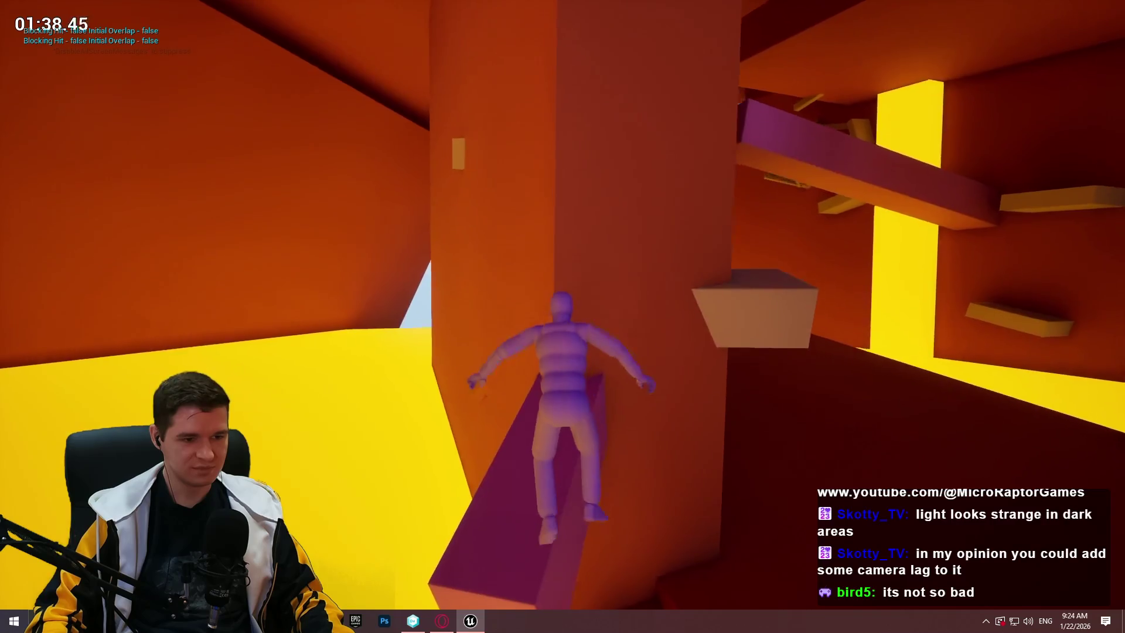
Climb the ledge blocks onto the purple pillar, then end play and restore the full editor
{"action": "key", "text": "w"}
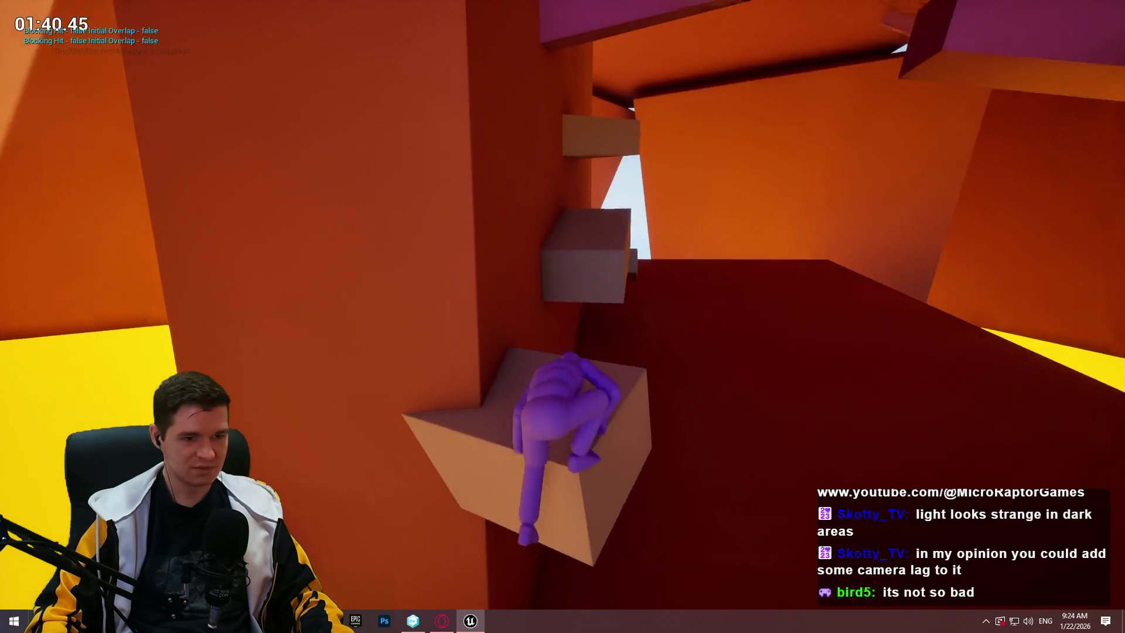
{"action": "key", "text": "w"}
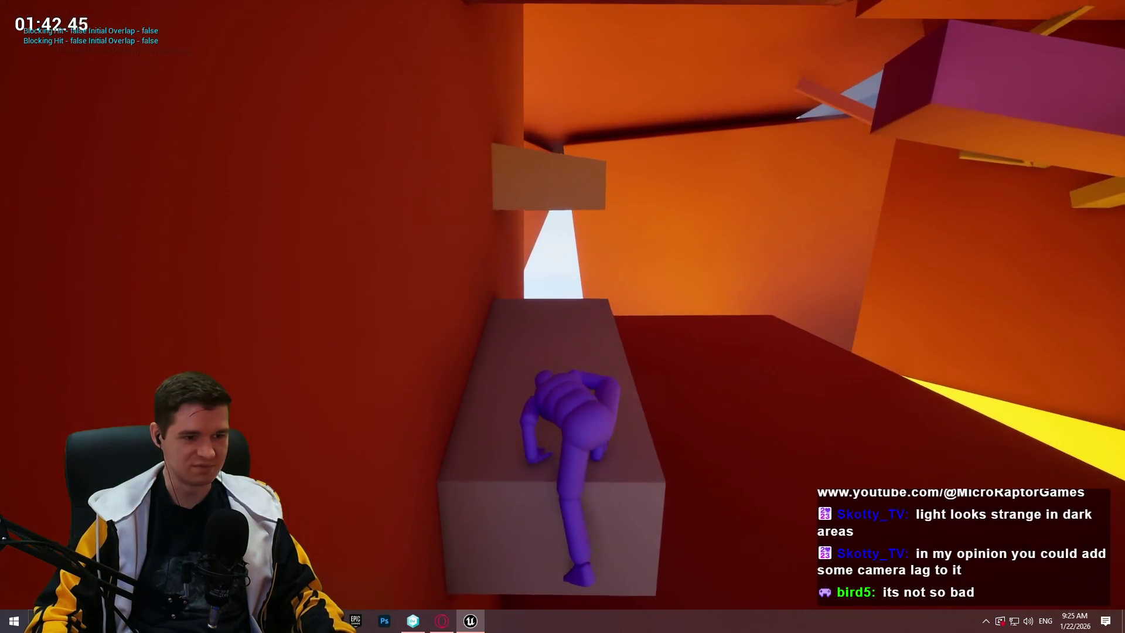
{"action": "key", "text": "w"}
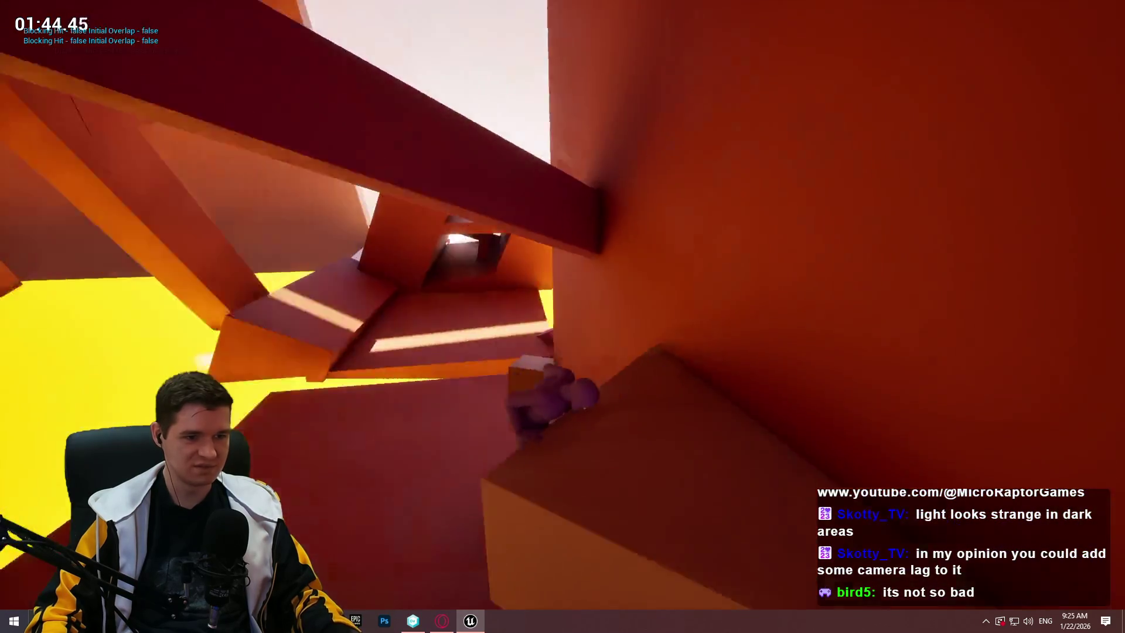
{"action": "key", "text": "w"}
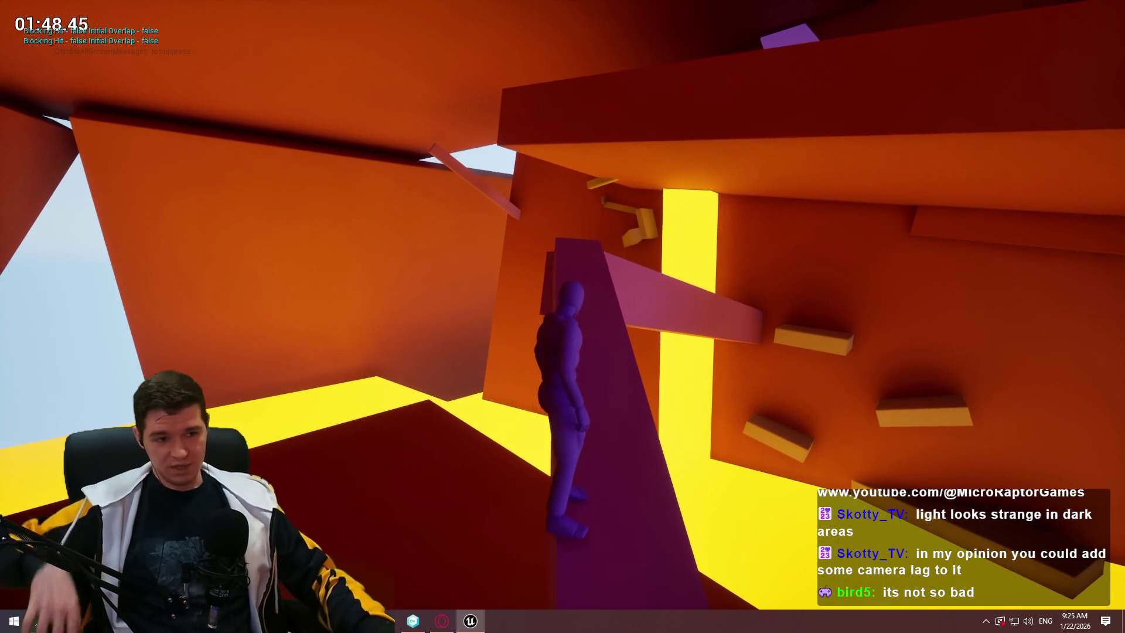
{"action": "key", "text": "Escape"}
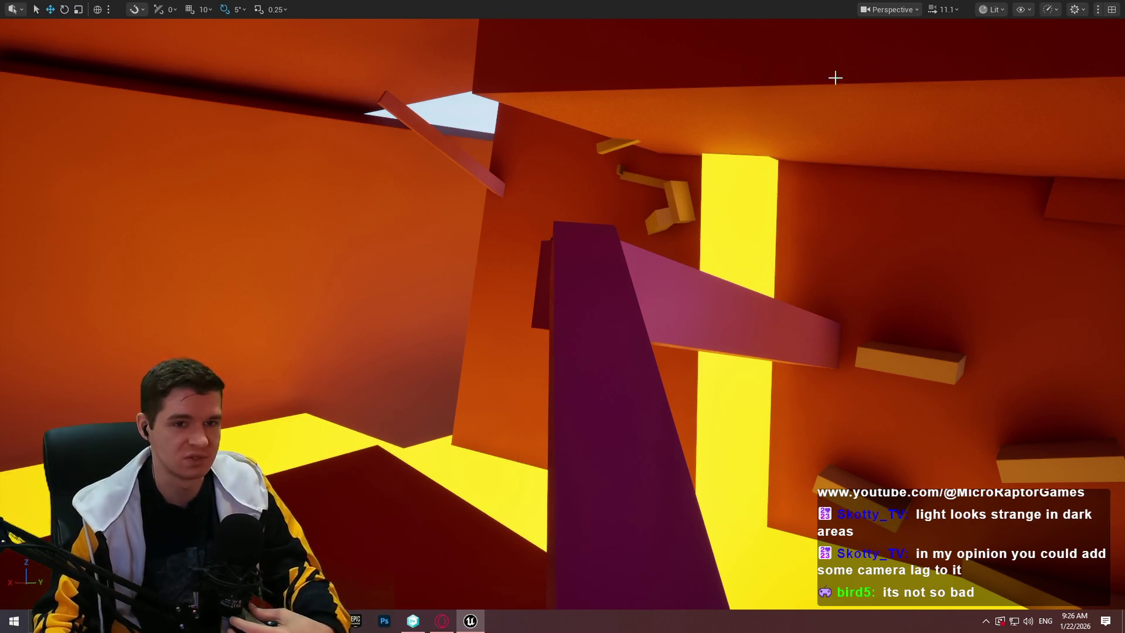
{"action": "key", "text": "F11"}
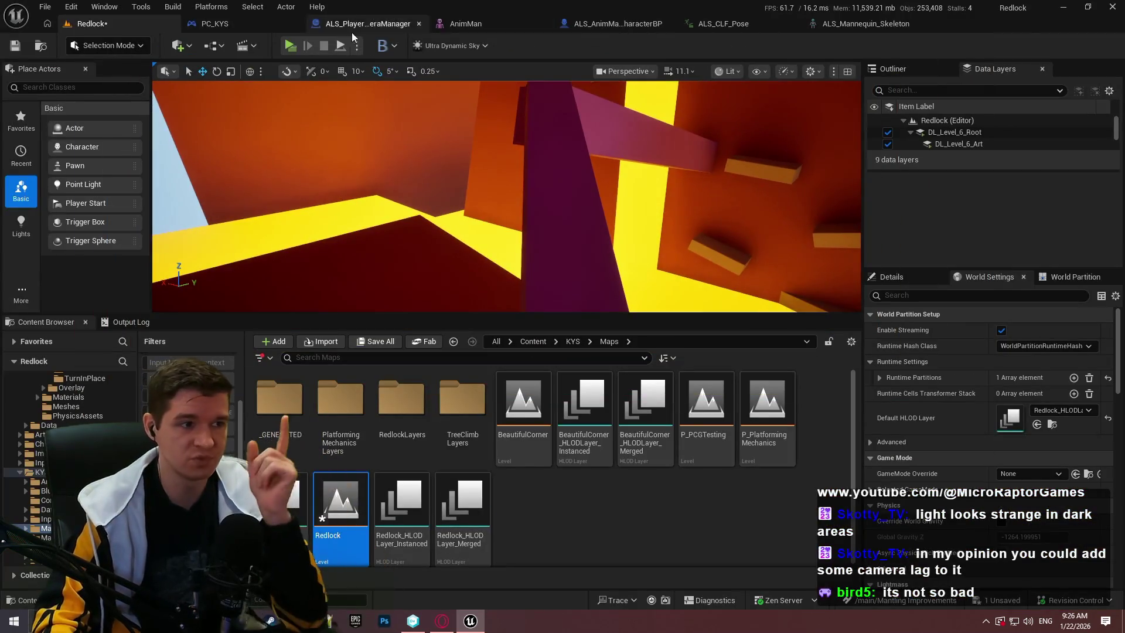
Open ALS_AnimMan_CharacterBP and delete the debug nodes from its event graph
{"action": "left_click_drag", "start_coordinate": [503, 316], "coordinate": [501, 381]}
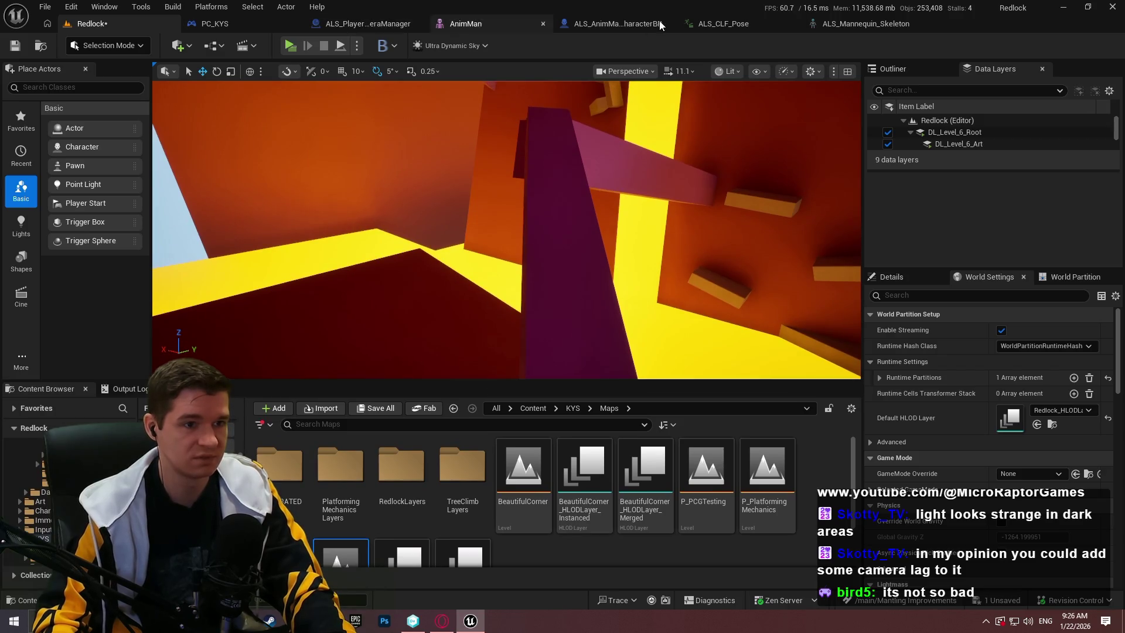
{"action": "left_click", "coordinate": [645, 23]}
{"action": "scroll", "coordinate": [648, 241], "scroll_direction": "down", "scroll_amount": 1}
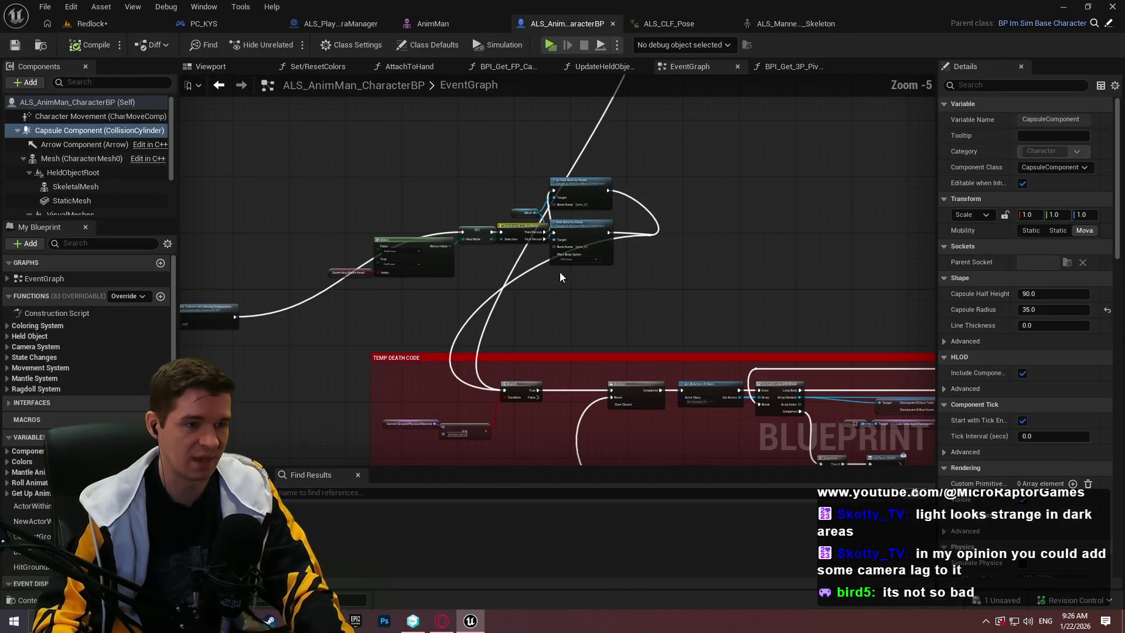
{"action": "left_click_drag", "start_coordinate": [557, 166], "coordinate": [599, 421]}
{"action": "left_click_drag", "start_coordinate": [684, 308], "coordinate": [292, 179]}
{"action": "key", "text": "Delete"}
Rearrange the Hide/Unhide Bone by Name, Mesh and reroute nodes in the event graph
{"action": "scroll", "coordinate": [530, 314], "scroll_direction": "up", "scroll_amount": 5}
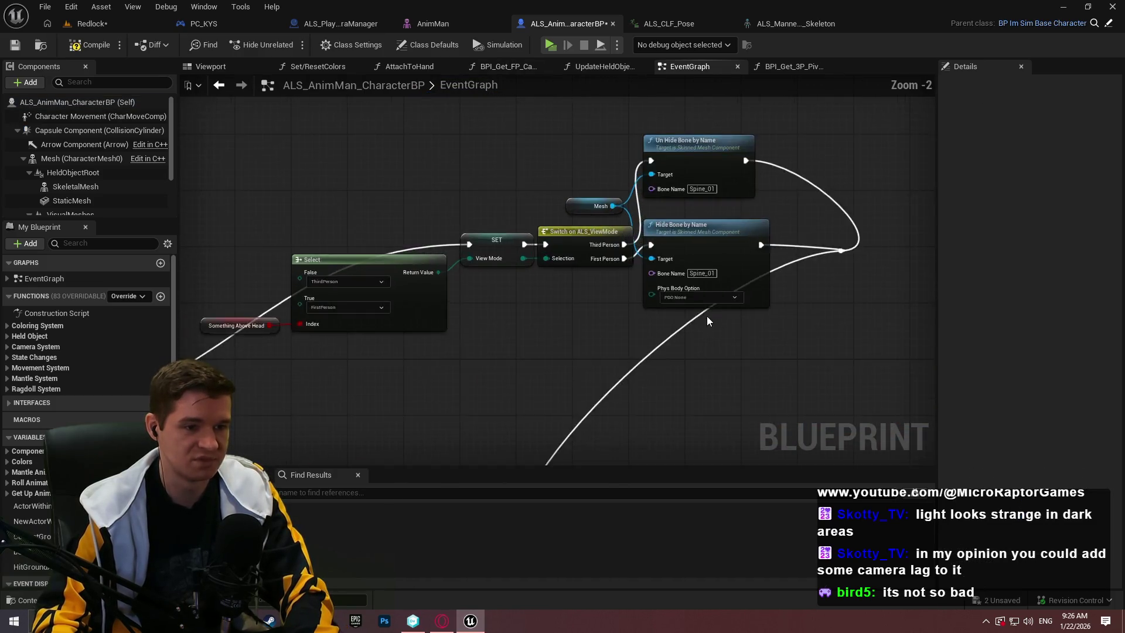
{"action": "left_click", "coordinate": [680, 302]}
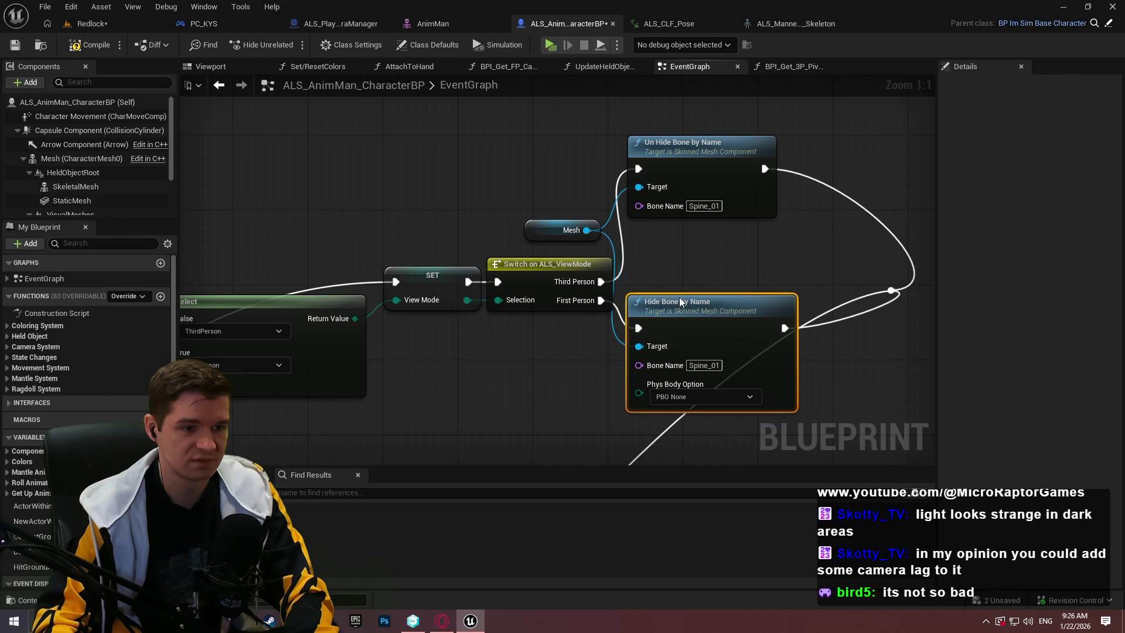
{"action": "left_click_drag", "start_coordinate": [687, 142], "coordinate": [692, 198]}
{"action": "left_click", "coordinate": [591, 172]}
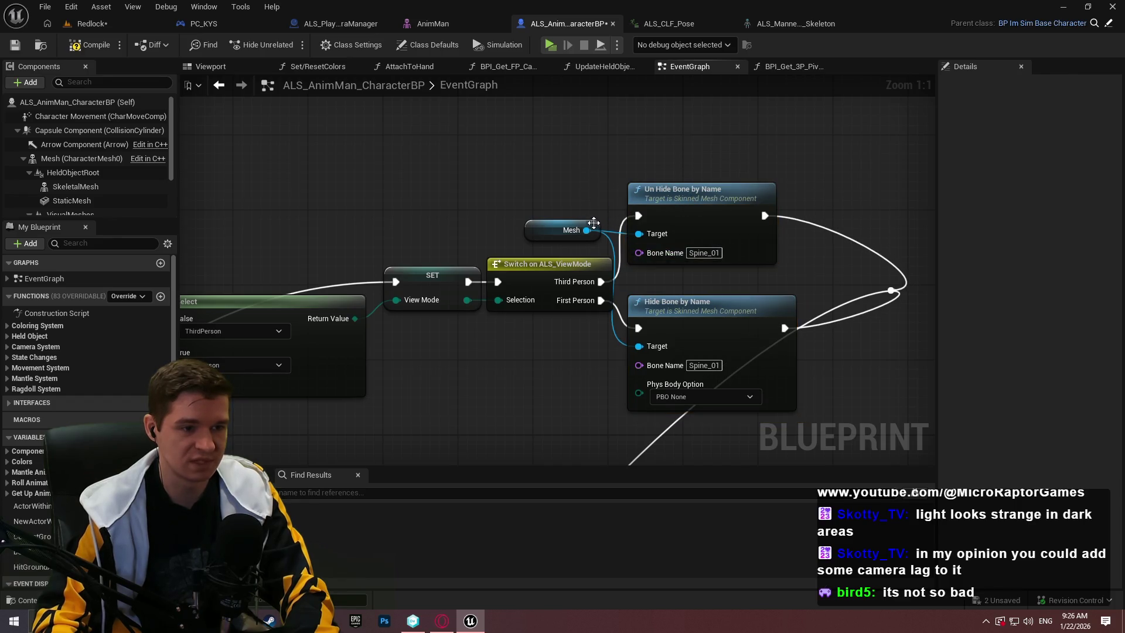
{"action": "left_click_drag", "start_coordinate": [589, 328], "coordinate": [597, 333]}
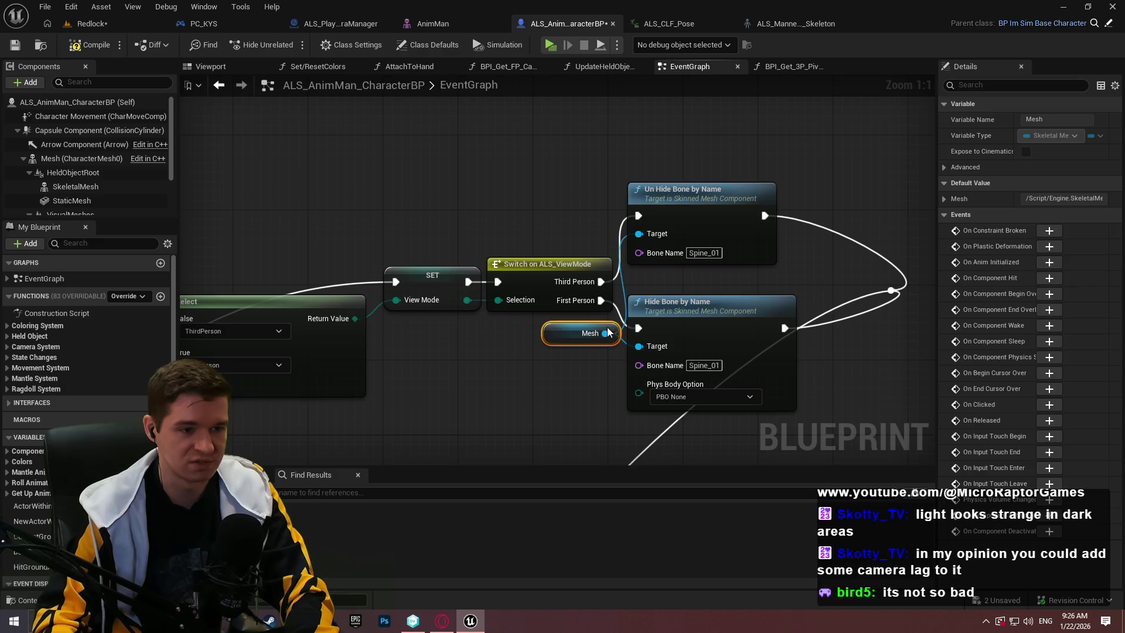
{"action": "mouse_move", "coordinate": [725, 296]}
{"action": "left_mouse_down"}
{"action": "mouse_move", "coordinate": [656, 204]}
{"action": "mouse_move", "coordinate": [705, 227]}
{"action": "left_mouse_up"}
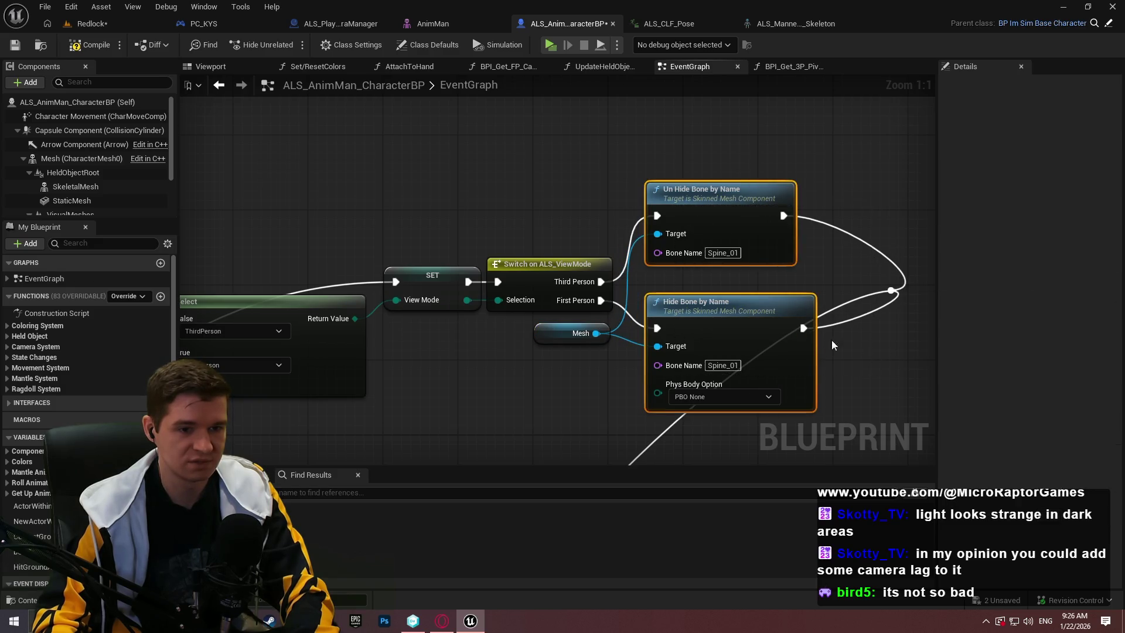
{"action": "left_click", "coordinate": [834, 345]}
{"action": "left_click_drag", "start_coordinate": [834, 345], "coordinate": [795, 220]}
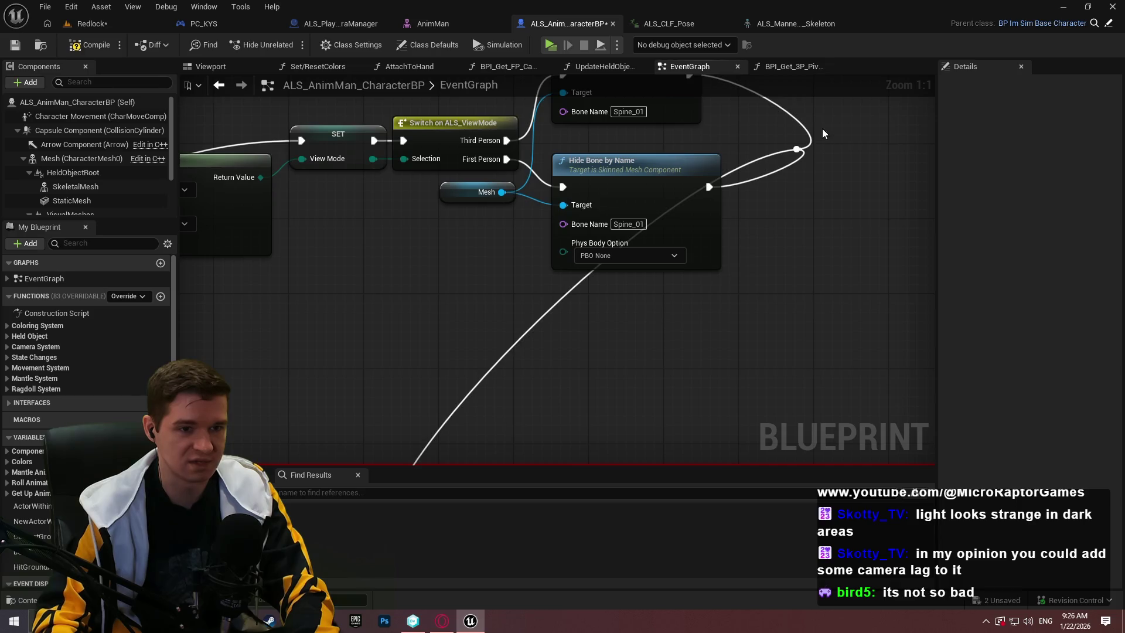
{"action": "mouse_move", "coordinate": [806, 151]}
{"action": "left_mouse_down"}
{"action": "mouse_move", "coordinate": [845, 190]}
{"action": "mouse_move", "coordinate": [874, 307]}
{"action": "mouse_move", "coordinate": [854, 367]}
{"action": "left_mouse_up"}
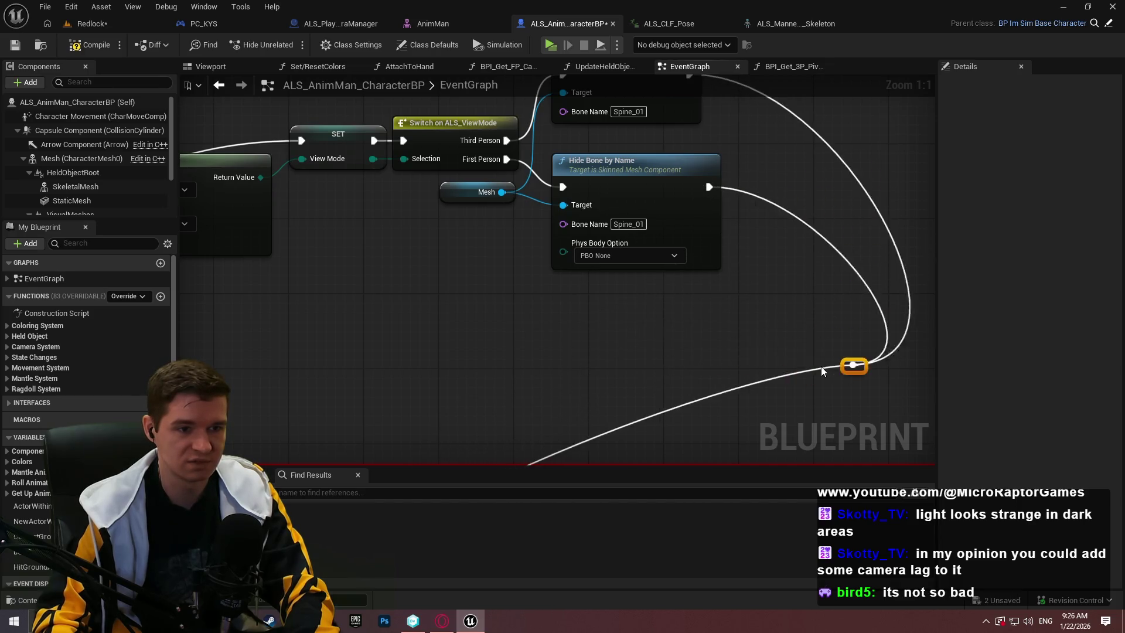
{"action": "left_click_drag", "start_coordinate": [731, 336], "coordinate": [912, 331]}
{"action": "scroll", "coordinate": [912, 331], "scroll_direction": "down", "scroll_amount": 3}
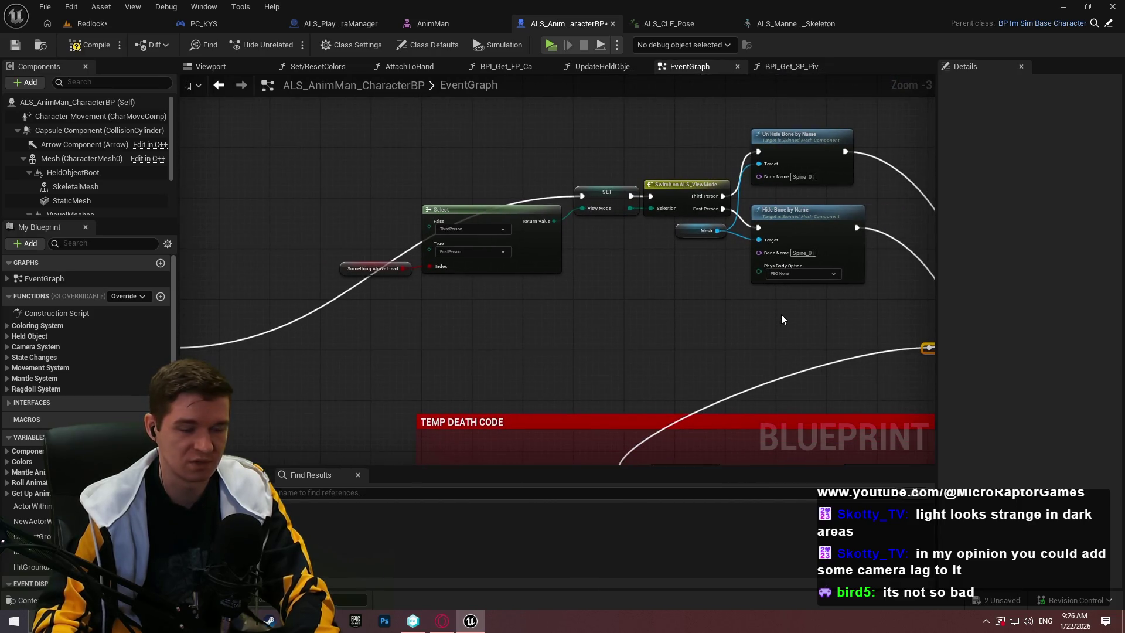
Cut the view-mode and bone-hiding node group and rewire the tick chain to the Branch
{"action": "left_click_drag", "start_coordinate": [883, 327], "coordinate": [287, 109]}
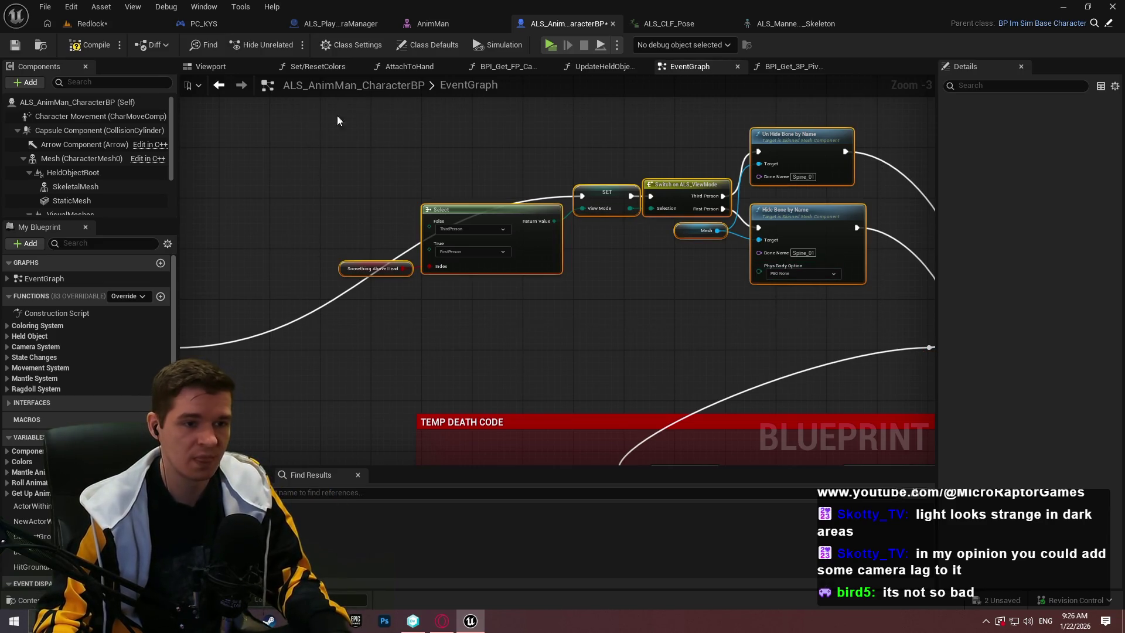
{"action": "left_click", "coordinate": [459, 134]}
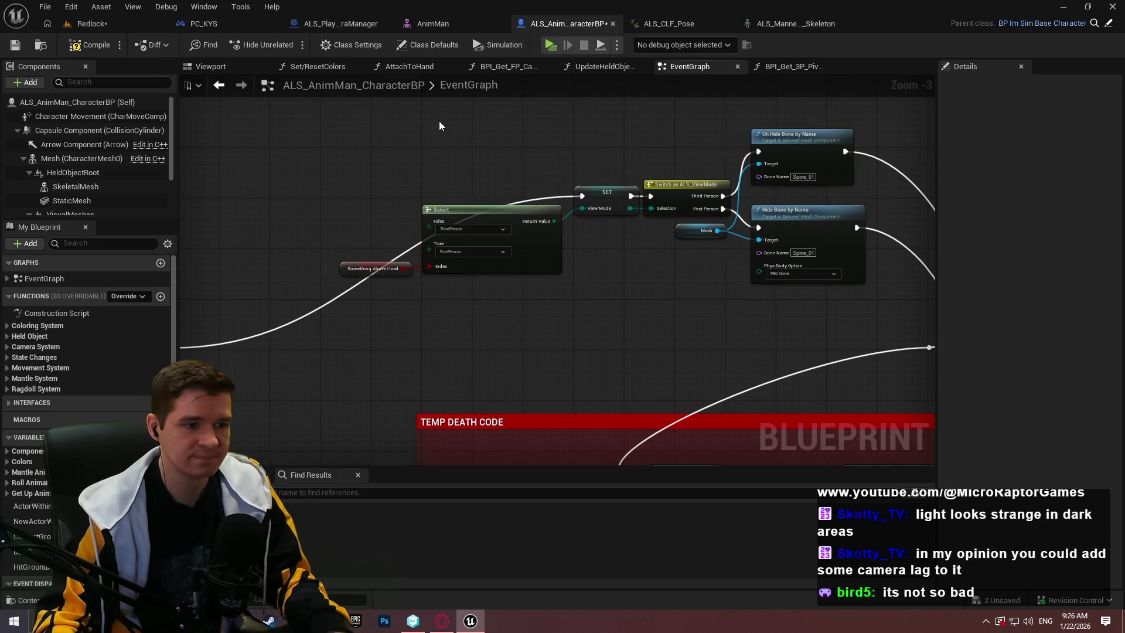
{"action": "left_click_drag", "start_coordinate": [280, 106], "coordinate": [860, 343]}
{"action": "key", "text": "Delete"}
{"action": "scroll", "coordinate": [772, 240], "scroll_direction": "down", "scroll_amount": 2}
{"action": "mouse_move", "coordinate": [819, 249]}
{"action": "left_mouse_down"}
{"action": "mouse_move", "coordinate": [816, 236]}
{"action": "mouse_move", "coordinate": [662, 312]}
{"action": "mouse_move", "coordinate": [395, 237]}
{"action": "left_mouse_up"}
Save ALS_AnimMan_CharacterBP and open the BP_ImSimBaseCharacter blueprint
{"action": "scroll", "coordinate": [405, 321], "scroll_direction": "down", "scroll_amount": 2}
{"action": "scroll", "coordinate": [556, 234], "scroll_direction": "up", "scroll_amount": 4}
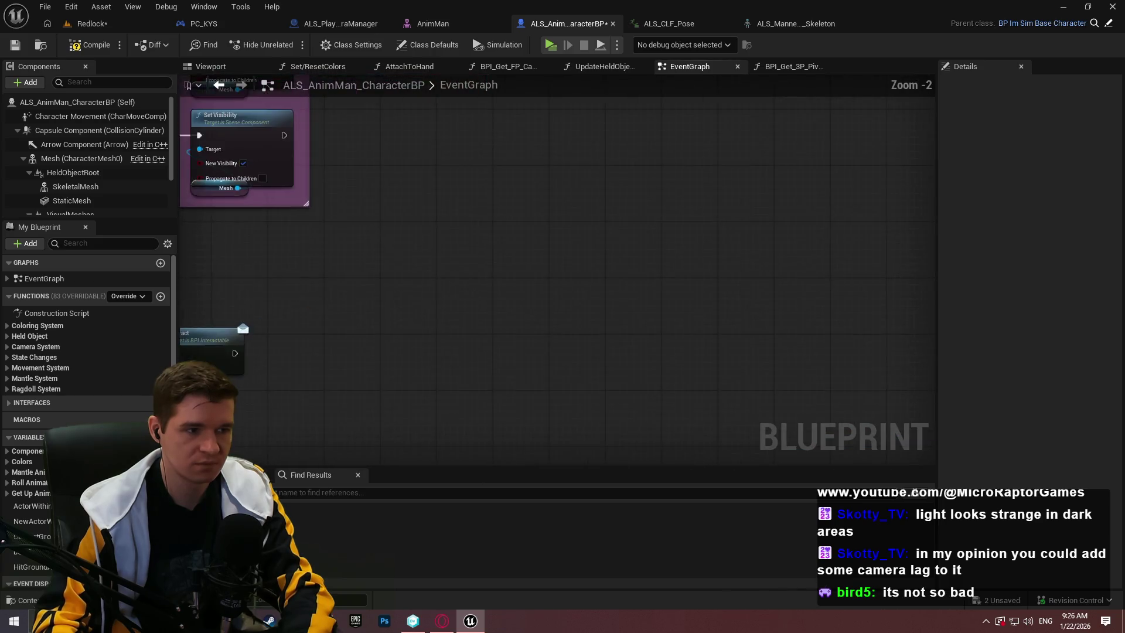
{"action": "left_click_drag", "start_coordinate": [445, 298], "coordinate": [588, 247]}
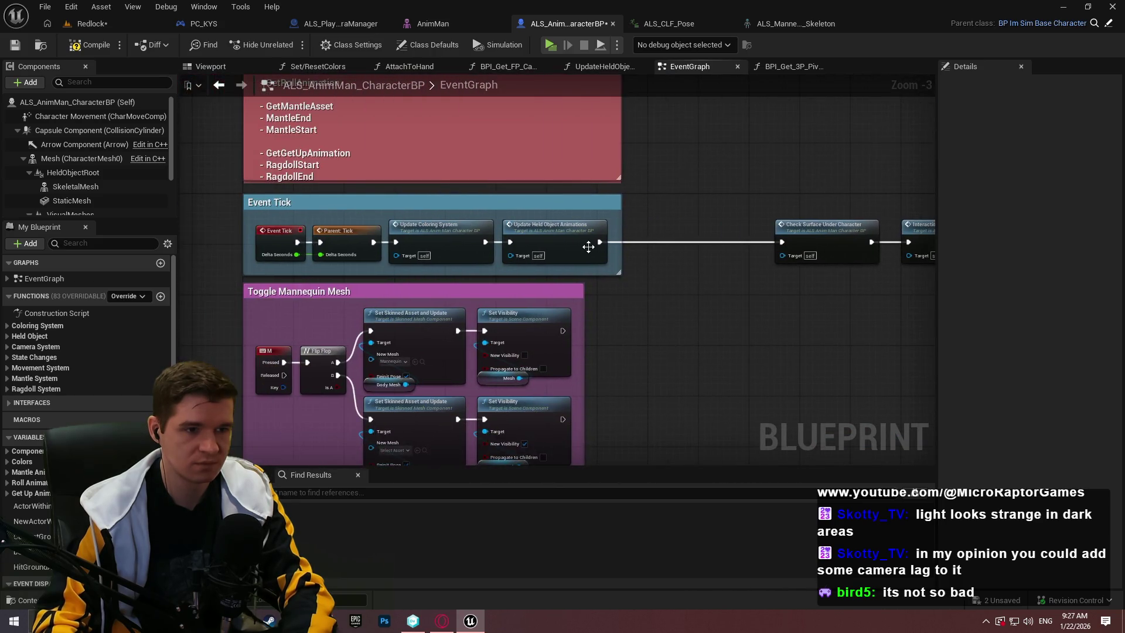
{"action": "scroll", "coordinate": [622, 289], "scroll_direction": "down", "scroll_amount": 3}
{"action": "left_click_drag", "start_coordinate": [690, 332], "coordinate": [574, 188]}
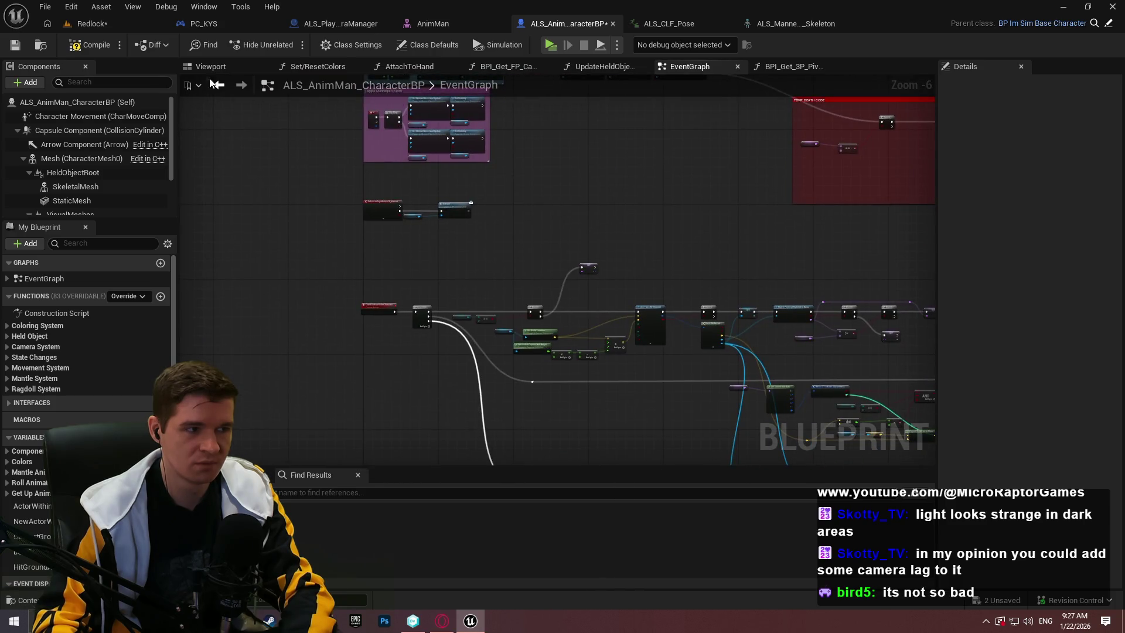
{"action": "key", "text": "ctrl+s"}
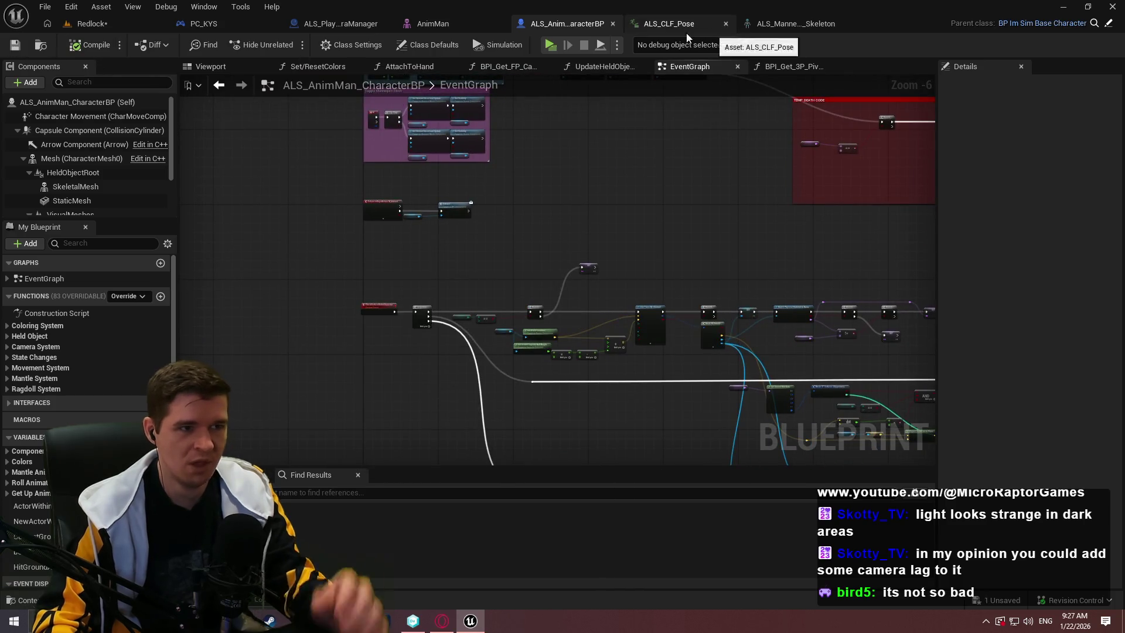
{"action": "left_click", "coordinate": [1108, 24]}
{"action": "scroll", "coordinate": [514, 223], "scroll_direction": "down", "scroll_amount": 2}
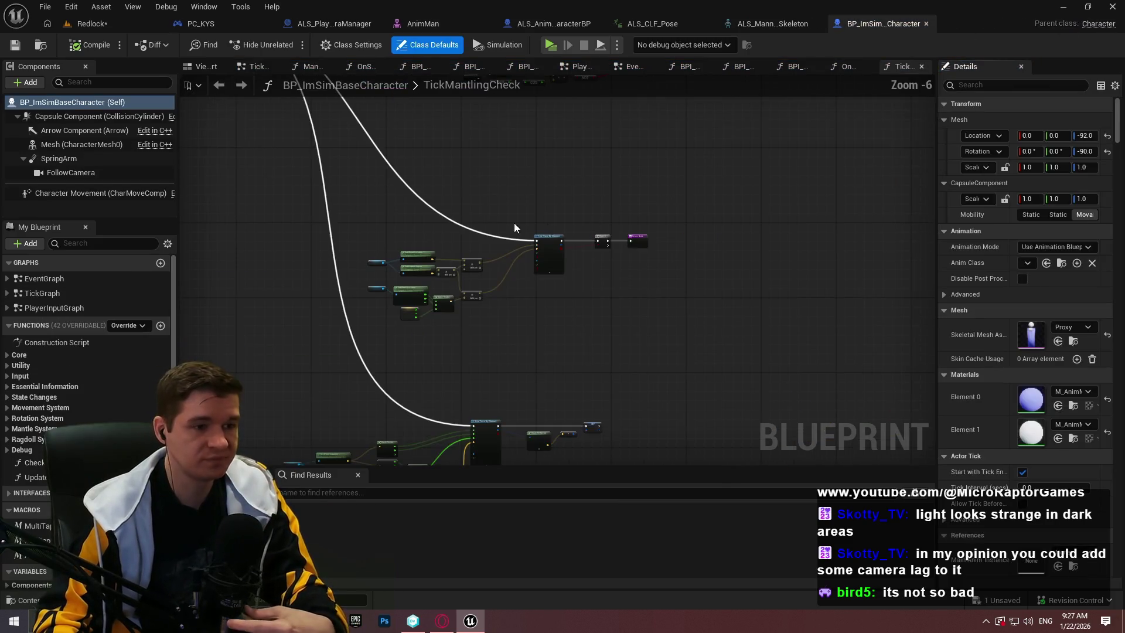
Paste the view-mode and bone nodes into the CheckAboveHeadWhileCrouching function
{"action": "double_click", "coordinate": [37, 293]}
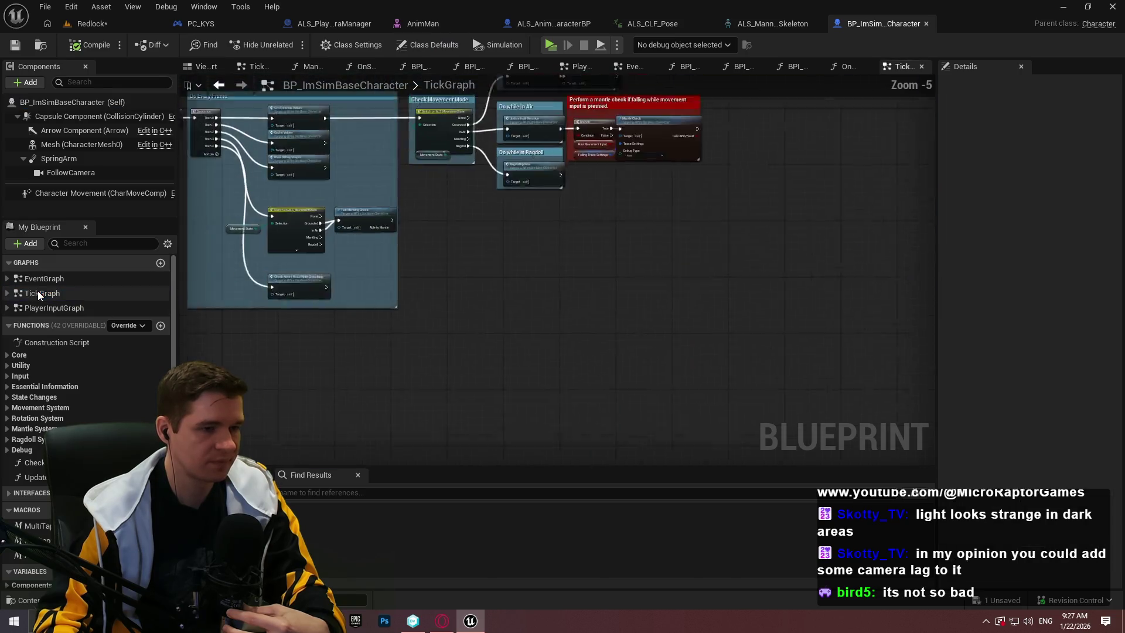
{"action": "scroll", "coordinate": [434, 390], "scroll_direction": "up", "scroll_amount": 4}
{"action": "left_click", "coordinate": [434, 390]}
{"action": "double_click", "coordinate": [434, 391]}
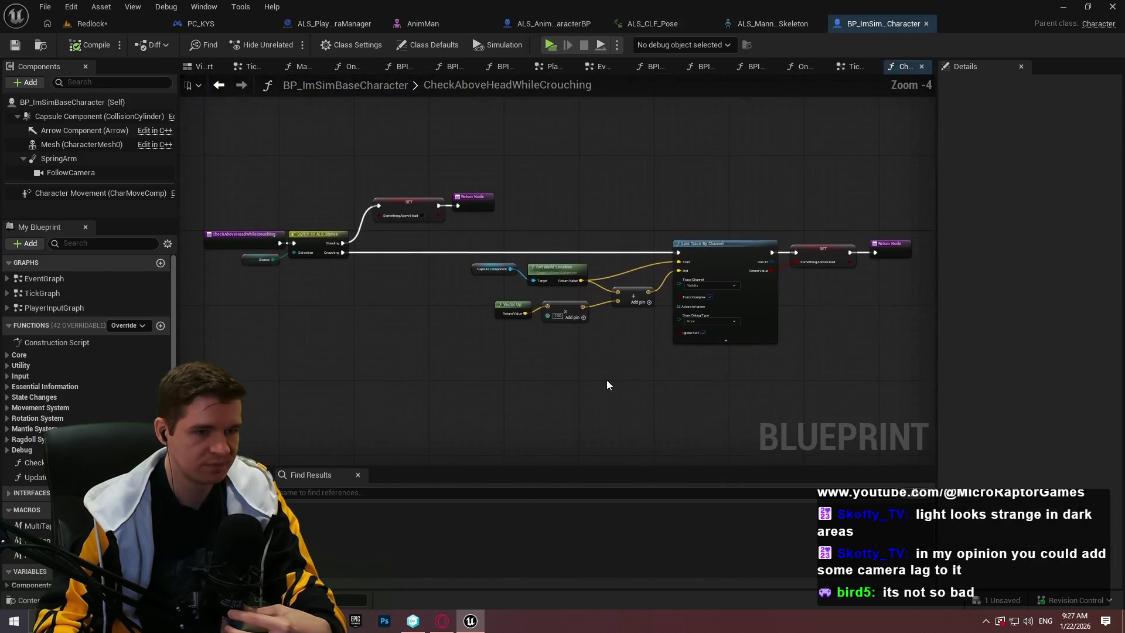
{"action": "scroll", "coordinate": [325, 265], "scroll_direction": "up", "scroll_amount": 2}
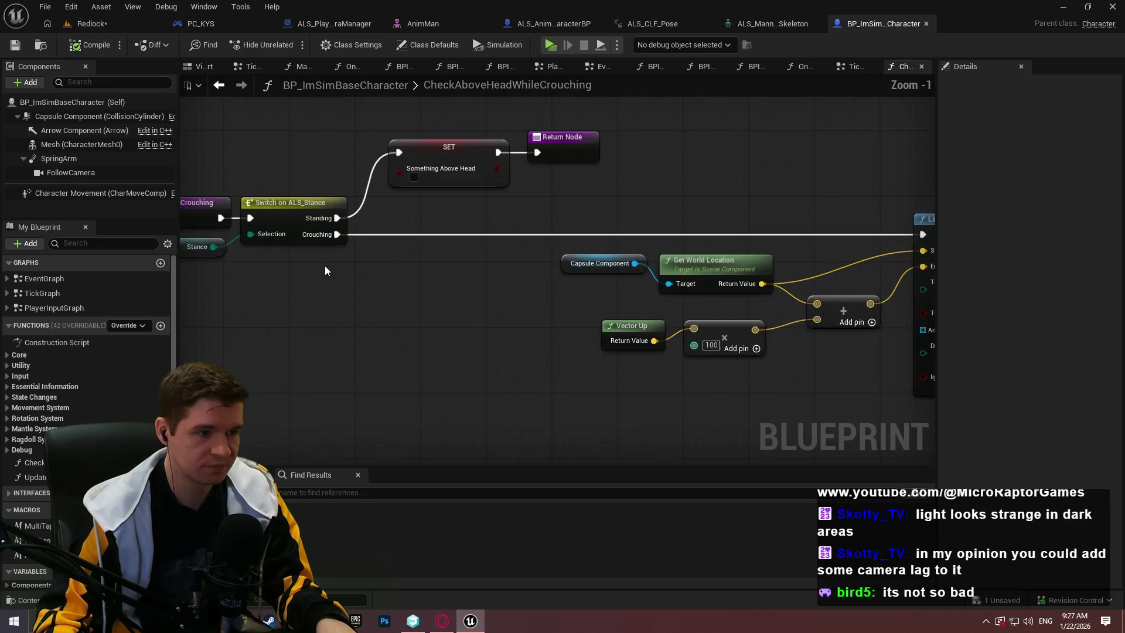
{"action": "scroll", "coordinate": [638, 284], "scroll_direction": "down", "scroll_amount": 1}
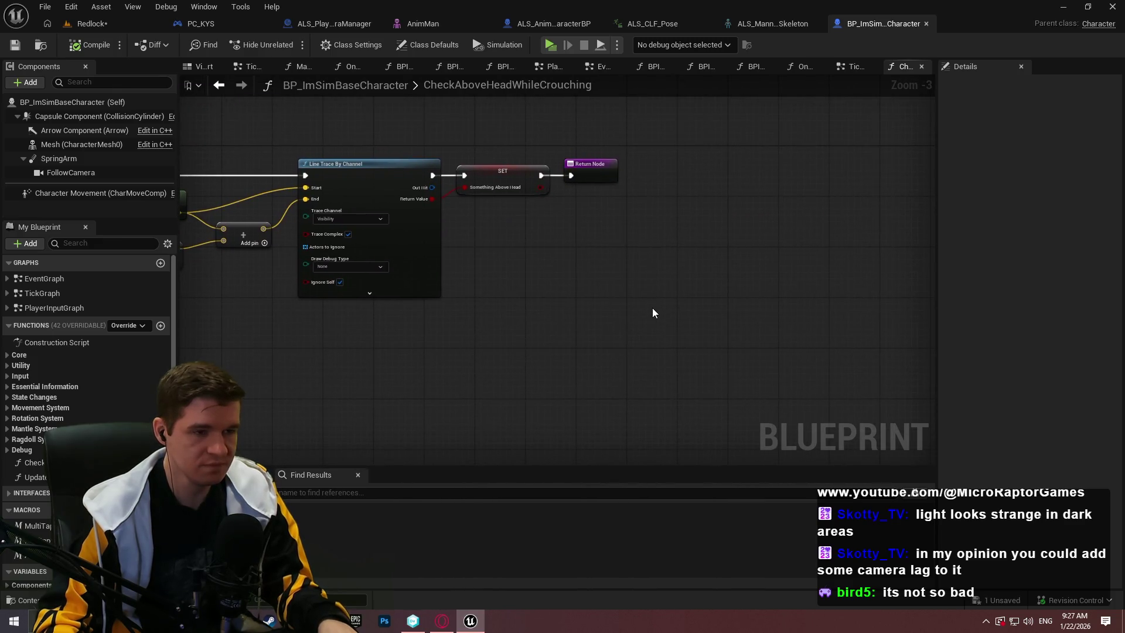
{"action": "key", "text": "ctrl+v"}
Wire the above-head result into the view-mode logic and the bone nodes into the Return Node
{"action": "mouse_move", "coordinate": [489, 374]}
{"action": "left_mouse_down"}
{"action": "mouse_move", "coordinate": [525, 185]}
{"action": "mouse_move", "coordinate": [542, 189]}
{"action": "mouse_move", "coordinate": [538, 176]}
{"action": "mouse_move", "coordinate": [540, 311]}
{"action": "mouse_move", "coordinate": [634, 302]}
{"action": "left_mouse_up"}
{"action": "mouse_move", "coordinate": [571, 178]}
{"action": "left_mouse_down"}
{"action": "mouse_move", "coordinate": [892, 251]}
{"action": "mouse_move", "coordinate": [811, 257]}
{"action": "left_mouse_up"}
{"action": "mouse_move", "coordinate": [823, 334]}
{"action": "left_mouse_down"}
{"action": "mouse_move", "coordinate": [486, 175]}
{"action": "mouse_move", "coordinate": [641, 178]}
{"action": "mouse_move", "coordinate": [882, 249]}
{"action": "mouse_move", "coordinate": [792, 251]}
{"action": "mouse_move", "coordinate": [816, 255]}
{"action": "left_mouse_up"}
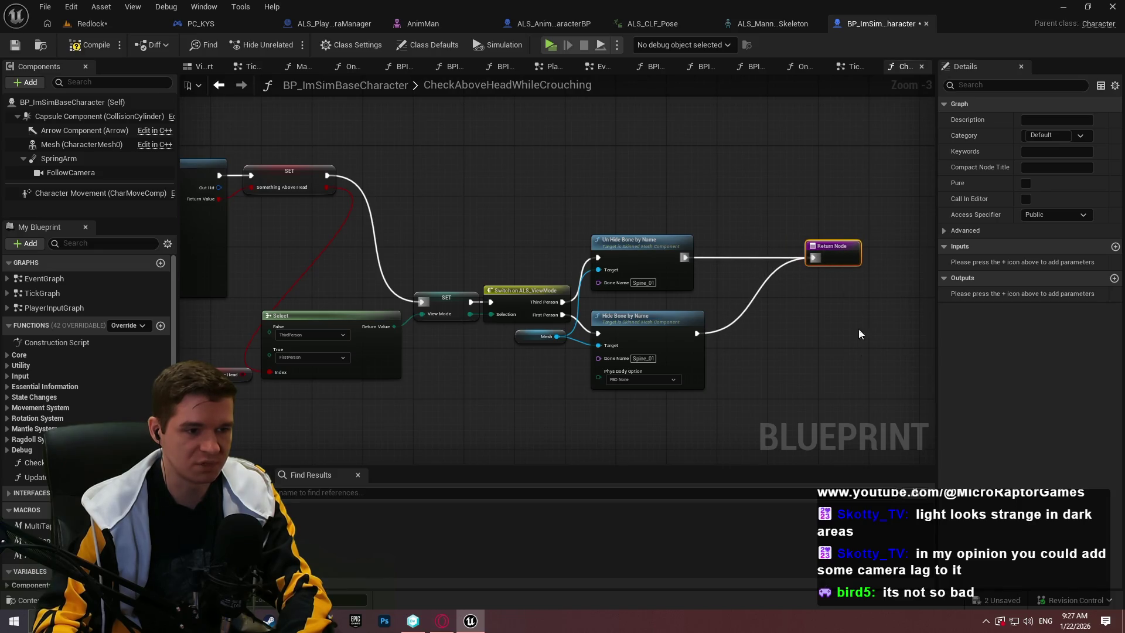
{"action": "left_click_drag", "start_coordinate": [681, 367], "coordinate": [767, 304]}
{"action": "left_click", "coordinate": [265, 293]}
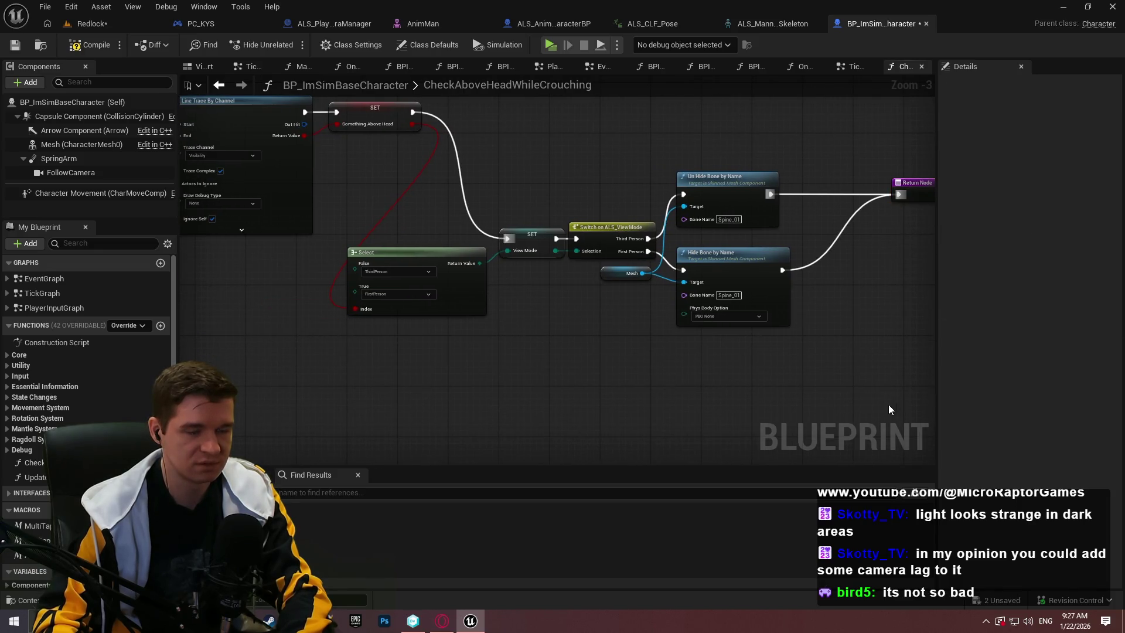
Move the Select, SET, Switch, bone and Return nodes up and right, in line with the trace
{"action": "scroll", "coordinate": [888, 410], "scroll_direction": "down", "scroll_amount": 2}
{"action": "mouse_move", "coordinate": [855, 383]}
{"action": "left_mouse_down"}
{"action": "mouse_move", "coordinate": [572, 244]}
{"action": "mouse_move", "coordinate": [564, 330]}
{"action": "mouse_move", "coordinate": [694, 236]}
{"action": "mouse_move", "coordinate": [681, 252]}
{"action": "left_mouse_up"}
{"action": "scroll", "coordinate": [680, 252], "scroll_direction": "up", "scroll_amount": 2}
{"action": "left_click", "coordinate": [707, 201]}
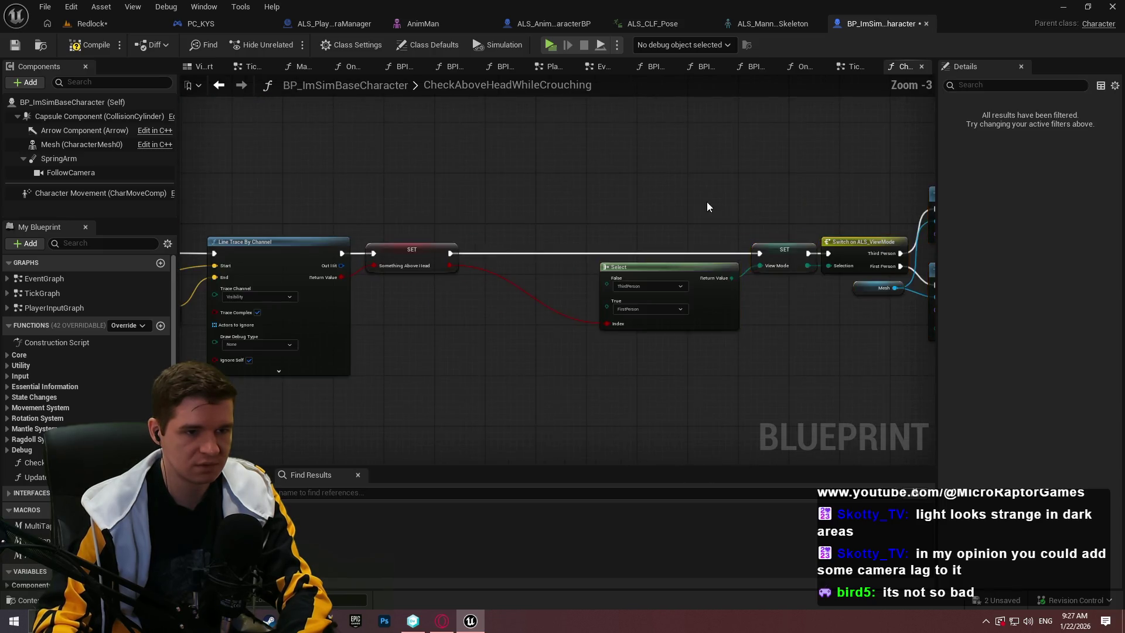
{"action": "scroll", "coordinate": [707, 207], "scroll_direction": "down", "scroll_amount": 2}
{"action": "left_click_drag", "start_coordinate": [444, 144], "coordinate": [728, 353]}
Wrap the view-mode nodes in a TEMP SOLUTION comment about the crouching above-head camera
{"action": "type", "text": "c"}
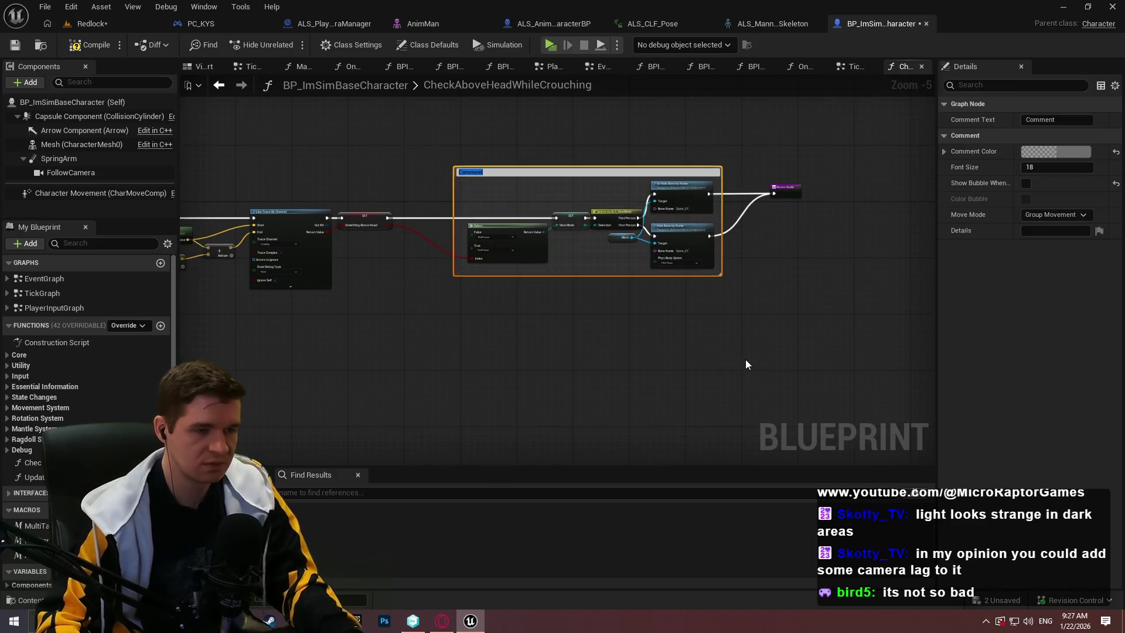
{"action": "type", "text": "TEMP SOL"}
{"action": "type", "text": "U"}
{"action": "type", "text": "UTIO"}
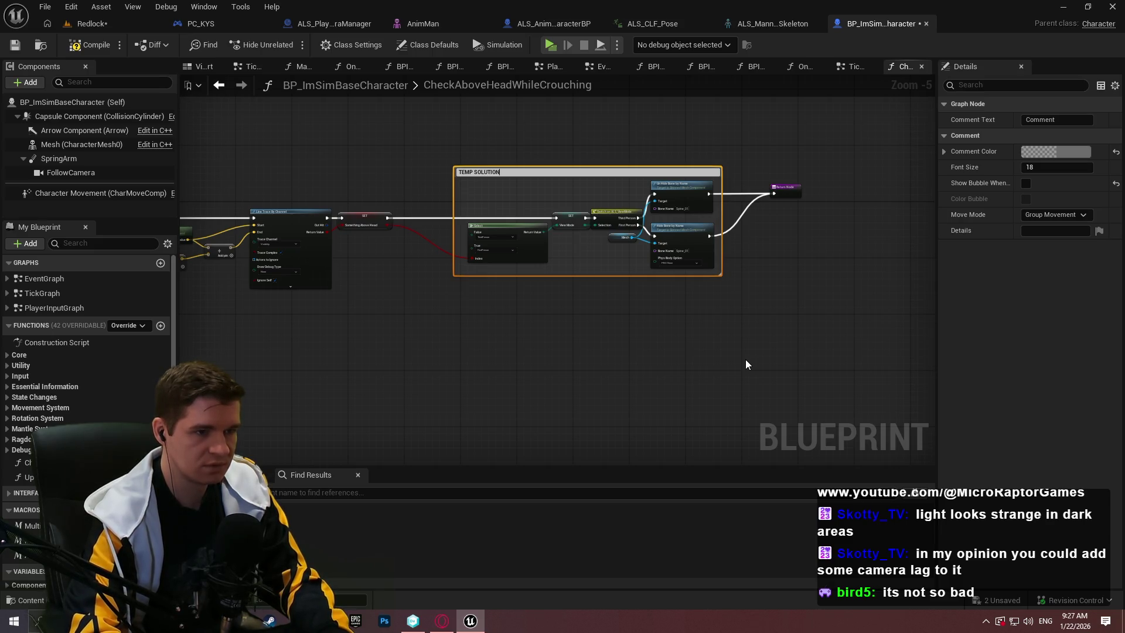
{"action": "type", "text": "dles camera while walking in small spaces, like vents, whe"}
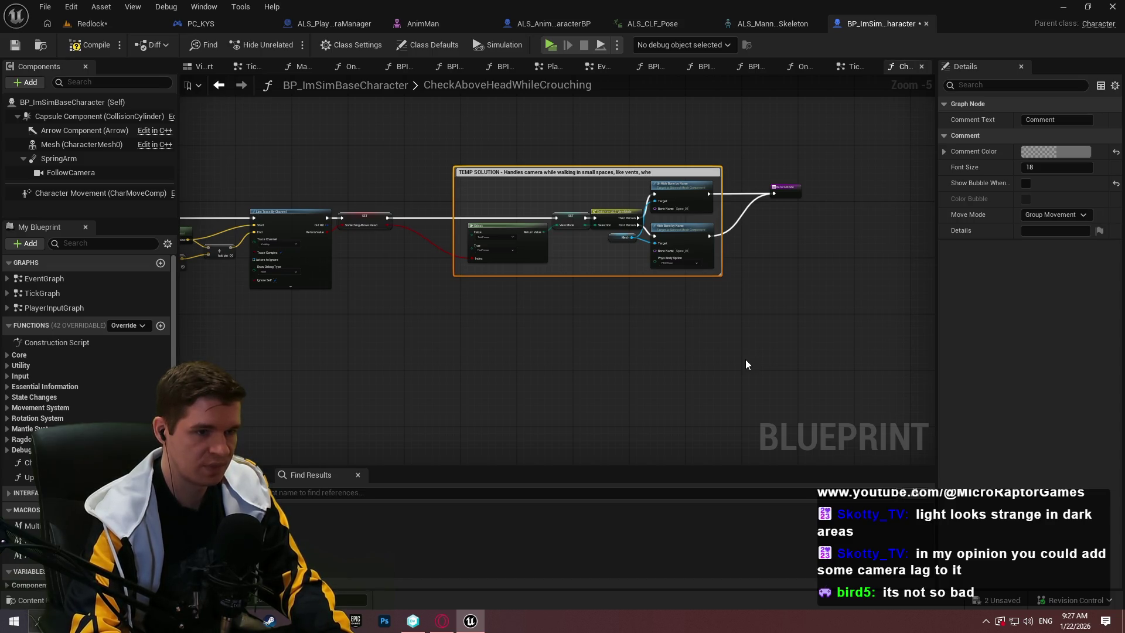
{"action": "scroll", "coordinate": [683, 285], "scroll_direction": "up", "scroll_amount": 2}
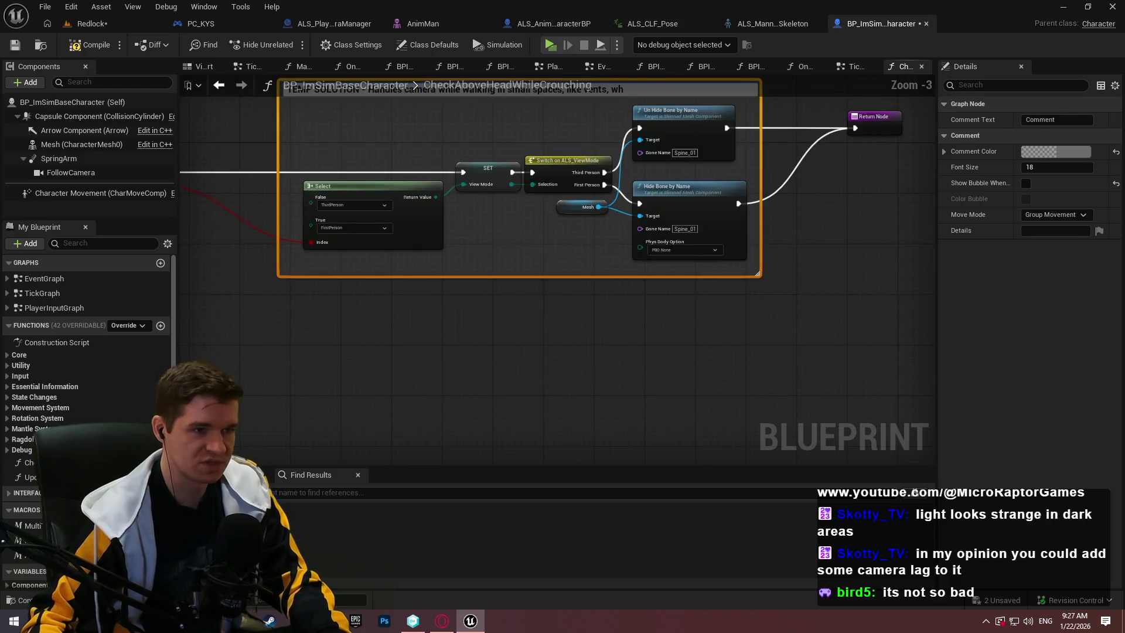
{"action": "key", "text": "Return"}
{"action": "scroll", "coordinate": [483, 278], "scroll_direction": "up", "scroll_amount": 3}
{"action": "double_click", "coordinate": [469, 239]}
{"action": "double_click", "coordinate": [469, 239]}
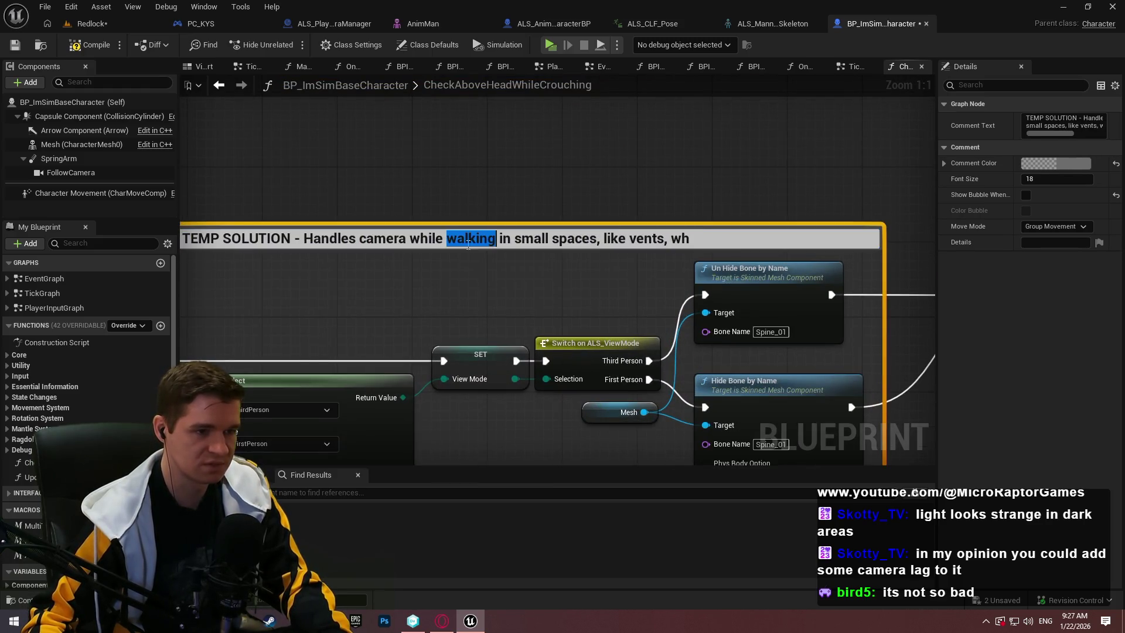
{"action": "type", "text": "crouching"}
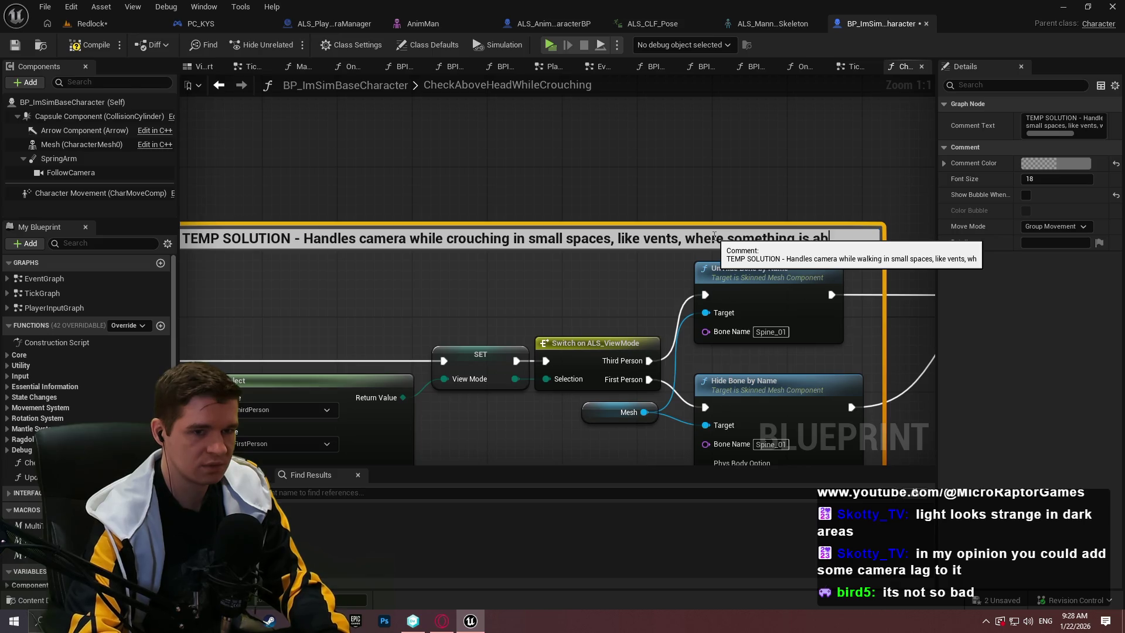
{"action": "type", "text": "ove head"}
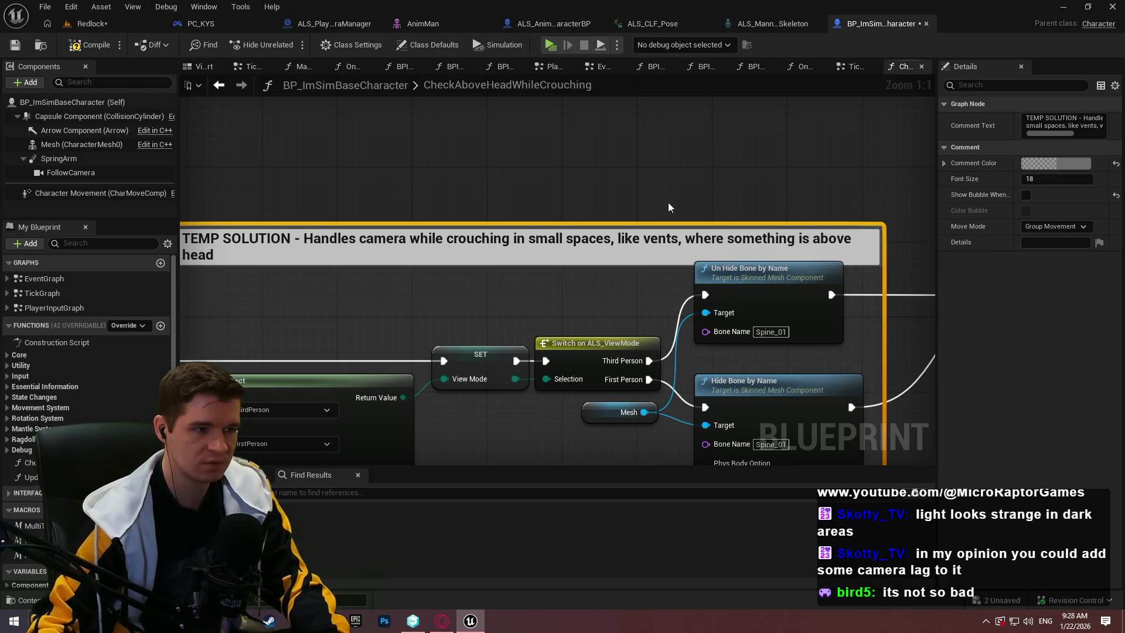
{"action": "left_click", "coordinate": [654, 205]}
Set the TEMP SOLUTION comment colour to red
{"action": "scroll", "coordinate": [643, 187], "scroll_direction": "down", "scroll_amount": 1}
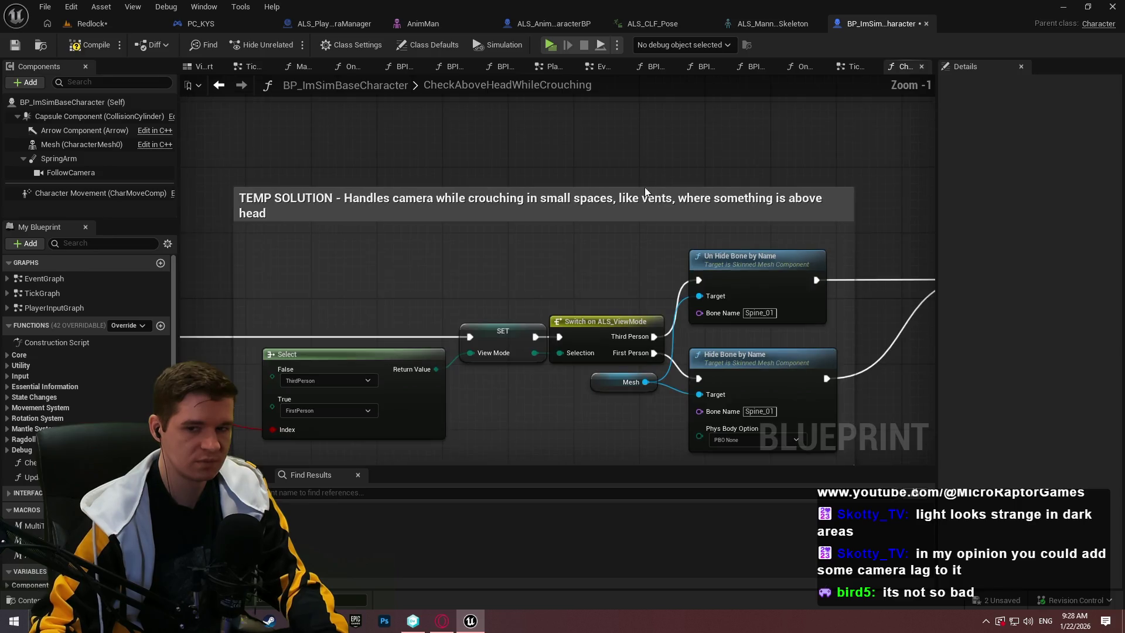
{"action": "left_click", "coordinate": [647, 196]}
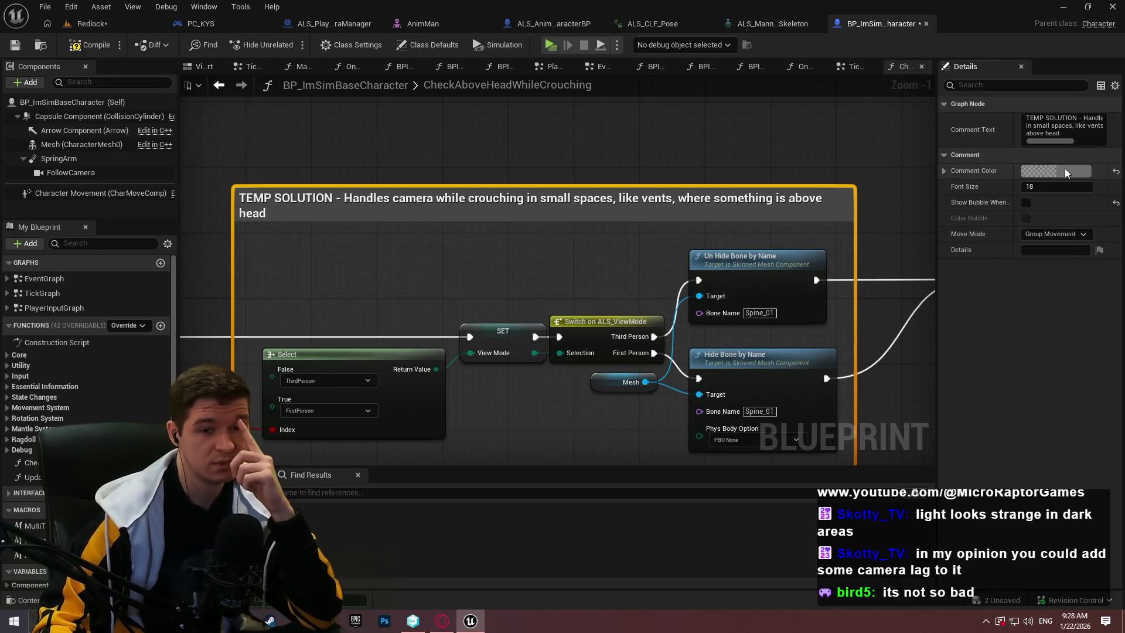
{"action": "left_click", "coordinate": [1064, 170]}
{"action": "left_click_drag", "start_coordinate": [945, 240], "coordinate": [943, 200]}
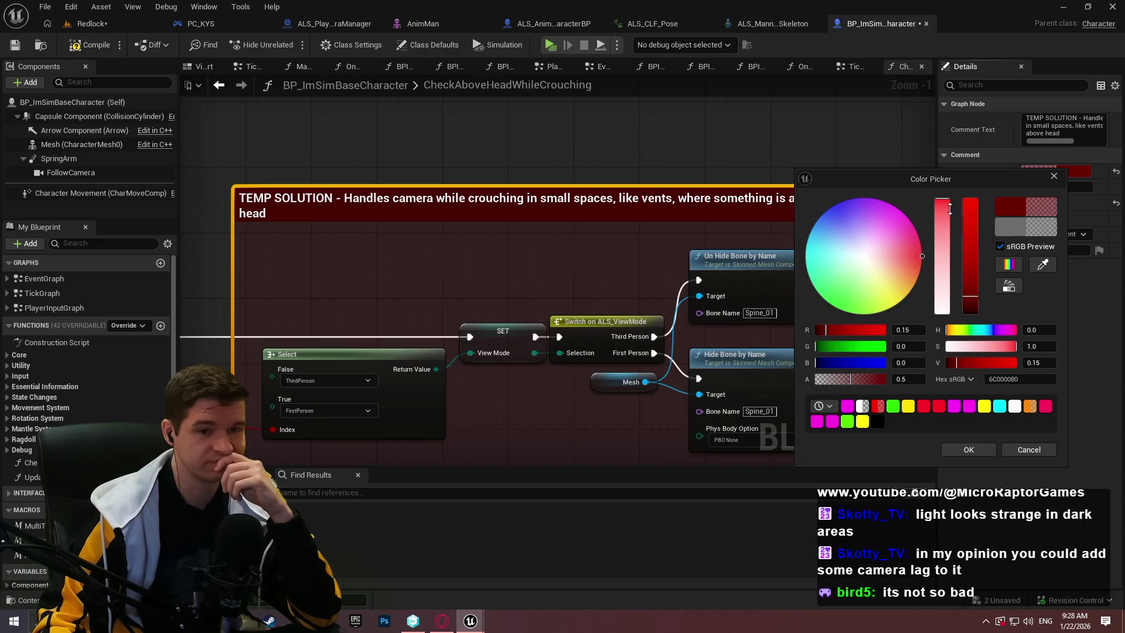
{"action": "left_click", "coordinate": [970, 202]}
{"action": "left_click", "coordinate": [968, 450]}
Save BP_ImSimBaseCharacter with check-out and open the MantleCheck function
{"action": "scroll", "coordinate": [682, 189], "scroll_direction": "down", "scroll_amount": 6}
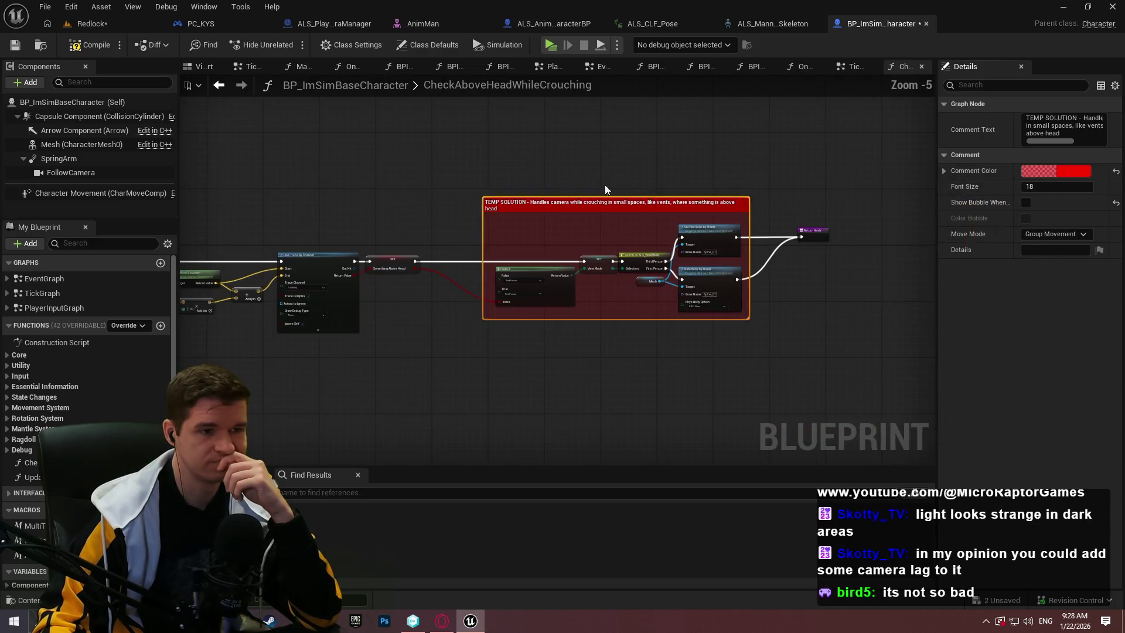
{"action": "scroll", "coordinate": [606, 195], "scroll_direction": "up", "scroll_amount": 2}
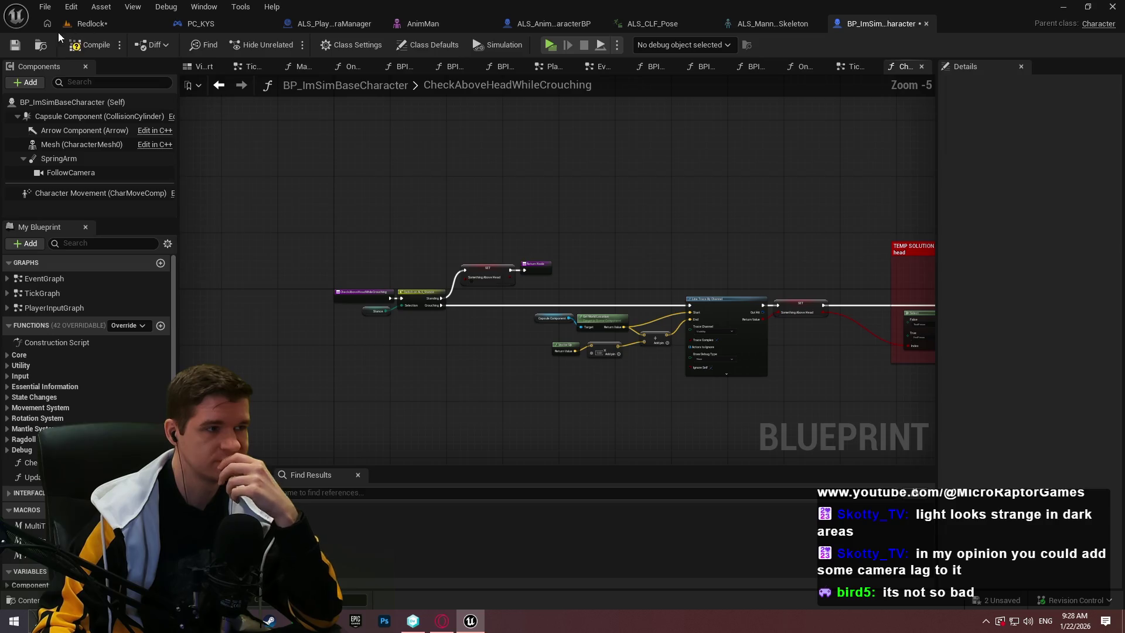
{"action": "left_click", "coordinate": [22, 50]}
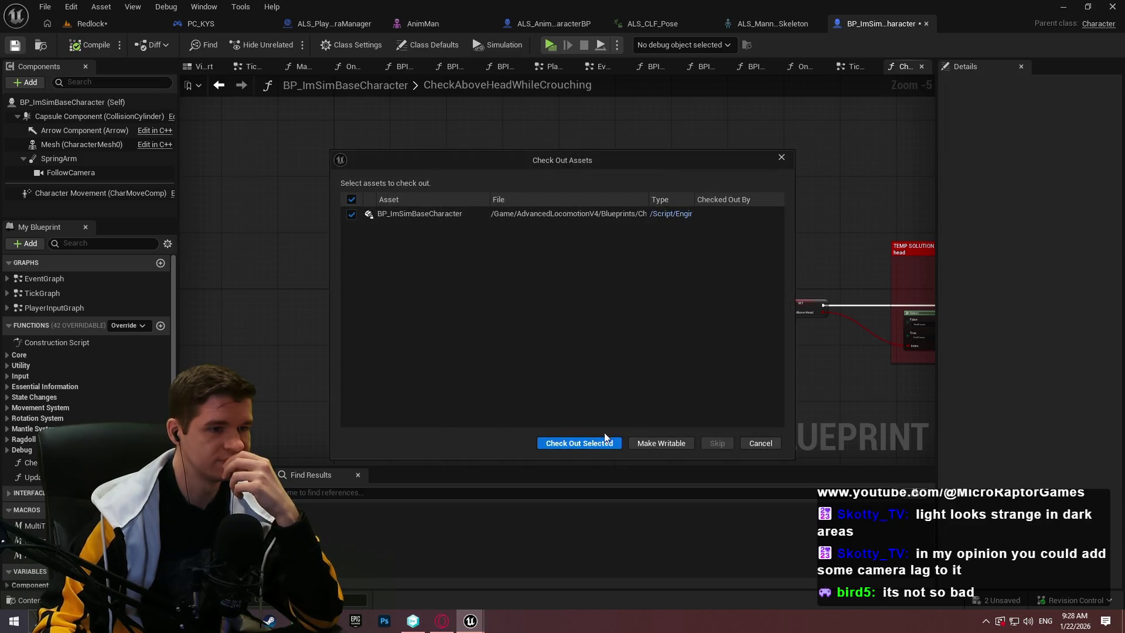
{"action": "left_click", "coordinate": [591, 444]}
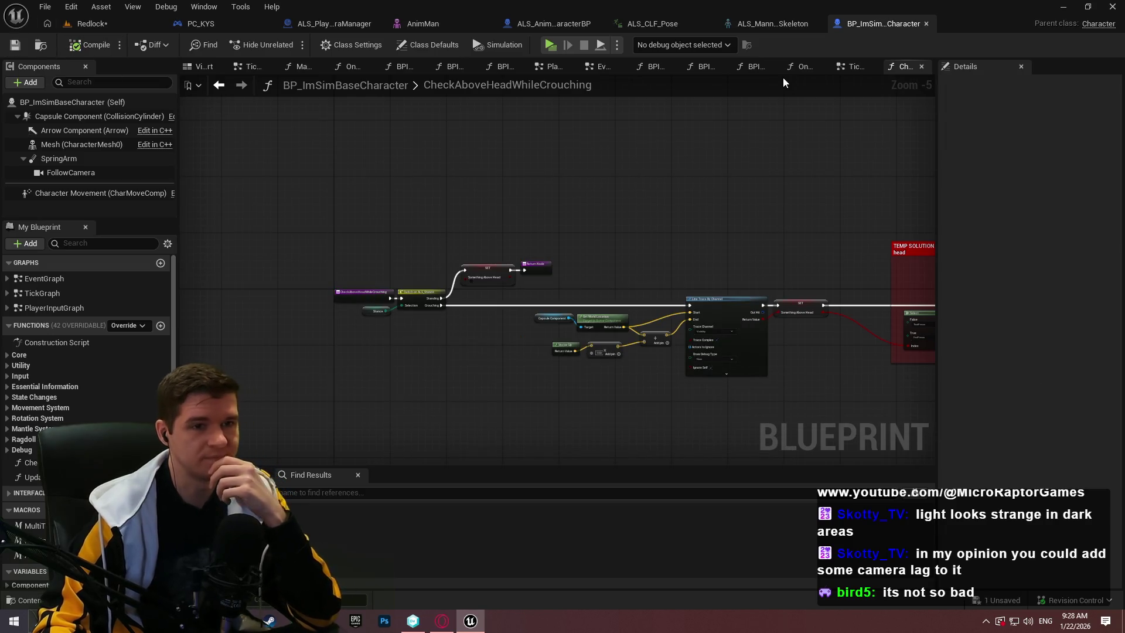
{"action": "left_click", "coordinate": [12, 431]}
{"action": "double_click", "coordinate": [34, 456]}
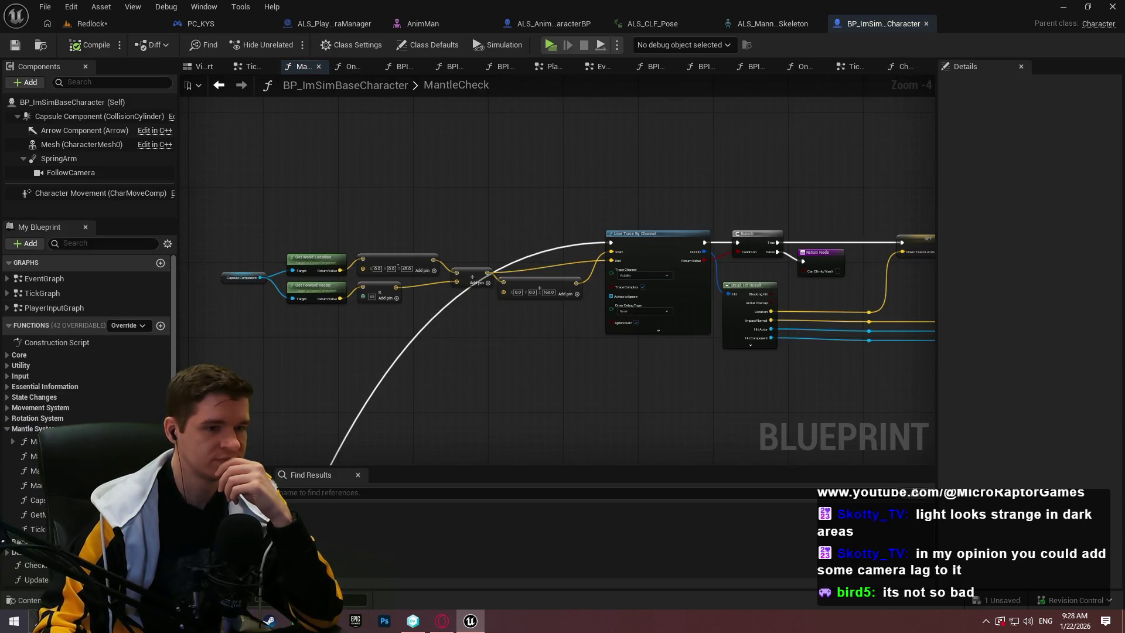
Set the Capsule Trace's Draw Debug Type to None in MantleCheck
{"action": "mouse_move", "coordinate": [387, 380]}
{"action": "left_mouse_down"}
{"action": "mouse_move", "coordinate": [516, 366]}
{"action": "mouse_move", "coordinate": [193, 237]}
{"action": "left_mouse_up"}
{"action": "mouse_move", "coordinate": [527, 317]}
{"action": "left_mouse_down"}
{"action": "mouse_move", "coordinate": [301, 348]}
{"action": "mouse_move", "coordinate": [287, 336]}
{"action": "mouse_move", "coordinate": [560, 295]}
{"action": "mouse_move", "coordinate": [925, 175]}
{"action": "left_mouse_up"}
{"action": "scroll", "coordinate": [867, 100], "scroll_direction": "up", "scroll_amount": 5}
{"action": "left_click", "coordinate": [710, 191]}
{"action": "left_click", "coordinate": [704, 200]}
{"action": "scroll", "coordinate": [498, 205], "scroll_direction": "down", "scroll_amount": 5}
Look over the rest of the MantleCheck graph, then save the Redlock level
{"action": "mouse_move", "coordinate": [370, 291]}
{"action": "left_mouse_down"}
{"action": "mouse_move", "coordinate": [759, 306]}
{"action": "mouse_move", "coordinate": [698, 381]}
{"action": "mouse_move", "coordinate": [712, 401]}
{"action": "mouse_move", "coordinate": [796, 87]}
{"action": "left_mouse_up"}
{"action": "scroll", "coordinate": [712, 400], "scroll_direction": "up", "scroll_amount": 2}
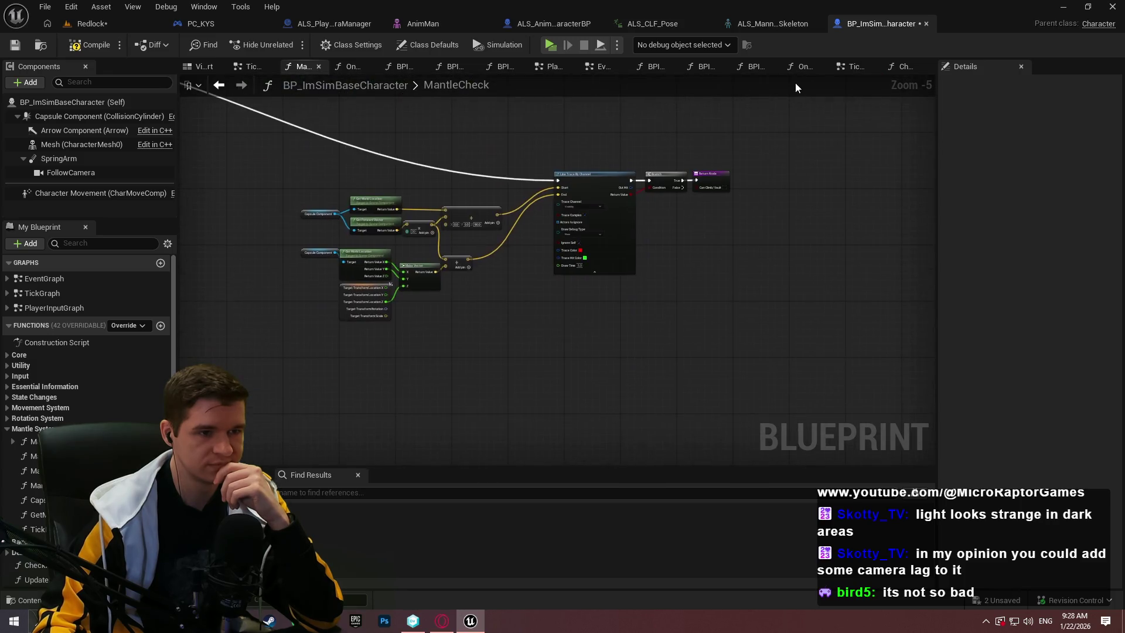
{"action": "left_click_drag", "start_coordinate": [586, 293], "coordinate": [108, 53]}
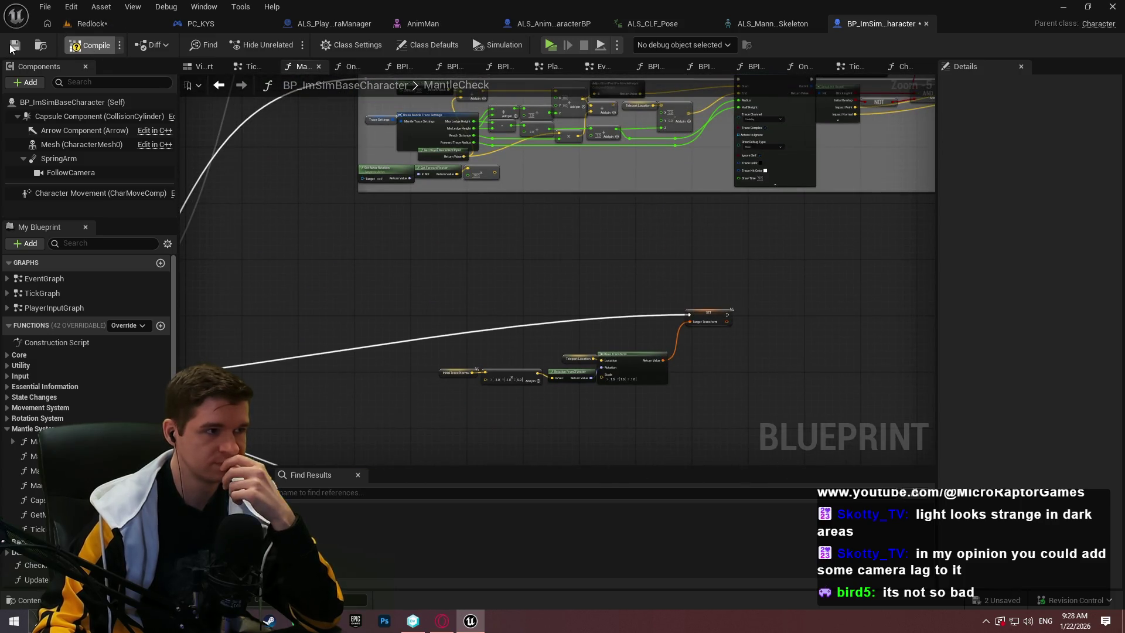
{"action": "scroll", "coordinate": [674, 344], "scroll_direction": "down", "scroll_amount": 7}
{"action": "left_click_drag", "start_coordinate": [617, 268], "coordinate": [388, 297]}
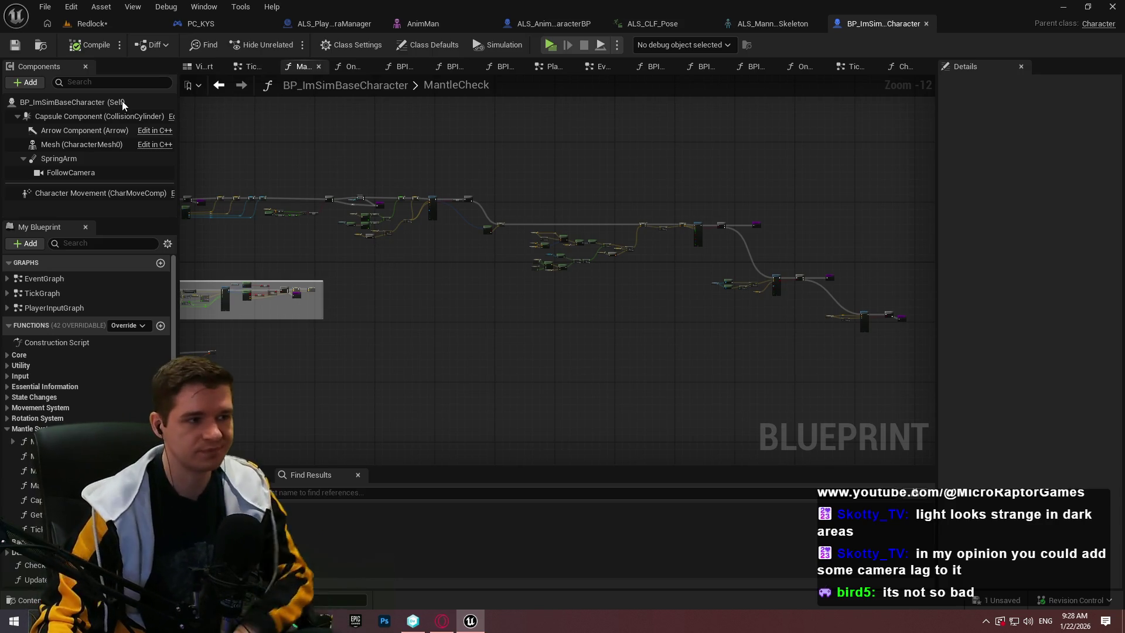
{"action": "left_click_drag", "start_coordinate": [535, 166], "coordinate": [670, 110]}
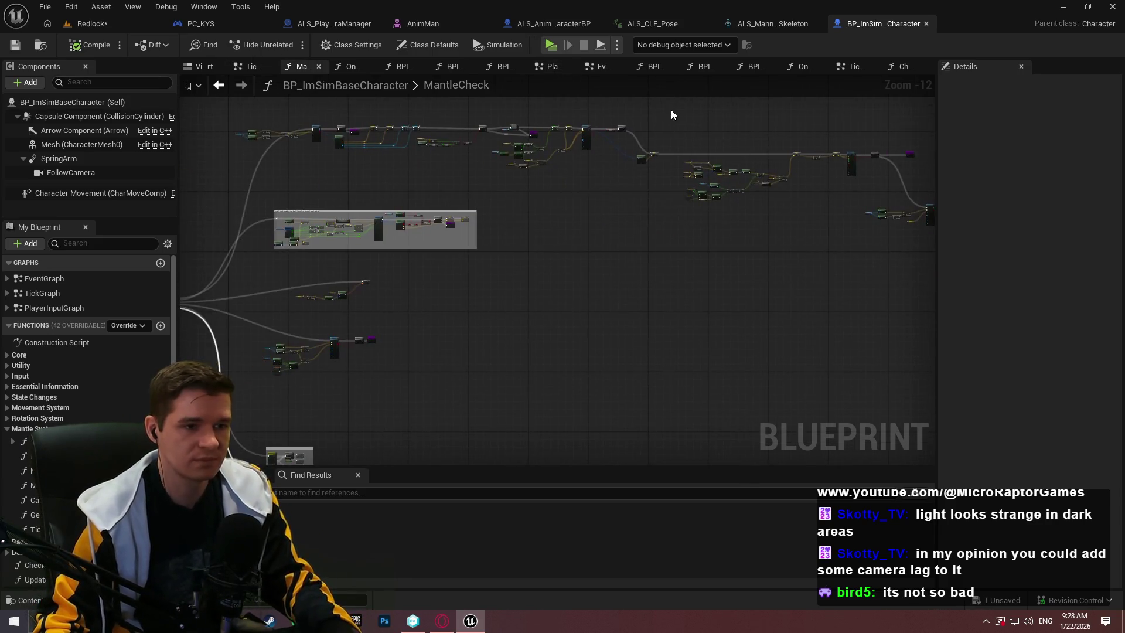
{"action": "mouse_move", "coordinate": [708, 264]}
{"action": "left_mouse_down"}
{"action": "mouse_move", "coordinate": [615, 324]}
{"action": "mouse_move", "coordinate": [711, 279]}
{"action": "left_mouse_up"}
{"action": "left_click", "coordinate": [86, 27]}
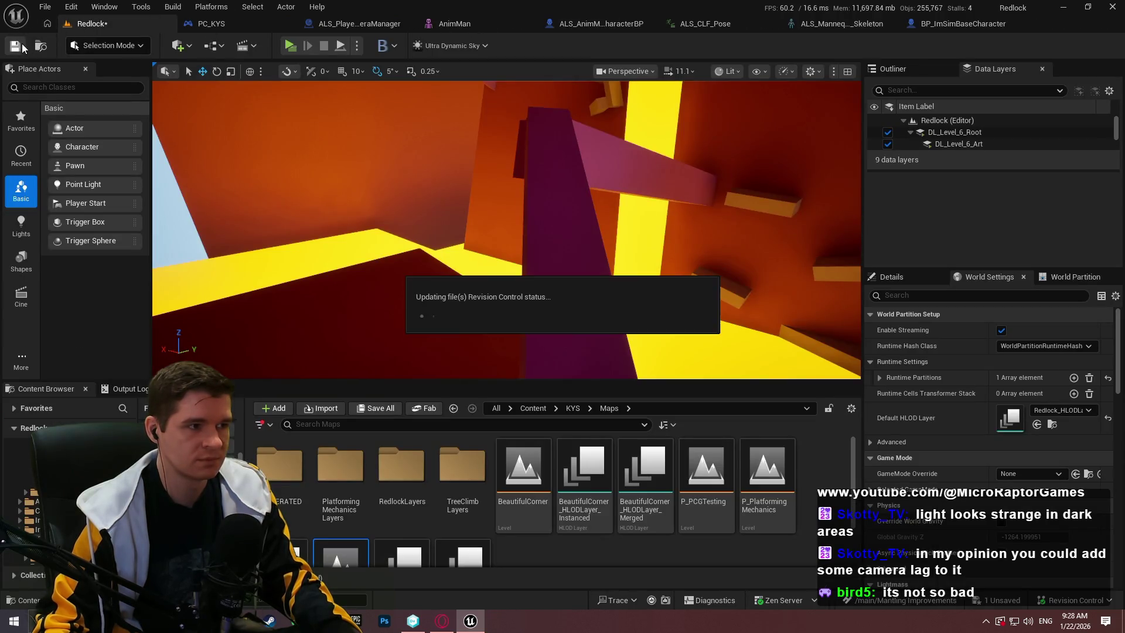
Check out Redlock to finish its save, and delete the character's SpringArm and FollowCamera components
{"action": "left_click", "coordinate": [607, 443]}
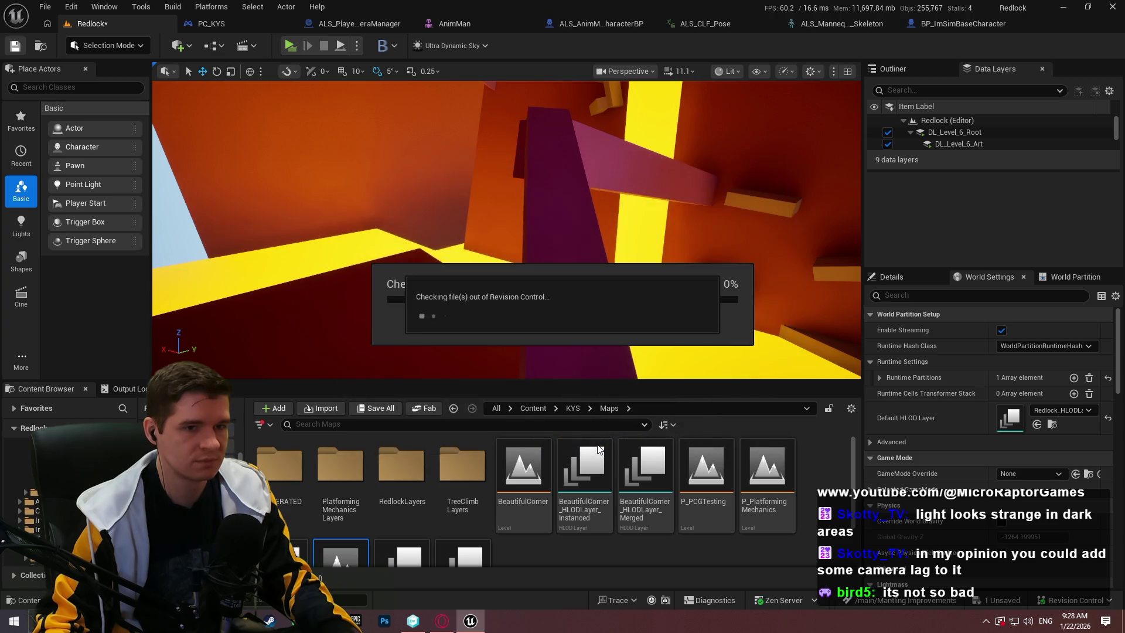
{"action": "left_click_drag", "start_coordinate": [506, 235], "coordinate": [410, 228]}
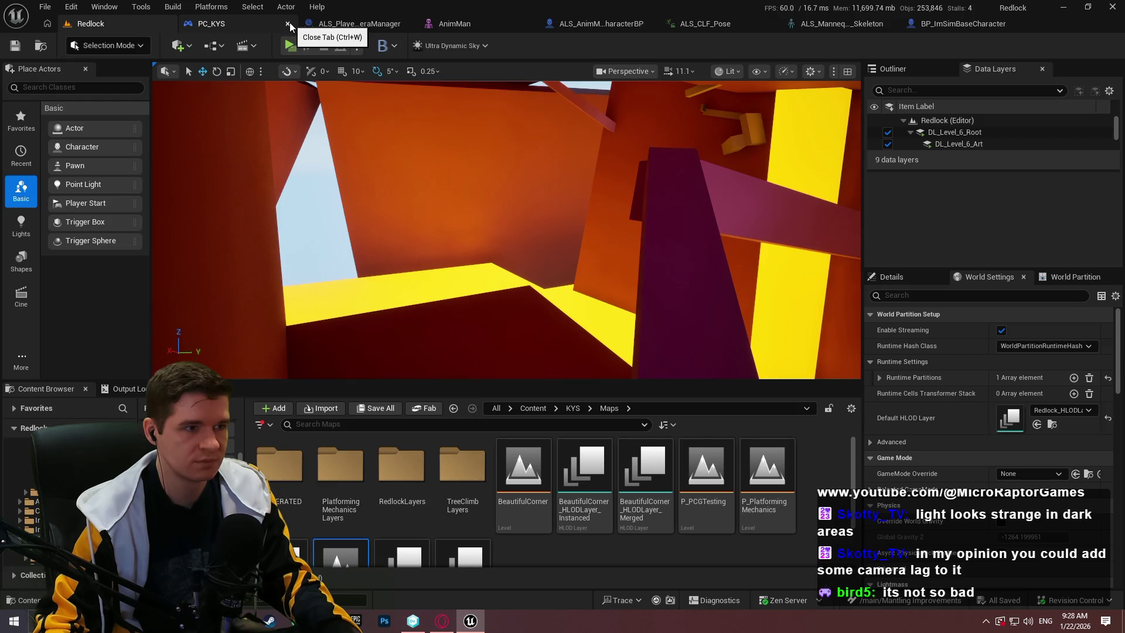
{"action": "left_click", "coordinate": [961, 24]}
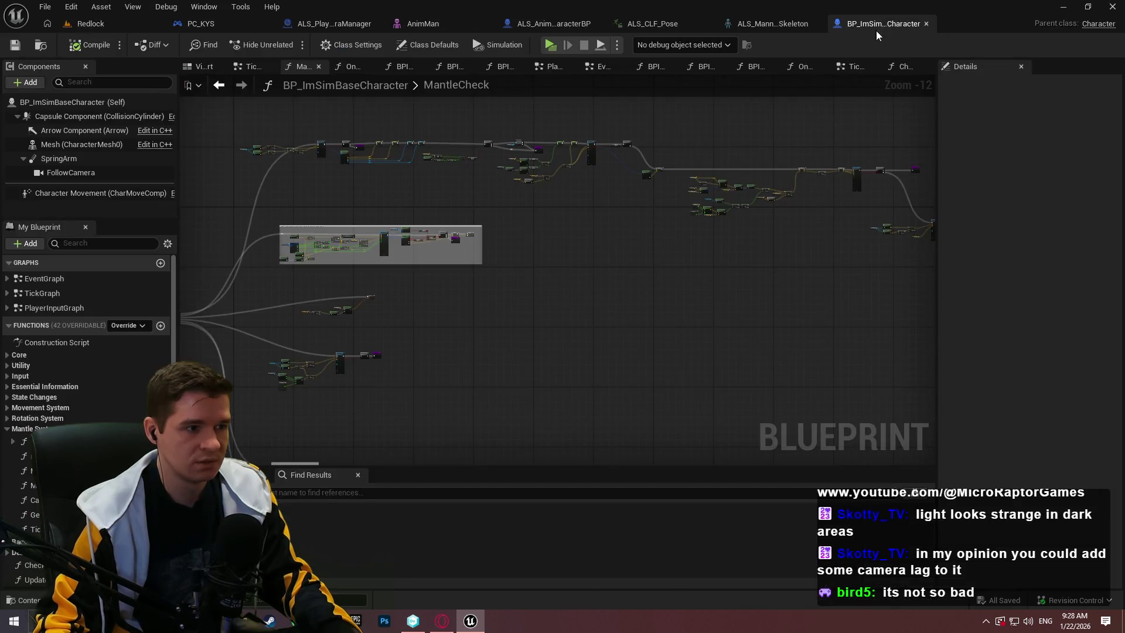
{"action": "left_click", "coordinate": [78, 161]}
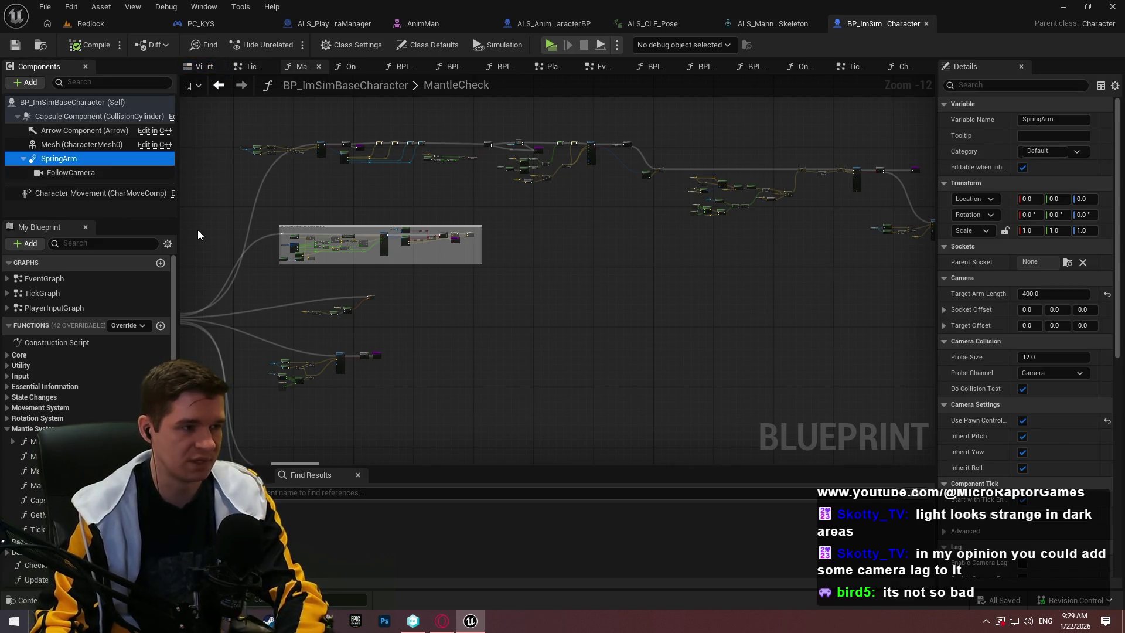
{"action": "key", "text": "Delete"}
{"action": "left_click", "coordinate": [110, 161]}
{"action": "key", "text": "Delete"}
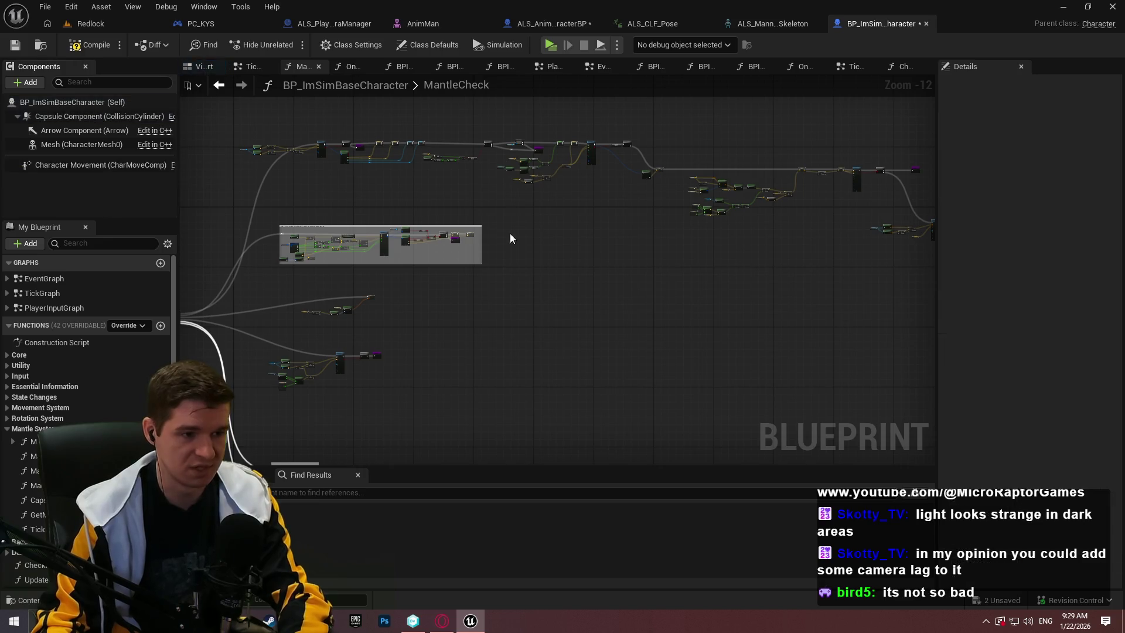
Compile, jump to the Get World Location error and find all references to BPI_Get_FollowCamera
{"action": "left_click", "coordinate": [88, 45]}
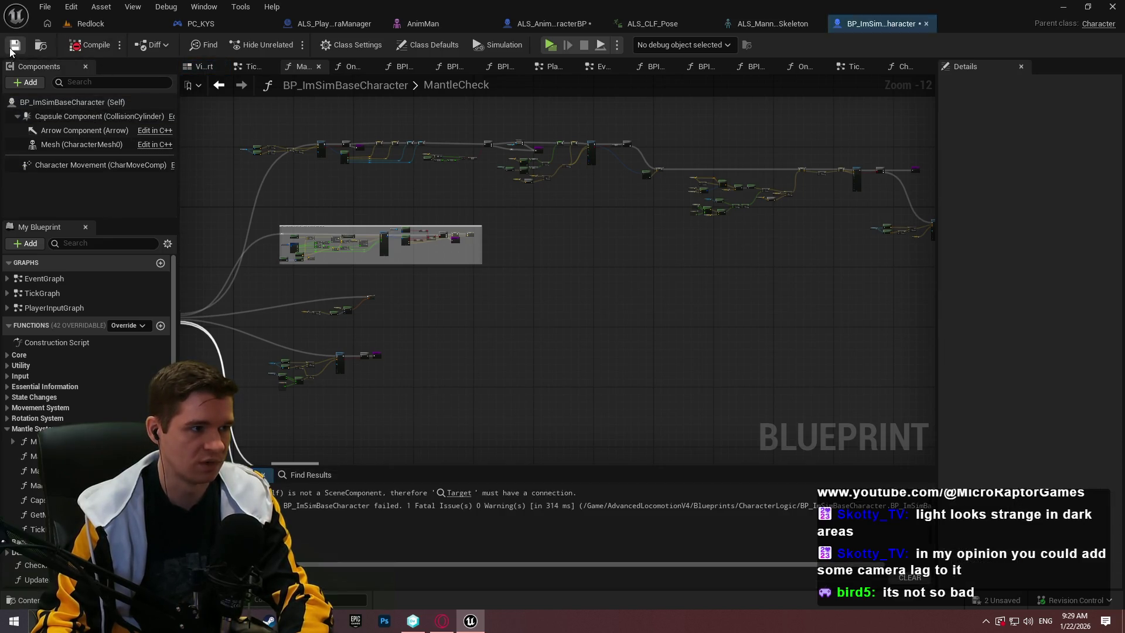
{"action": "left_click", "coordinate": [458, 493]}
{"action": "scroll", "coordinate": [399, 326], "scroll_direction": "down", "scroll_amount": 2}
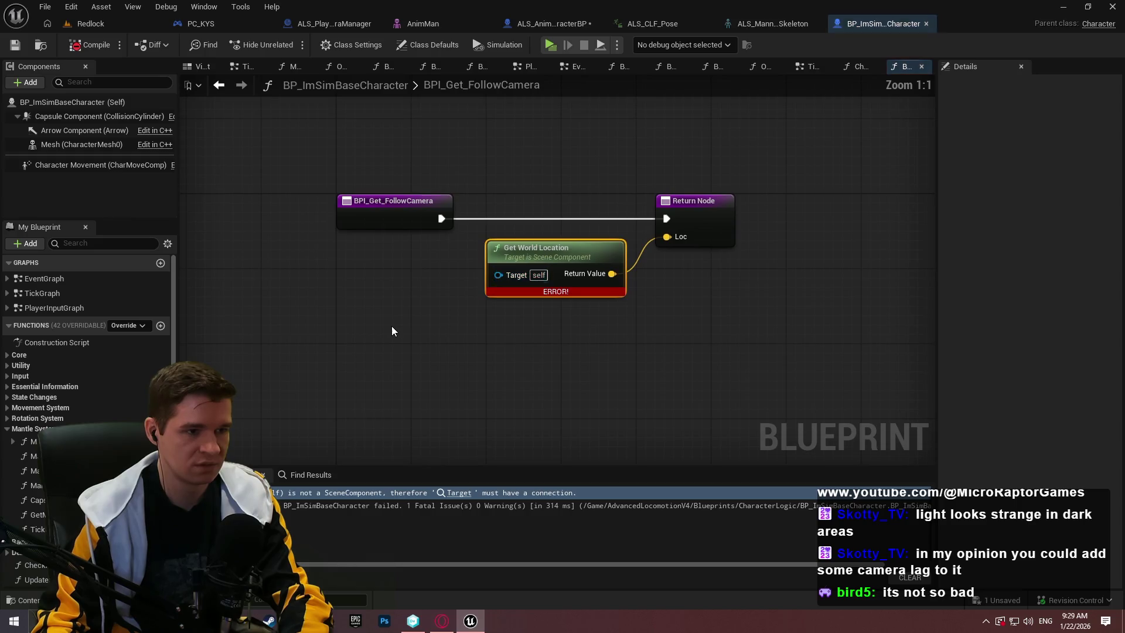
{"action": "scroll", "coordinate": [413, 311], "scroll_direction": "up", "scroll_amount": 2}
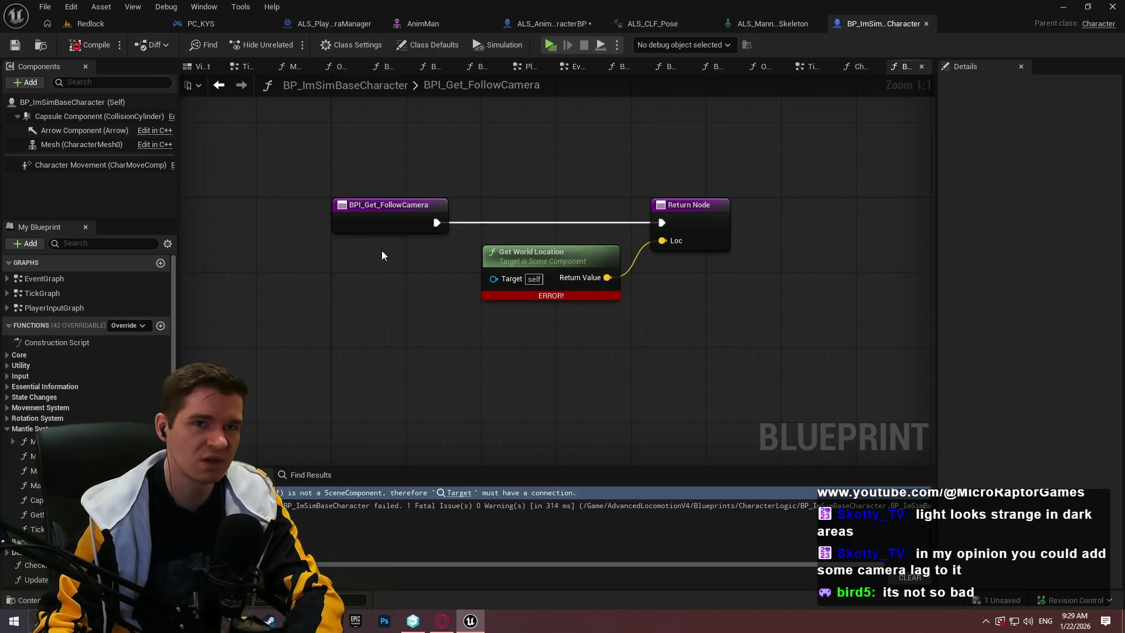
{"action": "right_click", "coordinate": [389, 217]}
{"action": "mouse_move", "coordinate": [463, 344]}
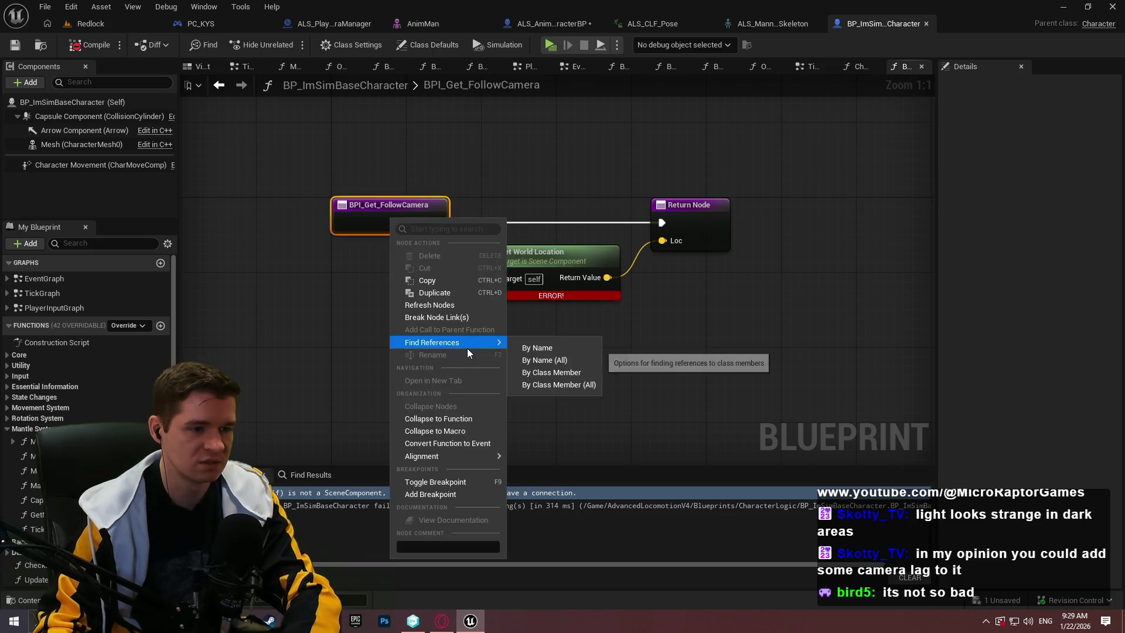
{"action": "left_click", "coordinate": [579, 360]}
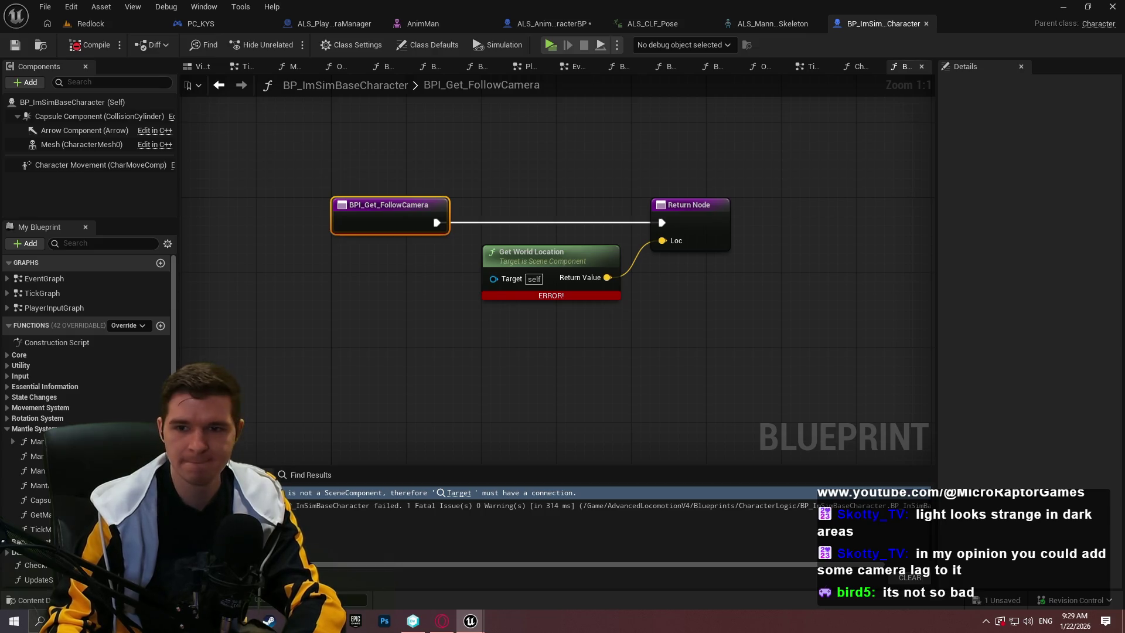
{"action": "scroll", "coordinate": [528, 265], "scroll_direction": "down", "scroll_amount": 5}
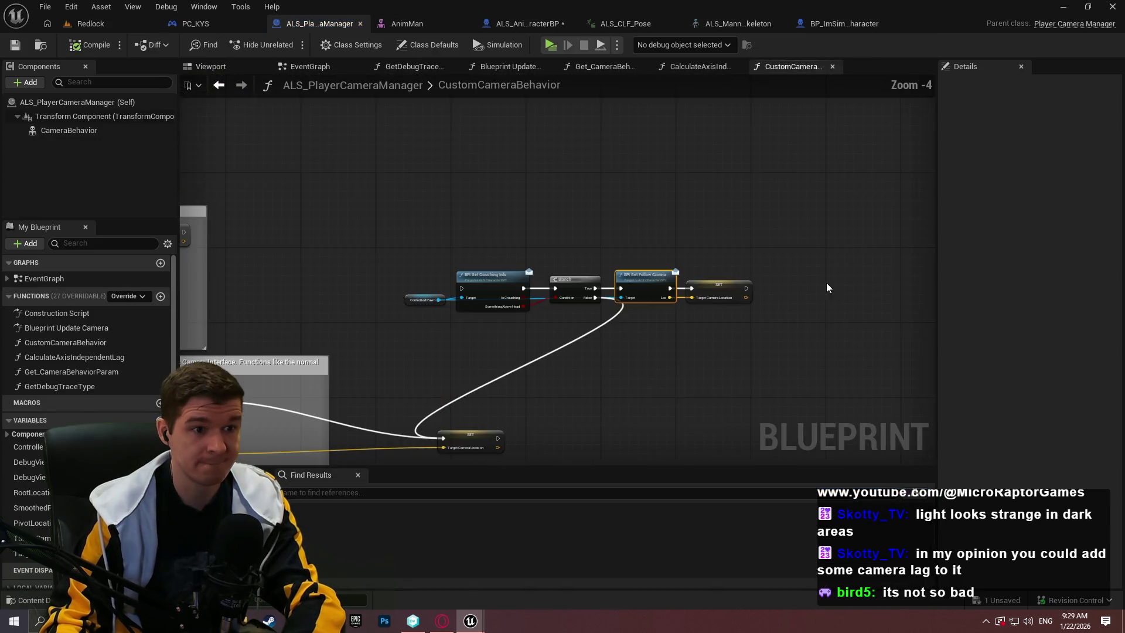
Delete the crouching and Follow Camera node chain from the camera manager graph
{"action": "scroll", "coordinate": [682, 333], "scroll_direction": "up", "scroll_amount": 1}
{"action": "scroll", "coordinate": [521, 248], "scroll_direction": "down", "scroll_amount": 1}
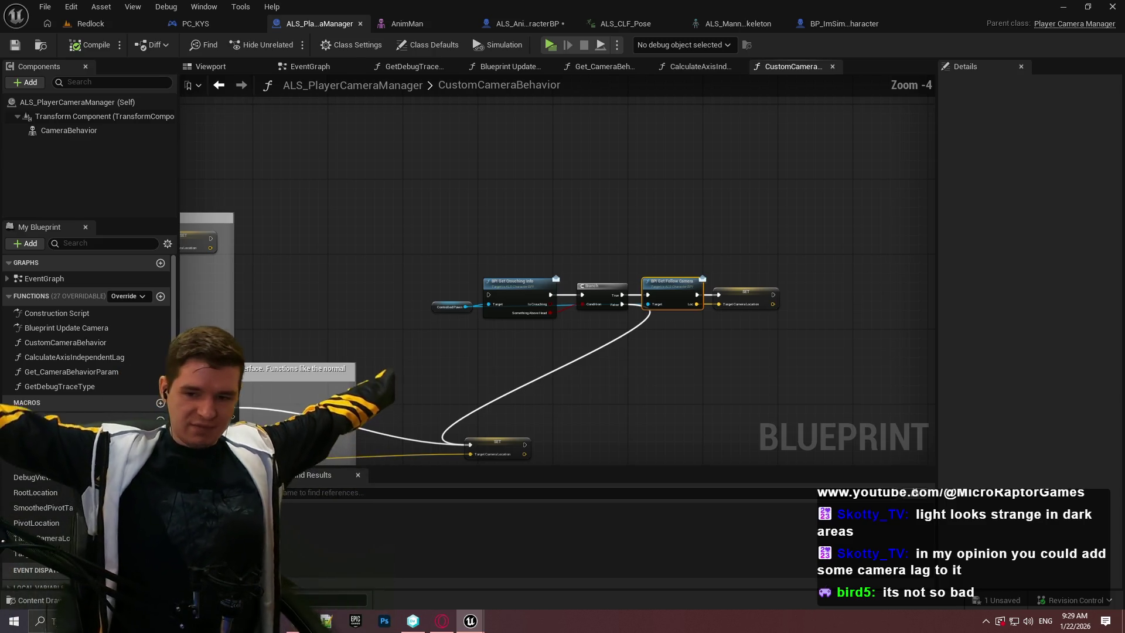
{"action": "left_click", "coordinate": [702, 272]}
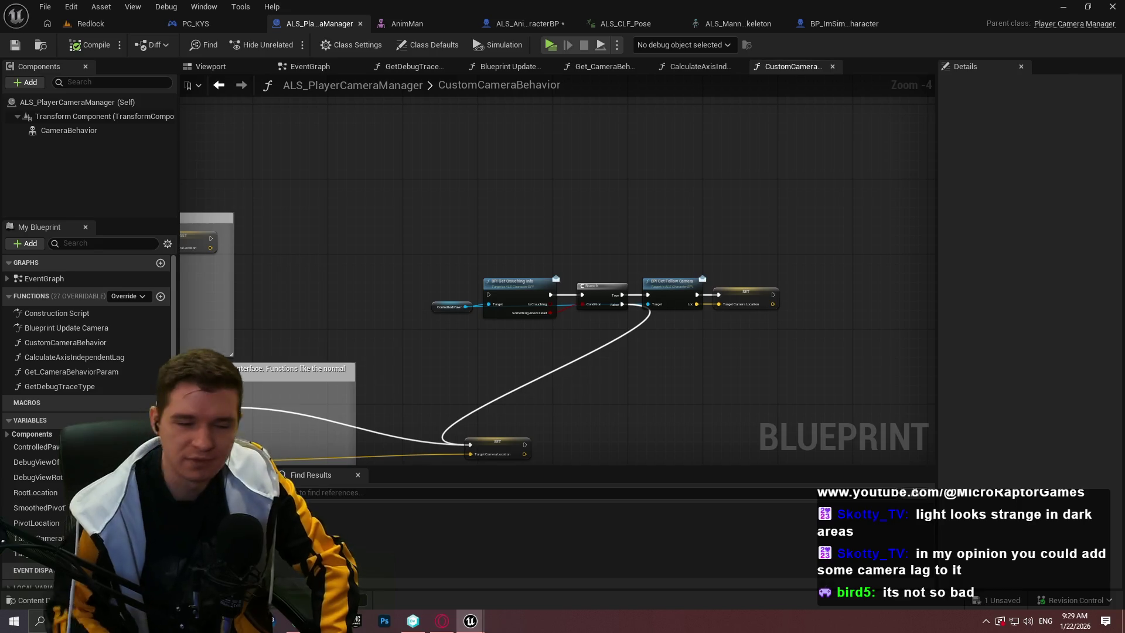
{"action": "left_click_drag", "start_coordinate": [765, 340], "coordinate": [369, 214]}
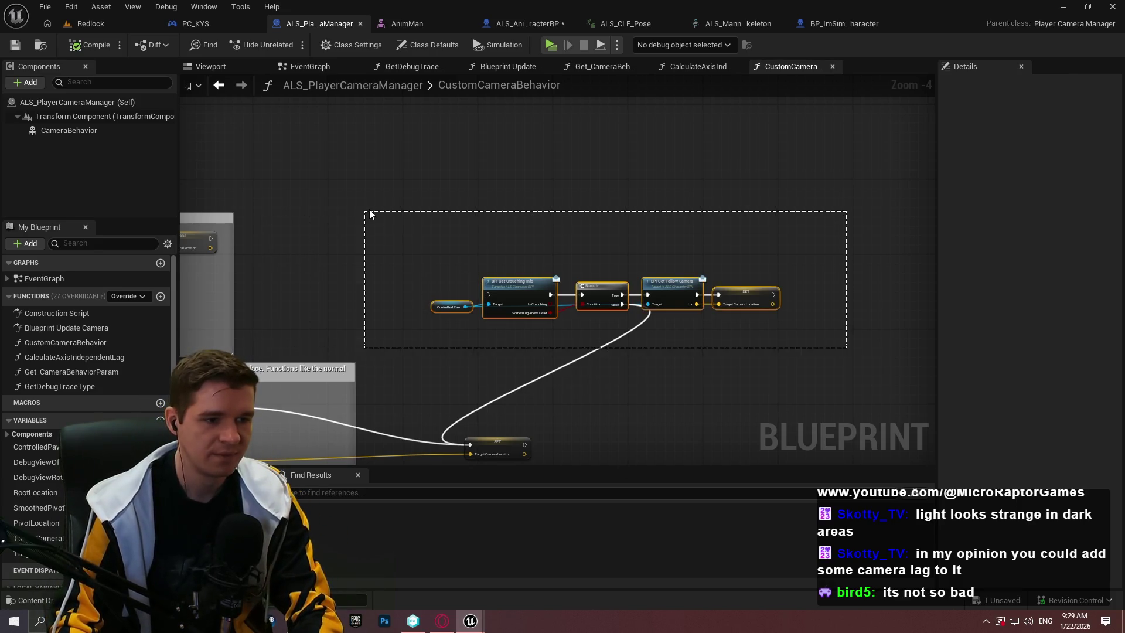
{"action": "key", "text": "Delete"}
{"action": "scroll", "coordinate": [477, 261], "scroll_direction": "up", "scroll_amount": 1}
{"action": "left_click_drag", "start_coordinate": [477, 267], "coordinate": [661, 264]}
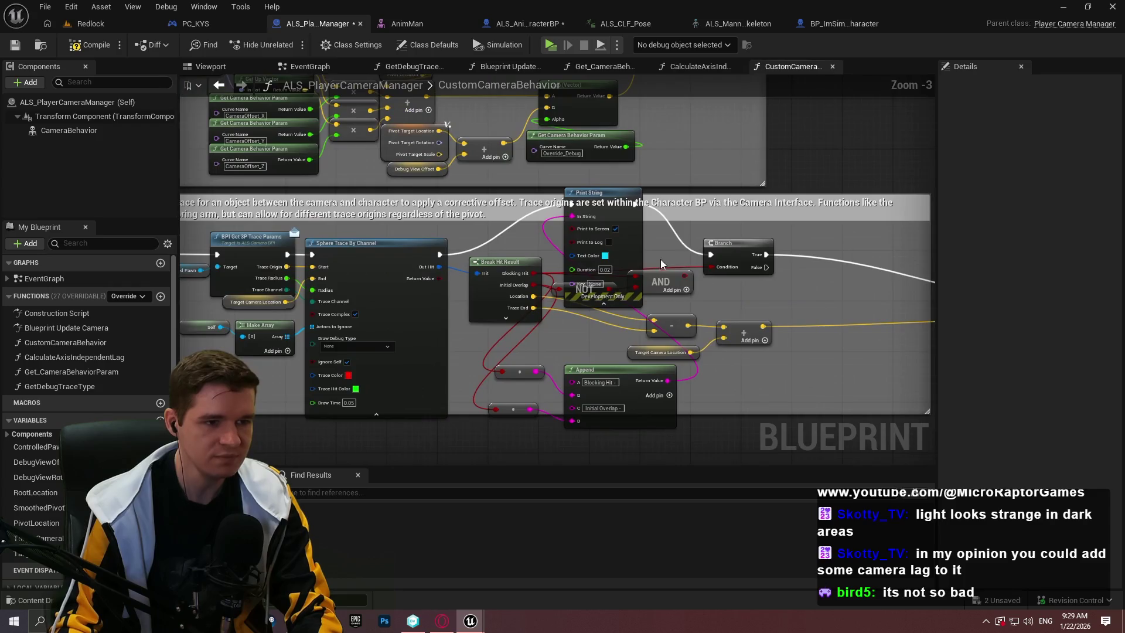
Delete the Print String and Append debug nodes and connect the Sphere Trace to the Branch
{"action": "left_click", "coordinate": [578, 231]}
{"action": "key", "text": "Delete"}
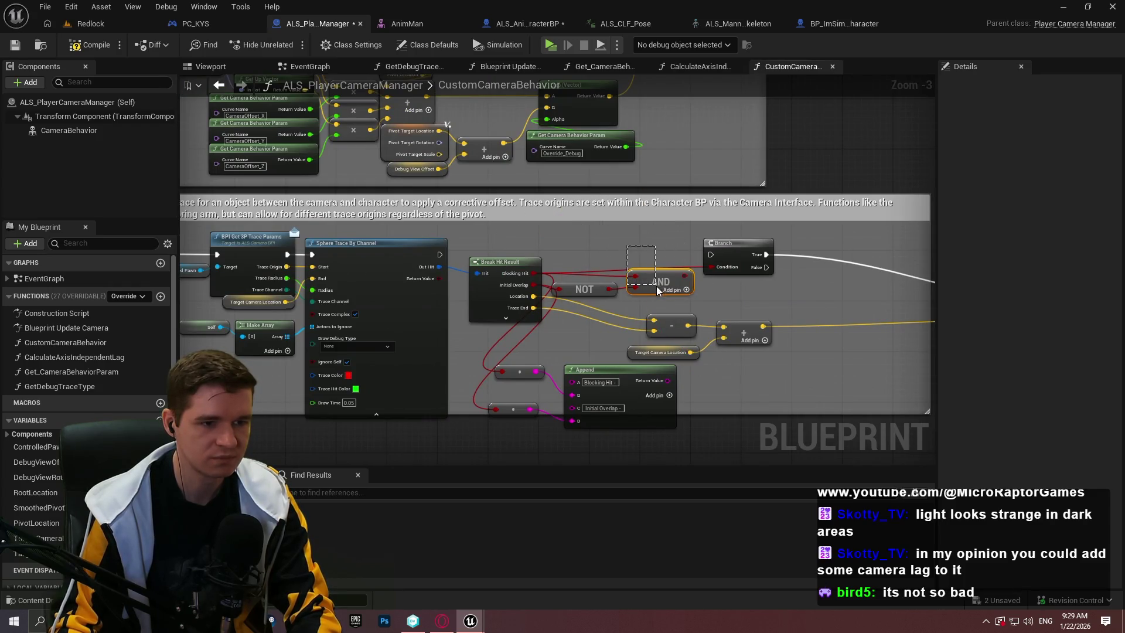
{"action": "left_click_drag", "start_coordinate": [582, 245], "coordinate": [642, 303]}
{"action": "mouse_move", "coordinate": [439, 254]}
{"action": "left_mouse_down"}
{"action": "mouse_move", "coordinate": [820, 276]}
{"action": "mouse_move", "coordinate": [711, 258]}
{"action": "left_mouse_up"}
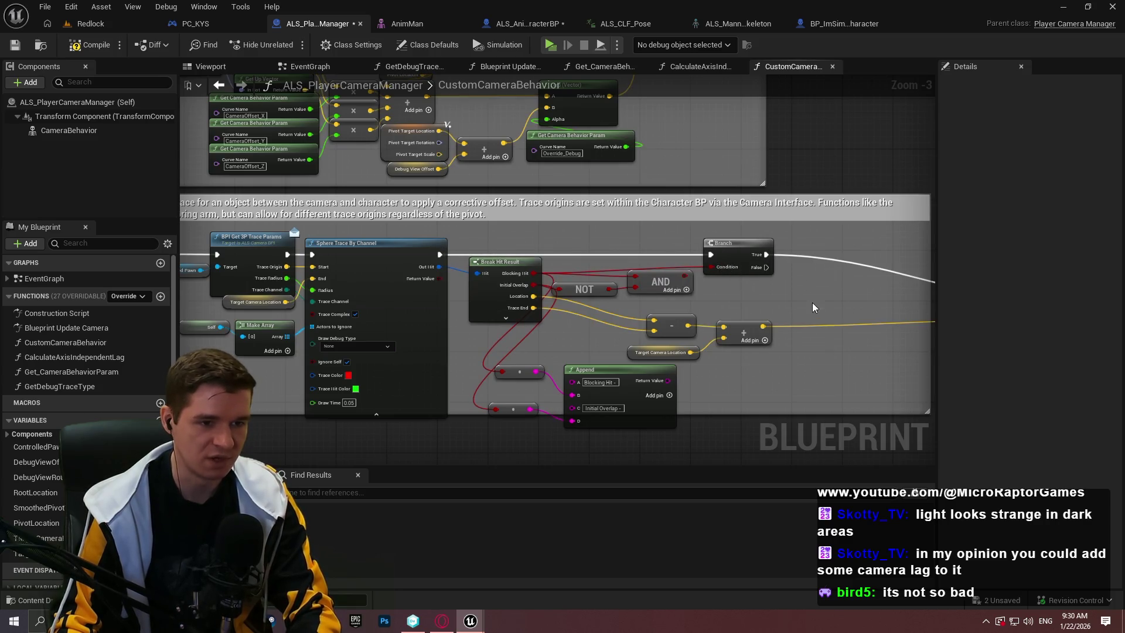
{"action": "left_click_drag", "start_coordinate": [711, 337], "coordinate": [435, 307]}
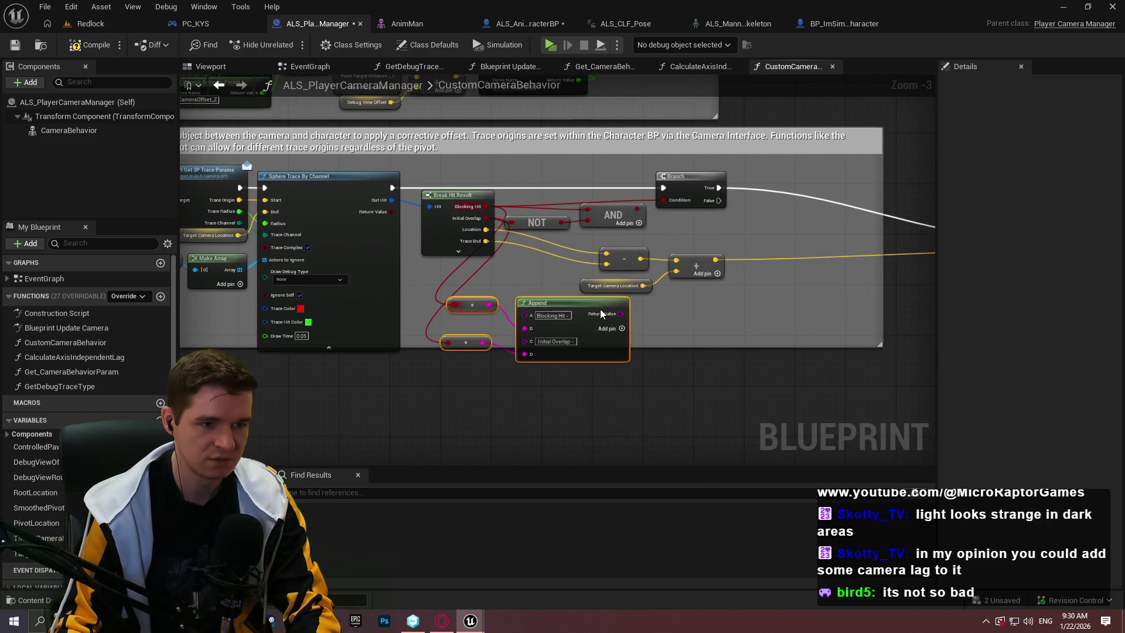
{"action": "key", "text": "Delete"}
Move the SET node beside the Branch and compile ALS_PlayerCameraManager
{"action": "mouse_move", "coordinate": [760, 243]}
{"action": "left_mouse_down"}
{"action": "mouse_move", "coordinate": [501, 209]}
{"action": "mouse_move", "coordinate": [508, 201]}
{"action": "left_mouse_up"}
{"action": "left_click", "coordinate": [492, 297]}
{"action": "left_click_drag", "start_coordinate": [492, 298], "coordinate": [695, 322]}
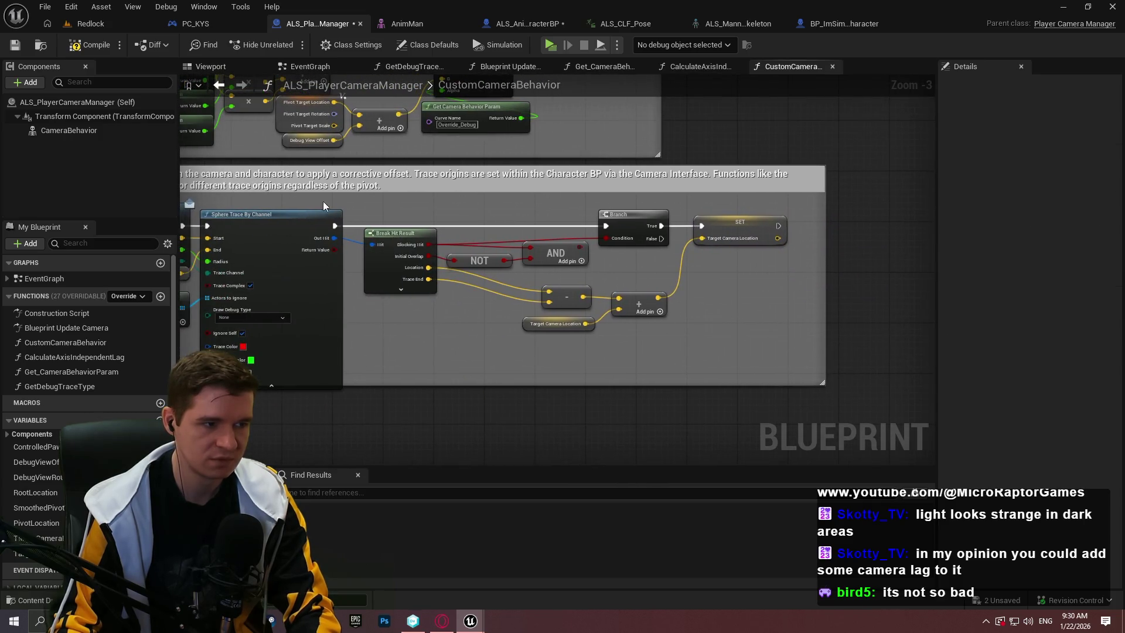
{"action": "left_click_drag", "start_coordinate": [323, 205], "coordinate": [621, 250]}
{"action": "left_click", "coordinate": [70, 50]}
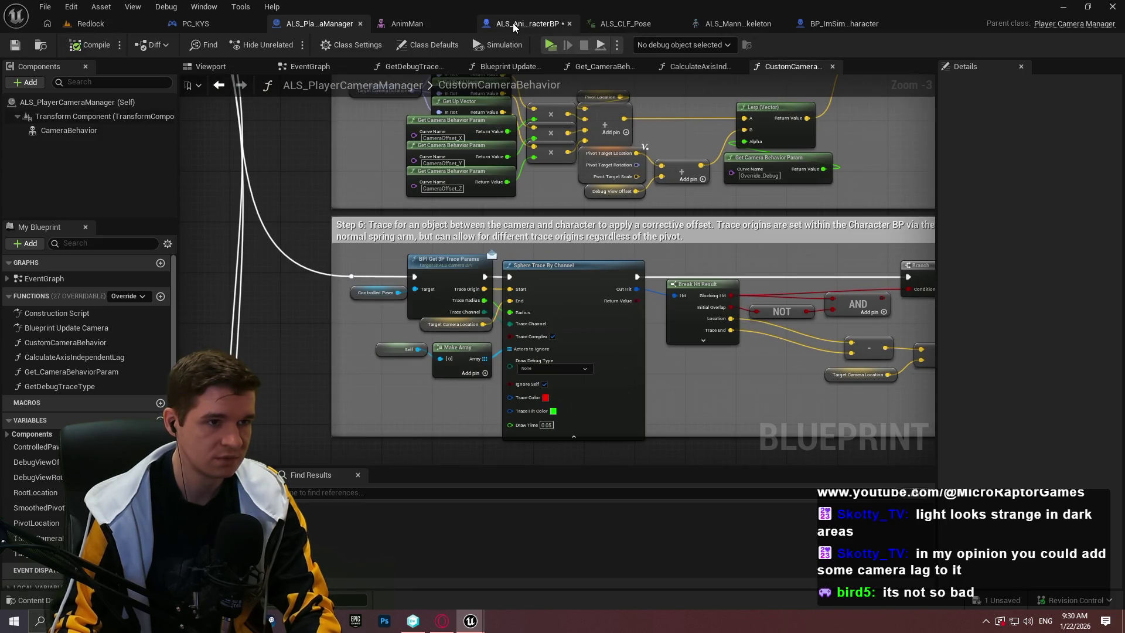
{"action": "left_click", "coordinate": [529, 24]}
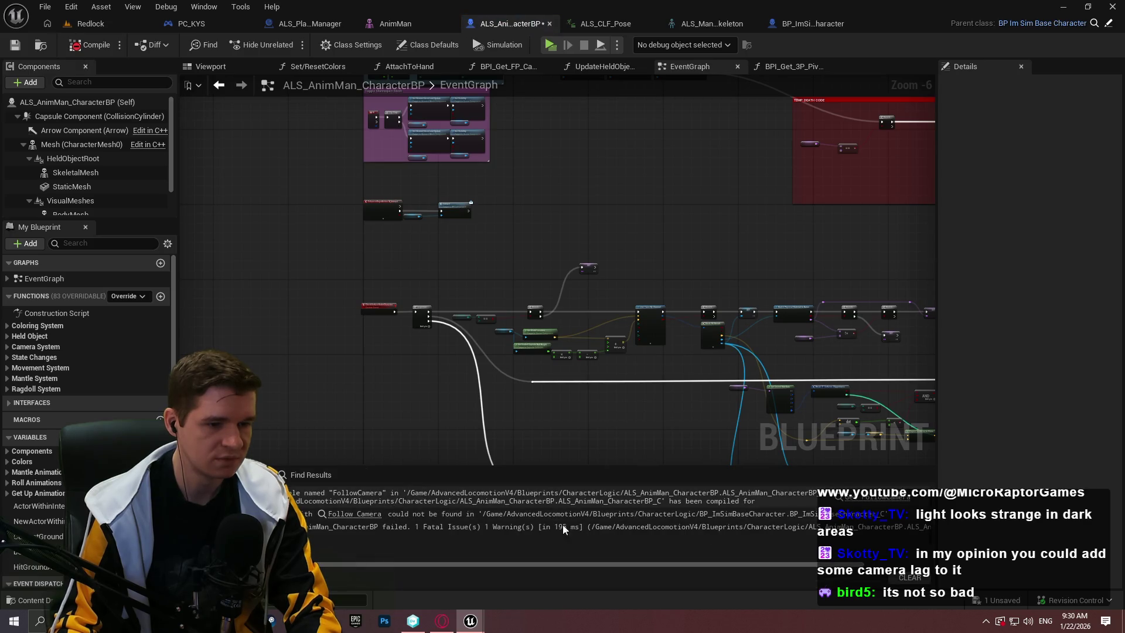
Delete the broken FollowCamera node flagged in ALS_AnimMan_CharacterBP and save the blueprint
{"action": "left_click", "coordinate": [900, 498]}
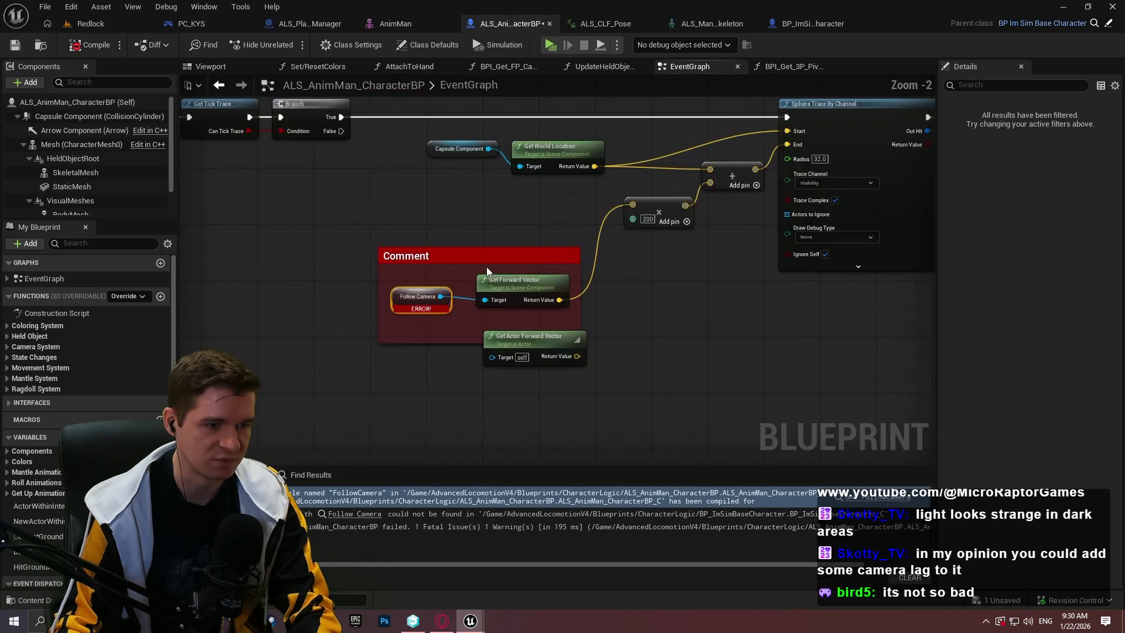
{"action": "key", "text": "Delete"}
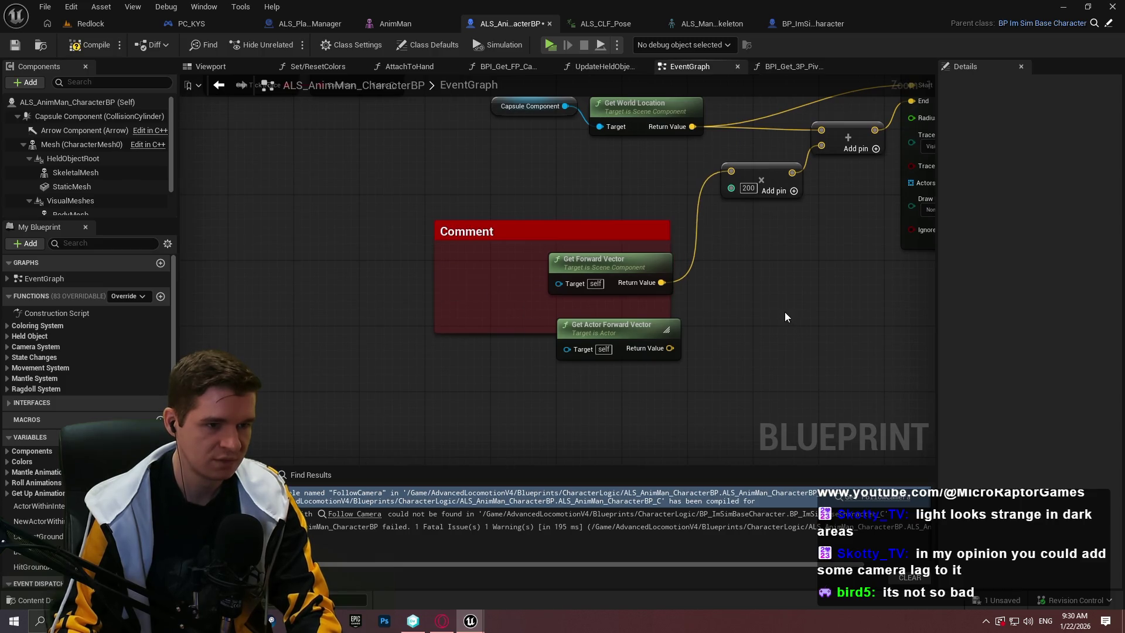
{"action": "left_click", "coordinate": [100, 44]}
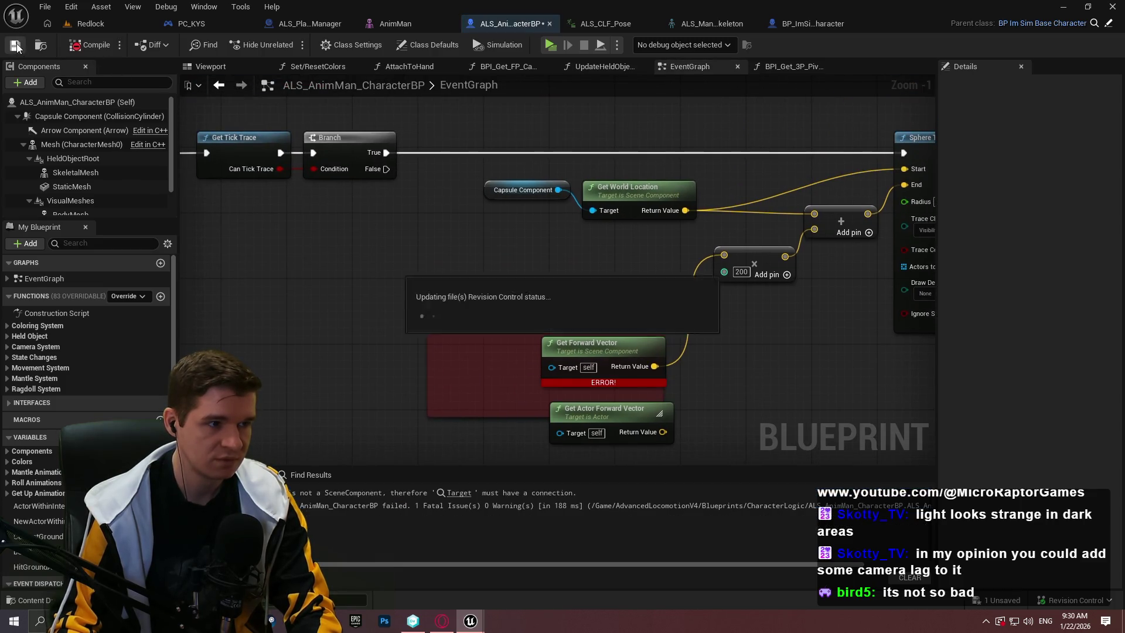
{"action": "mouse_move", "coordinate": [572, 235]}
{"action": "left_mouse_down"}
{"action": "mouse_move", "coordinate": [185, 243]}
{"action": "mouse_move", "coordinate": [847, 304]}
{"action": "mouse_move", "coordinate": [229, 190]}
{"action": "left_mouse_up"}
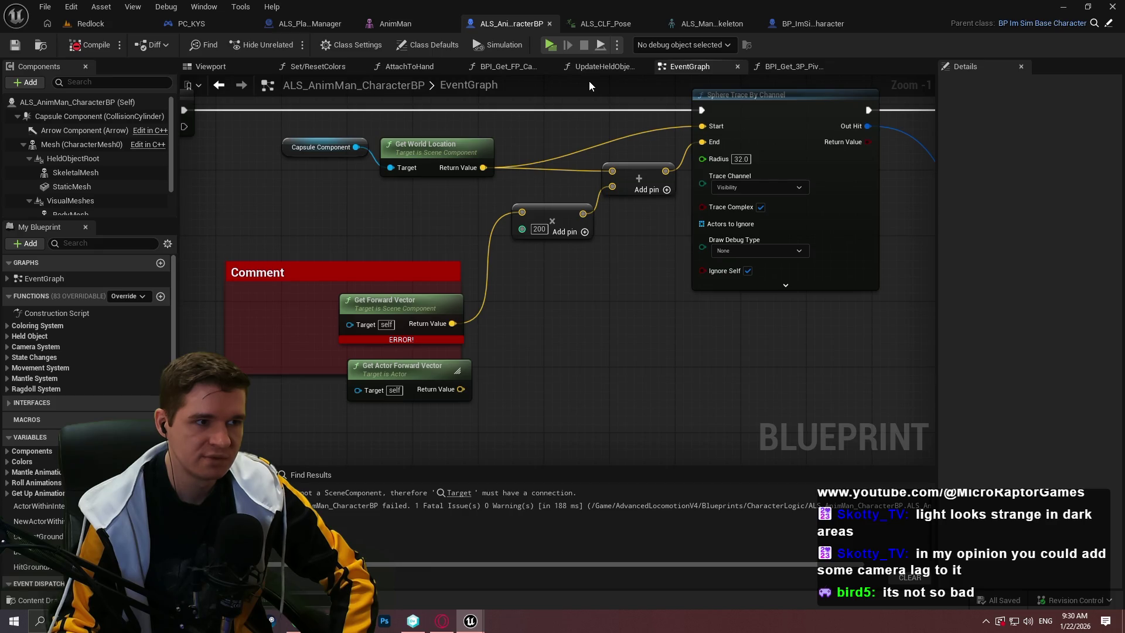
{"action": "left_click", "coordinate": [327, 24]}
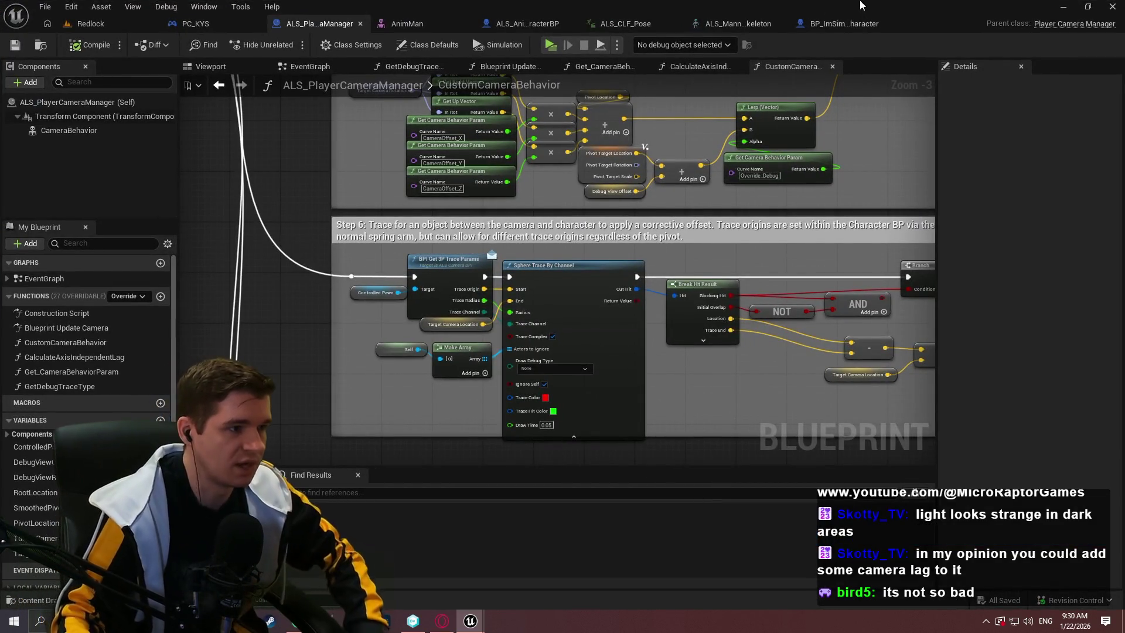
Inspect the CameraBehavior component and PC_KYS settings, then return to ALS_AnimMan_CharacterBP
{"action": "left_click", "coordinate": [75, 131]}
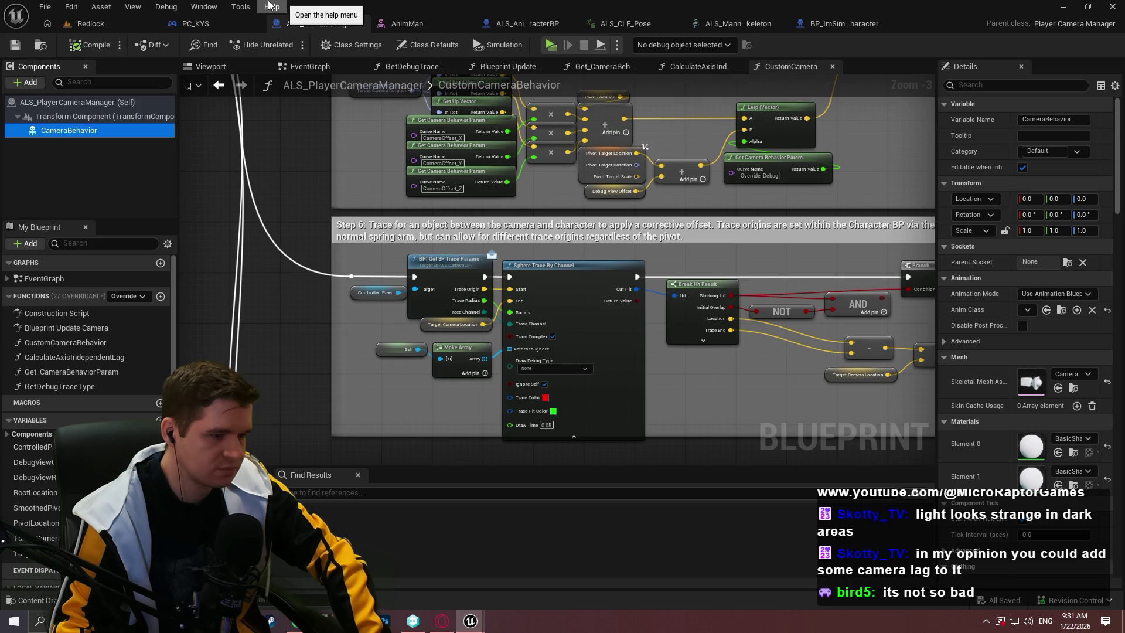
{"action": "left_click_drag", "start_coordinate": [773, 206], "coordinate": [554, 165]}
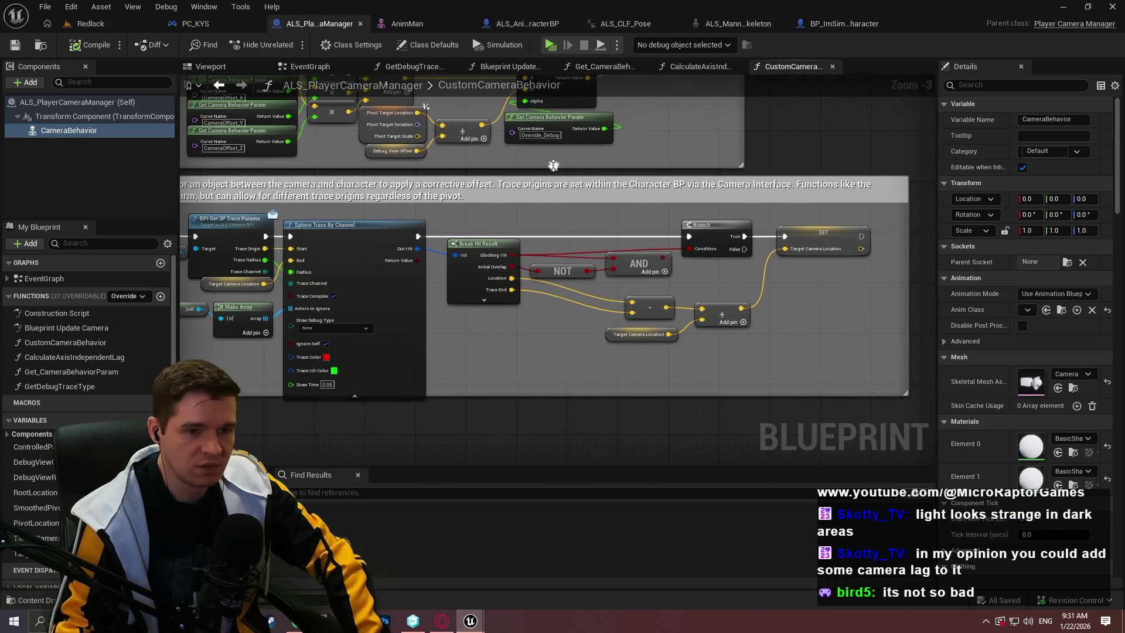
{"action": "left_click", "coordinate": [196, 24]}
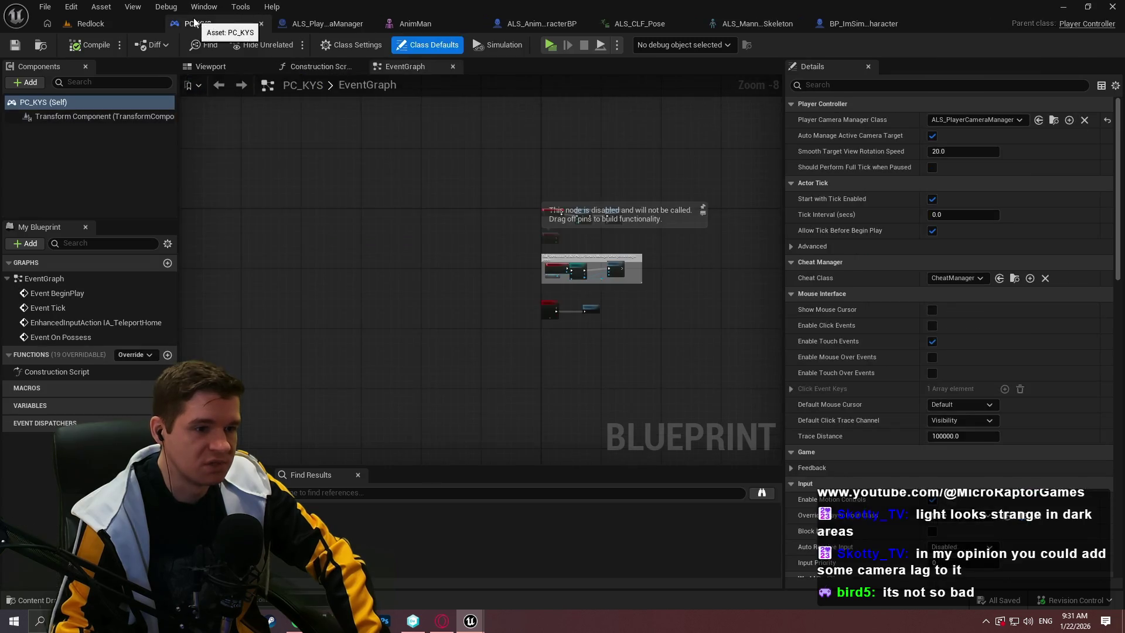
{"action": "left_click", "coordinate": [531, 24]}
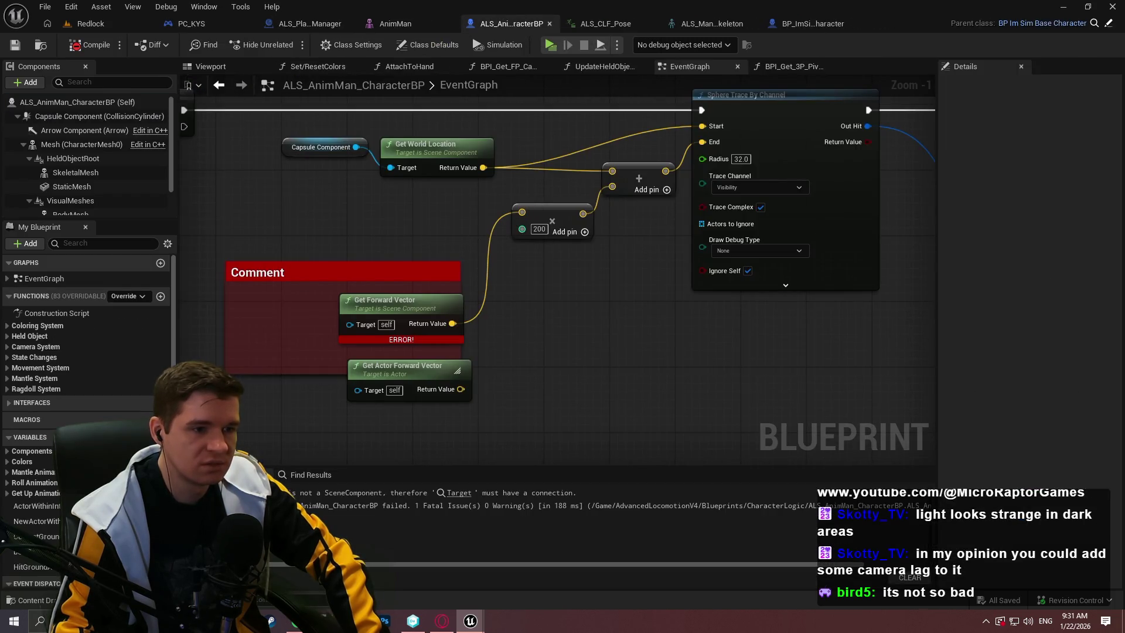
Add a Get Player Camera Manager node below the comment in the event graph
{"action": "right_click", "coordinate": [326, 290]}
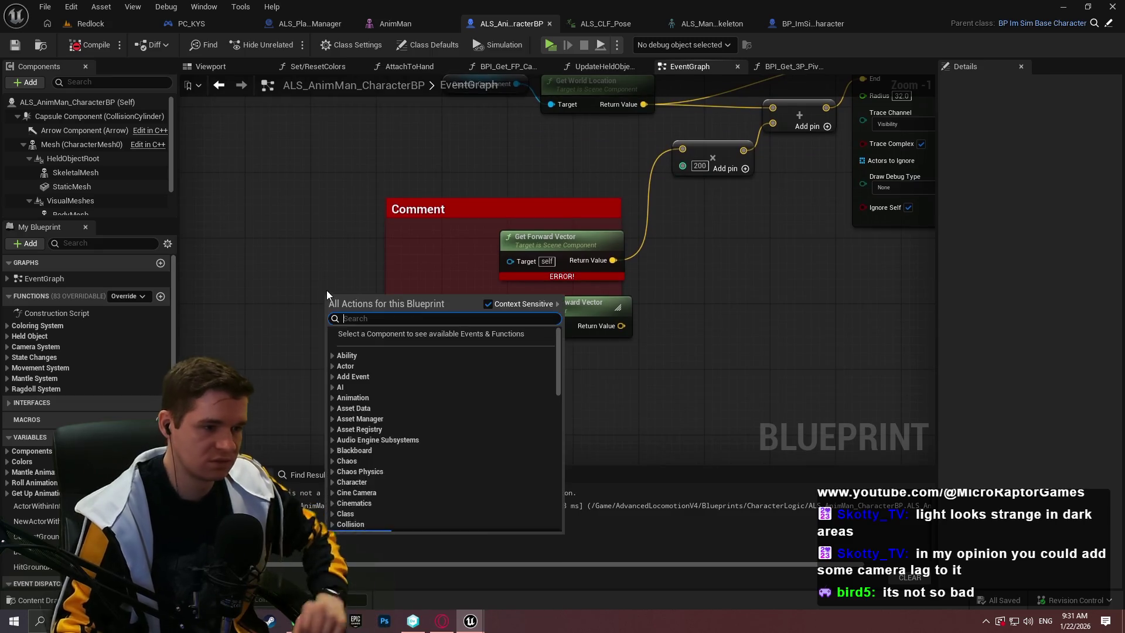
{"action": "type", "text": "camera manag"}
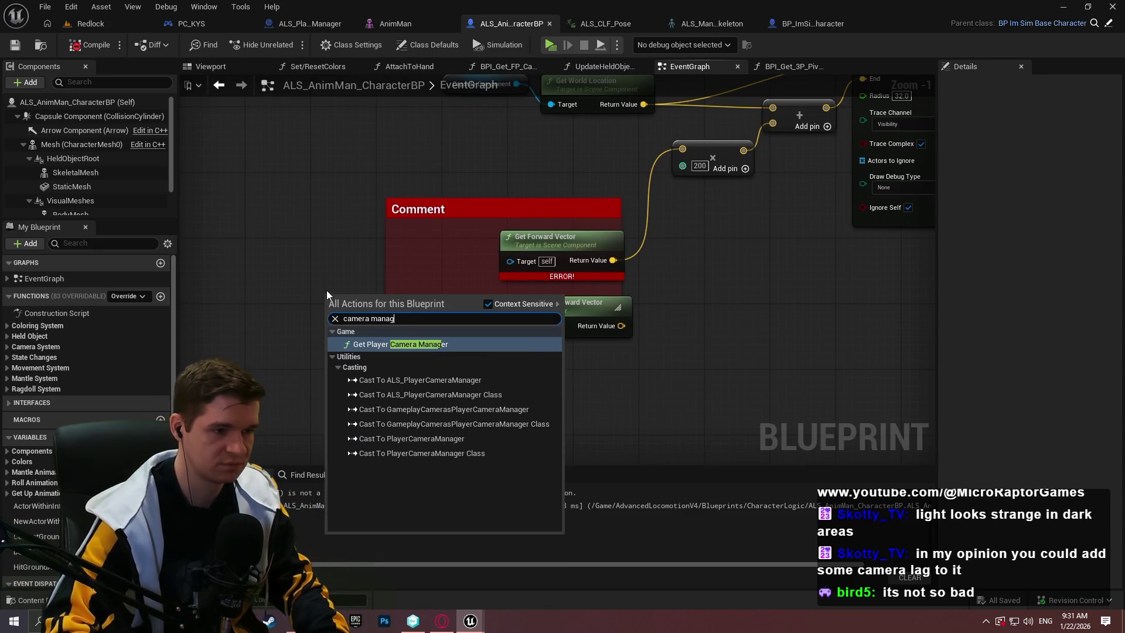
{"action": "key", "text": "Return"}
{"action": "left_click_drag", "start_coordinate": [318, 320], "coordinate": [222, 396]}
{"action": "left_click_drag", "start_coordinate": [344, 374], "coordinate": [420, 416]}
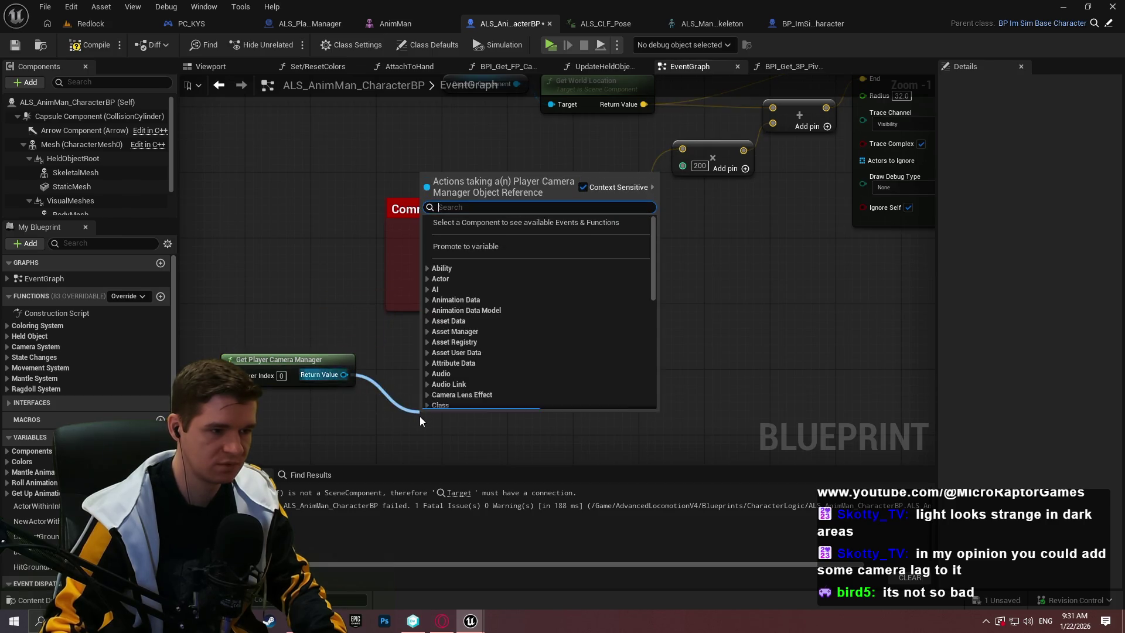
{"action": "key", "text": "Escape"}
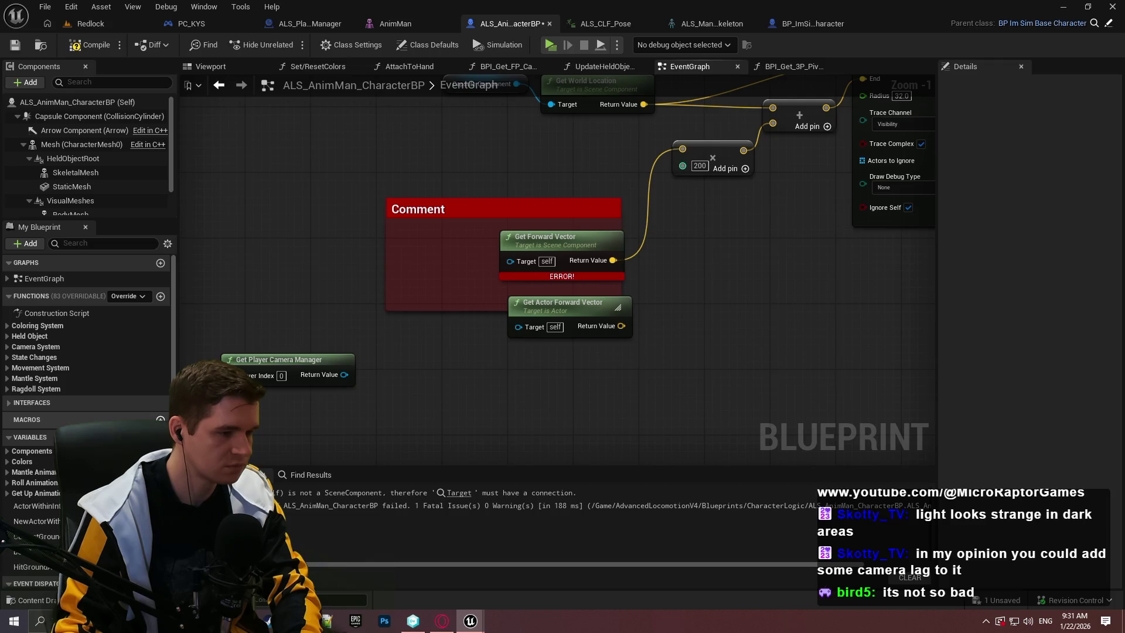
Create a GetCameraManagerLocation macro and move the Get Player Camera Manager node into it
{"action": "left_click", "coordinate": [160, 420]}
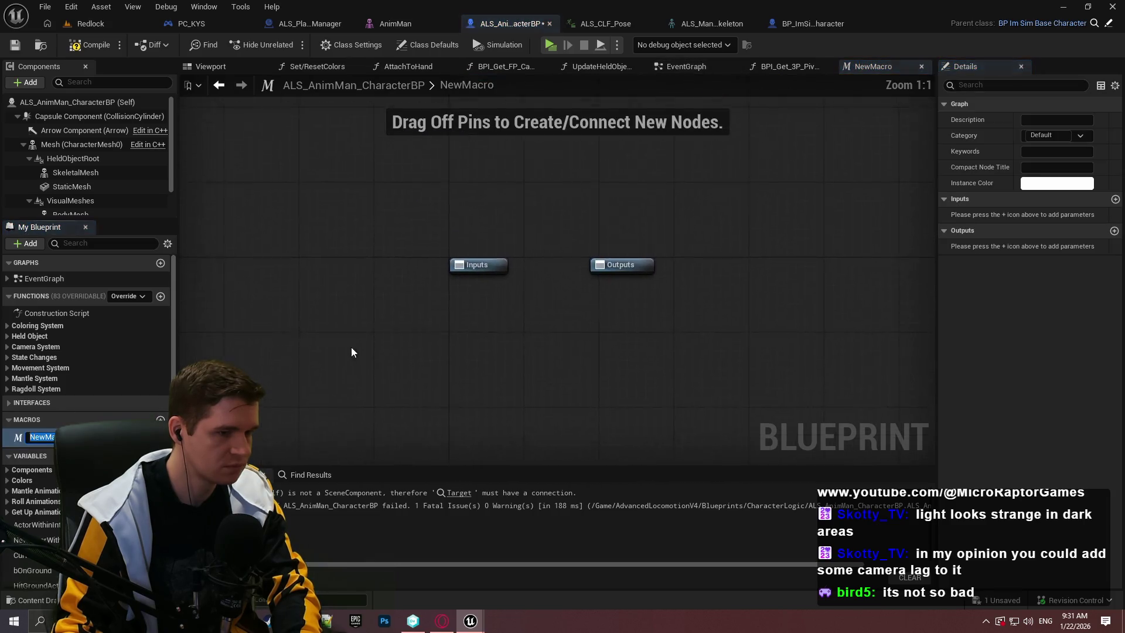
{"action": "type", "text": "GetCam"}
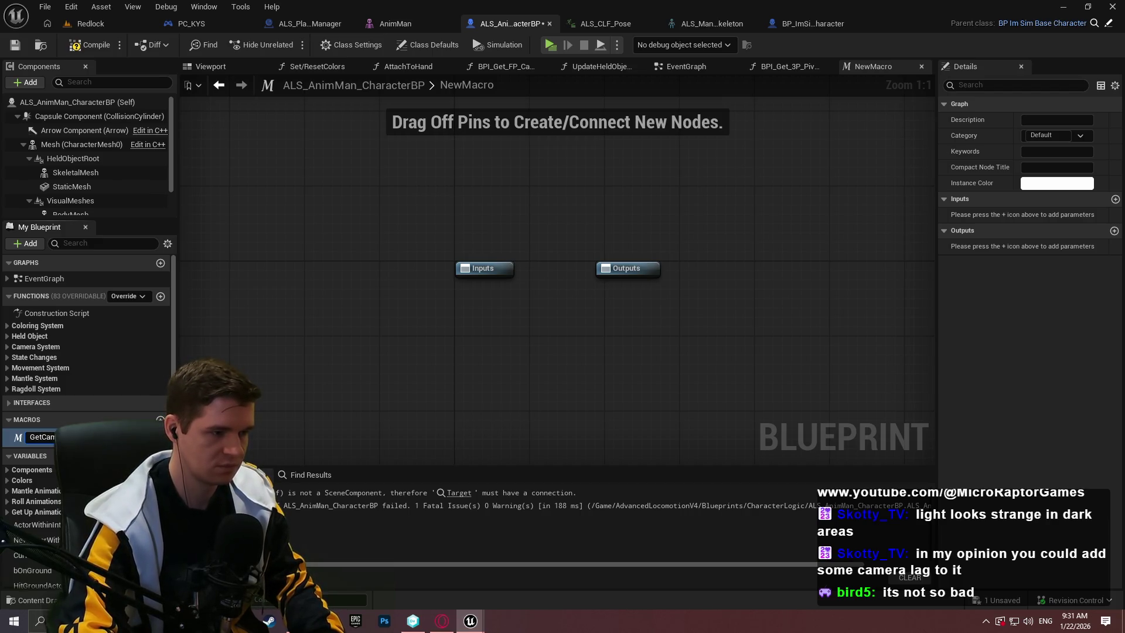
{"action": "key", "text": "Return"}
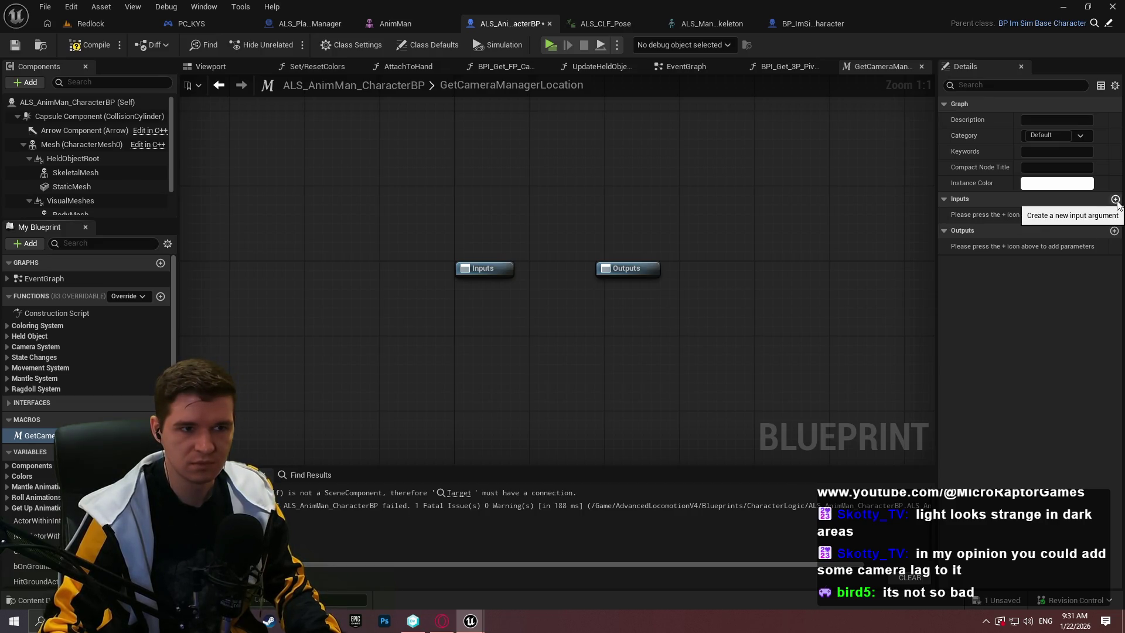
{"action": "left_click", "coordinate": [683, 66]}
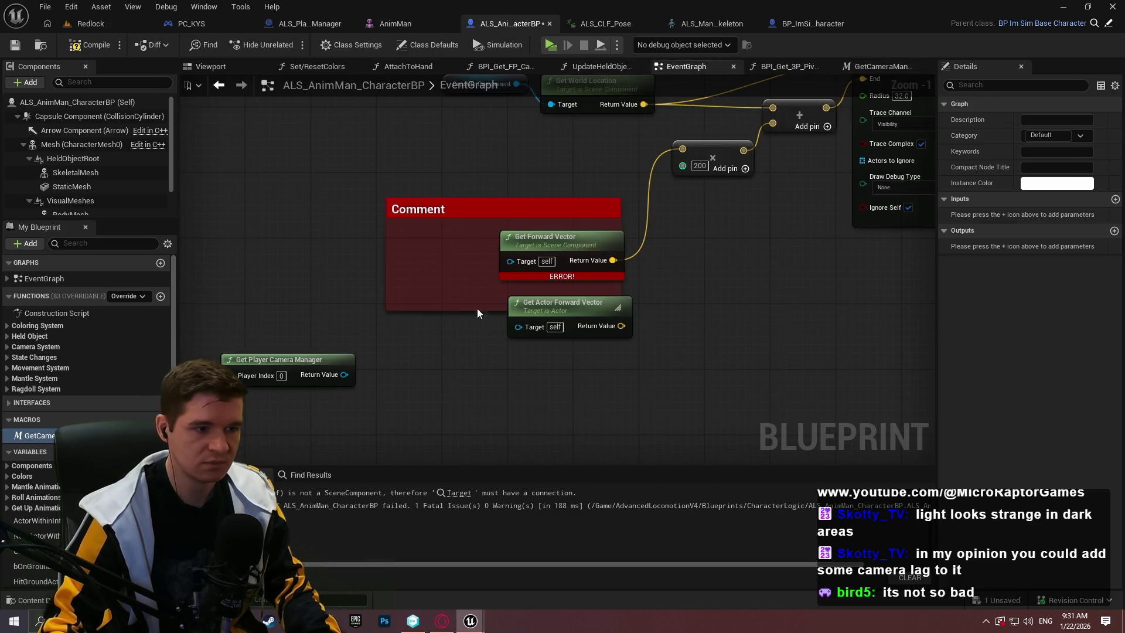
{"action": "key", "text": "ctrl+z"}
{"action": "left_click", "coordinate": [897, 66]}
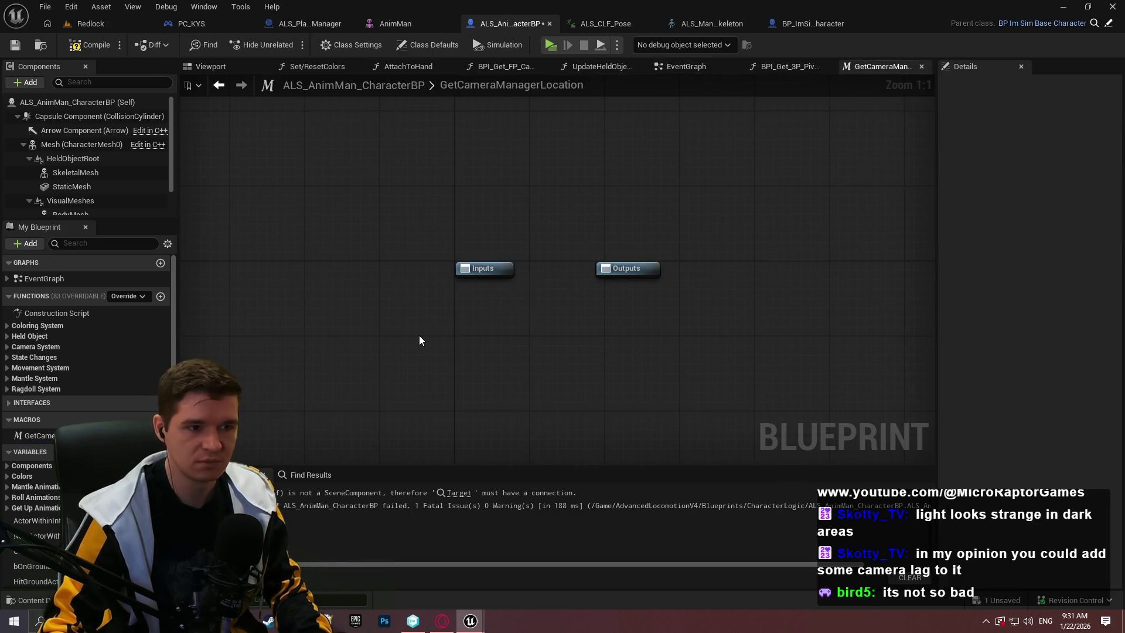
{"action": "key", "text": "ctrl+v"}
Give the macro one Exec input and two outputs: an Exec and a Vector
{"action": "left_click", "coordinate": [491, 268]}
{"action": "left_click", "coordinate": [1115, 199]}
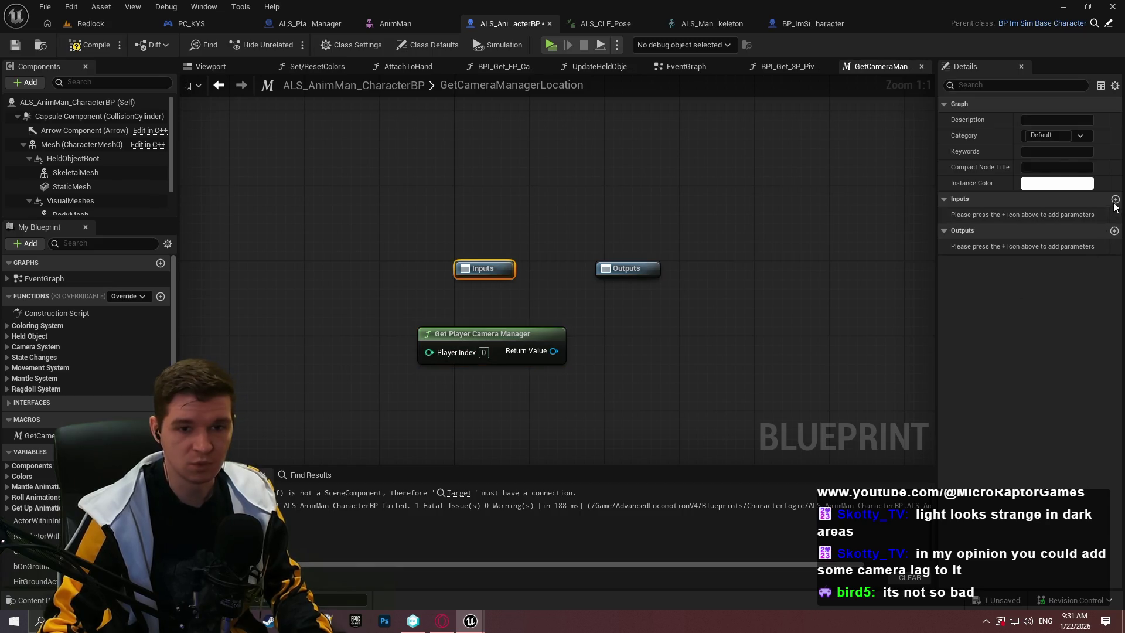
{"action": "left_click", "coordinate": [1114, 231]}
{"action": "left_click", "coordinate": [1115, 231]}
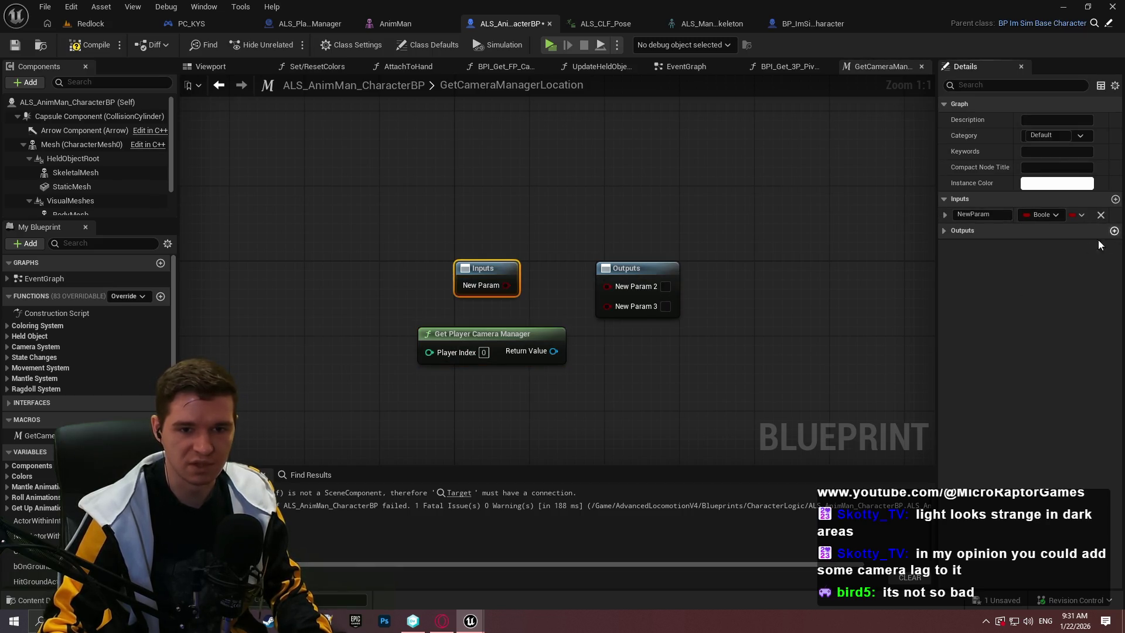
{"action": "left_click", "coordinate": [944, 231]}
{"action": "left_click", "coordinate": [1042, 214]}
{"action": "left_click", "coordinate": [967, 246]}
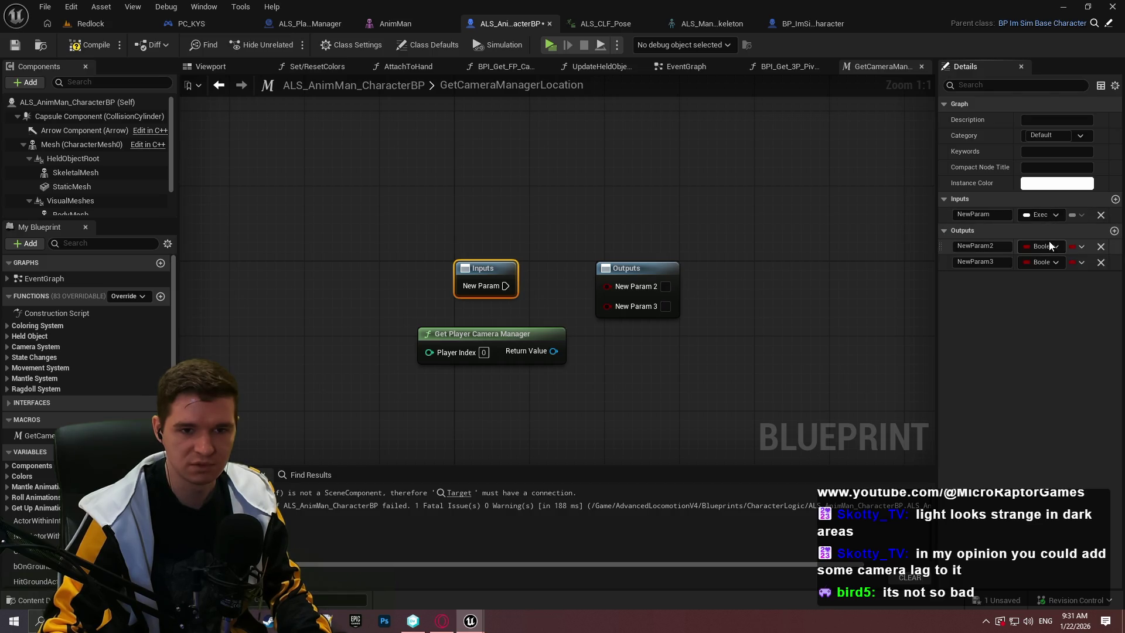
{"action": "left_click", "coordinate": [1042, 247]}
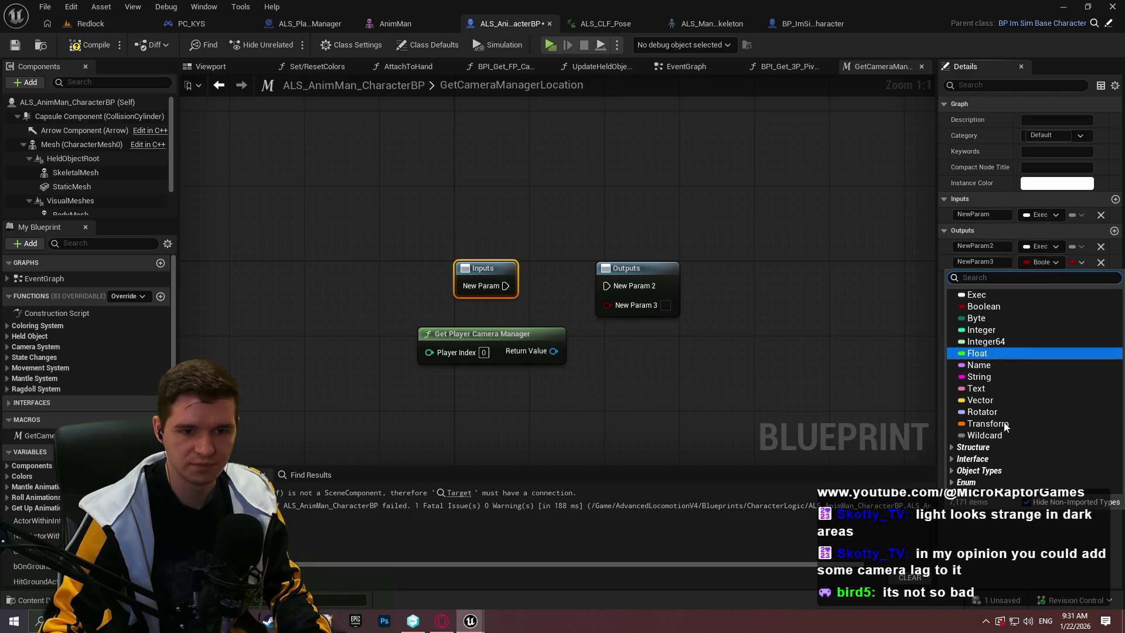
{"action": "left_click", "coordinate": [990, 293]}
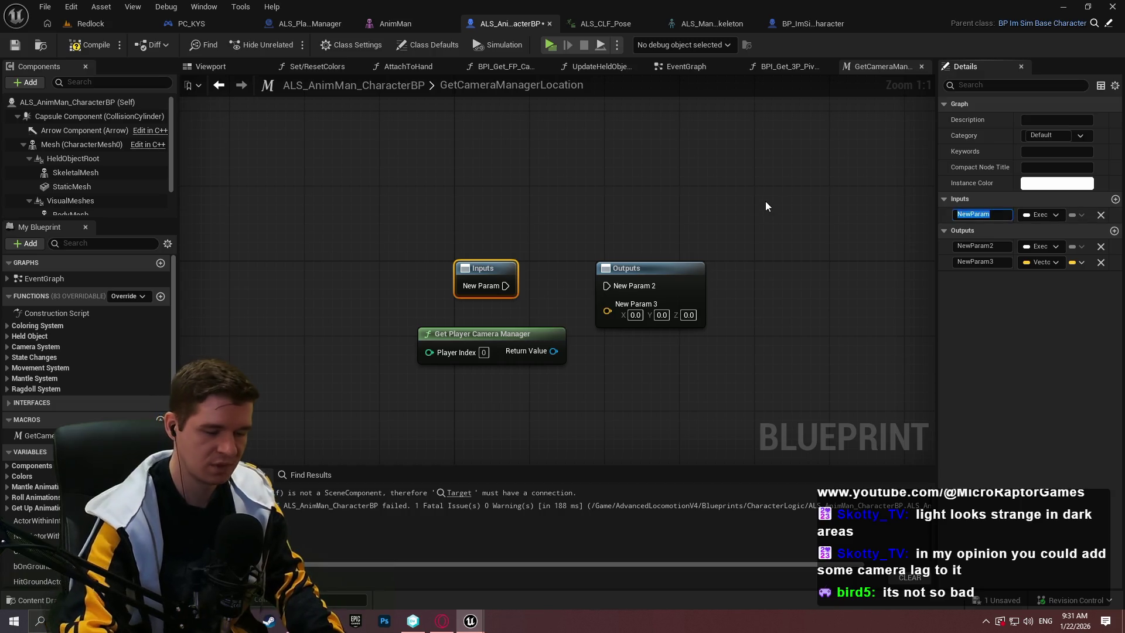
{"action": "left_click", "coordinate": [983, 214]}
{"action": "type", "text": "I"}
{"action": "type", "text": "if"}
Name the macro pins execute, then and Loc
{"action": "key", "text": "Return"}
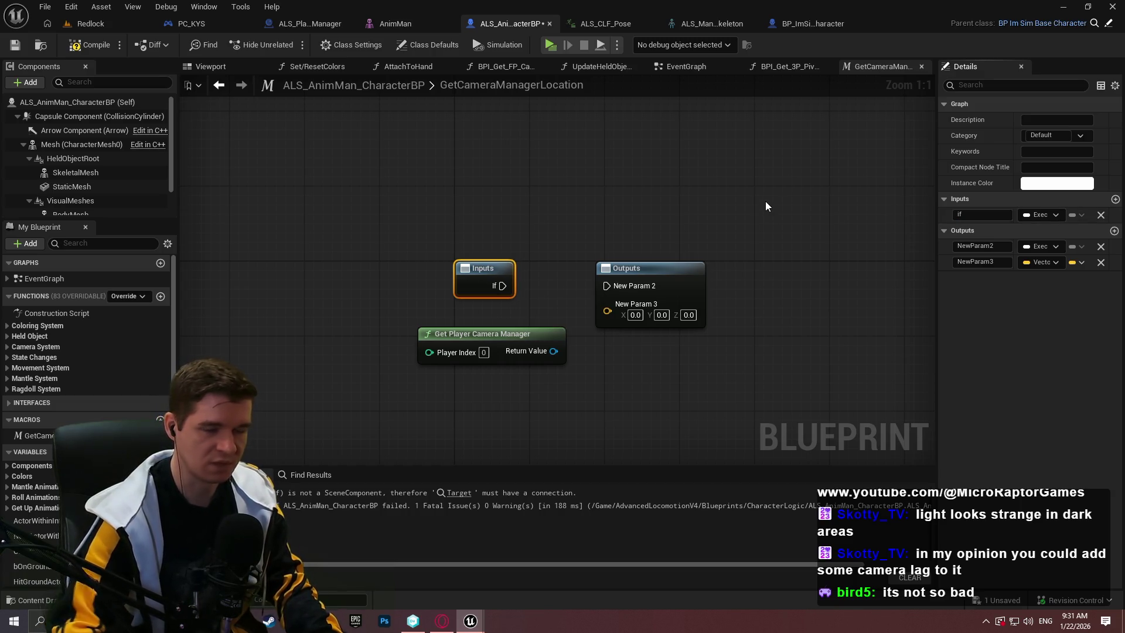
{"action": "left_click", "coordinate": [965, 215]}
{"action": "type", "text": "execute"}
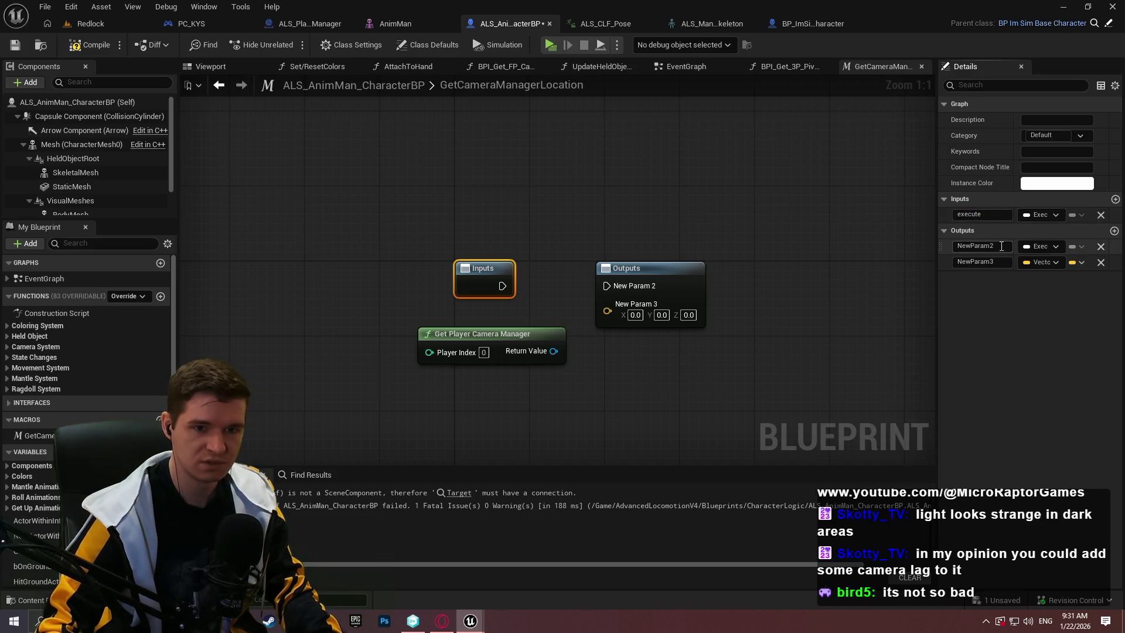
{"action": "left_click", "coordinate": [975, 246]}
{"action": "key", "text": "Return"}
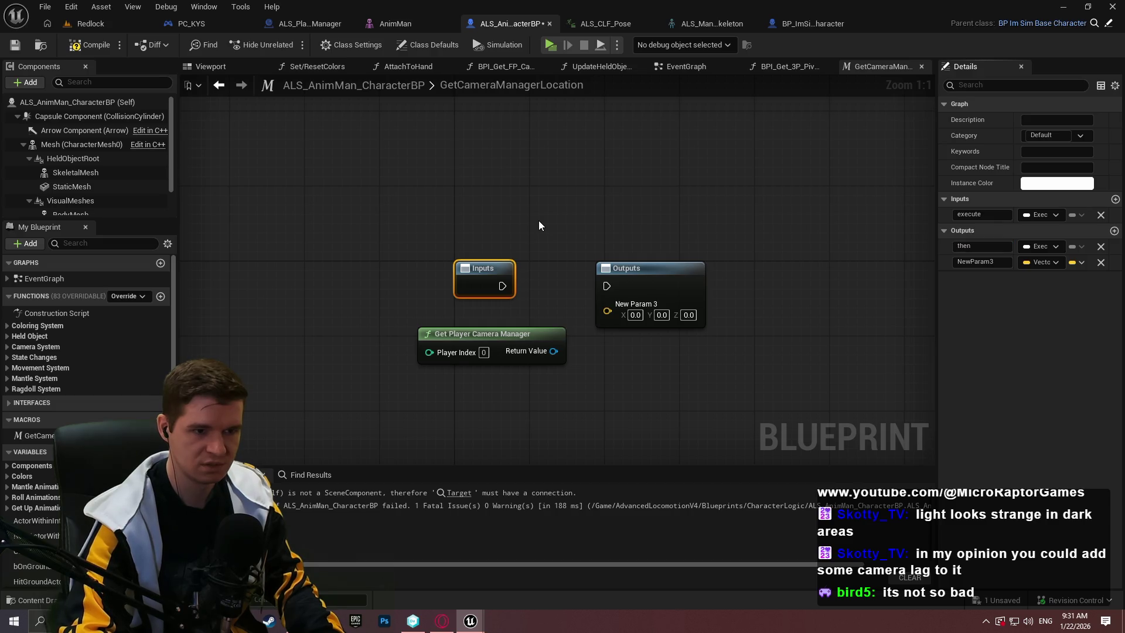
{"action": "left_click", "coordinate": [952, 261]}
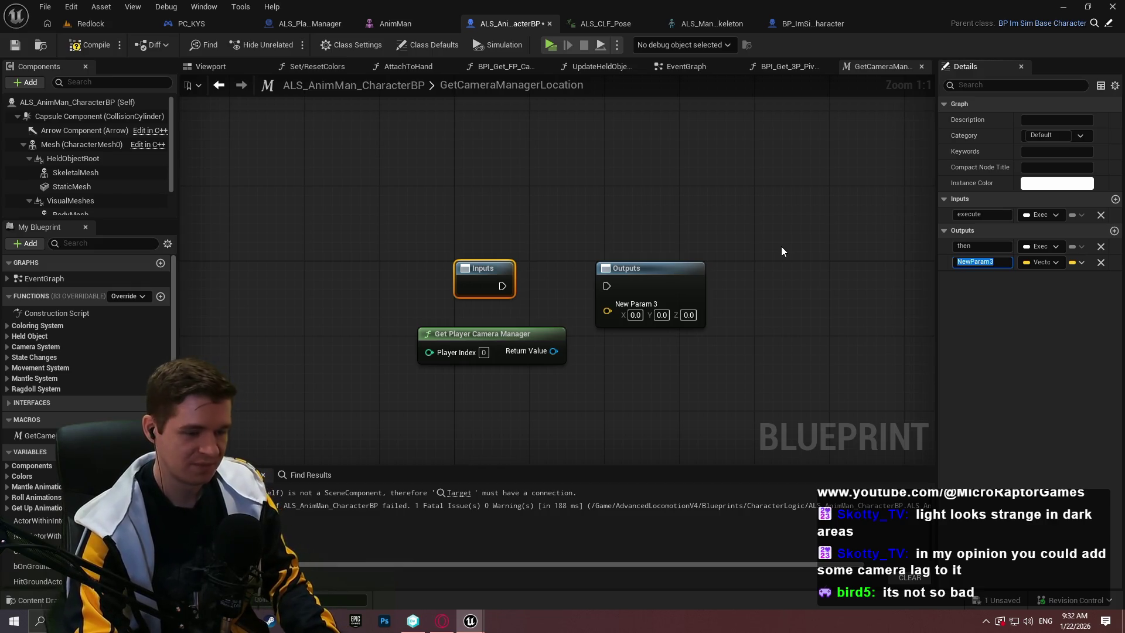
{"action": "type", "text": "Loc"}
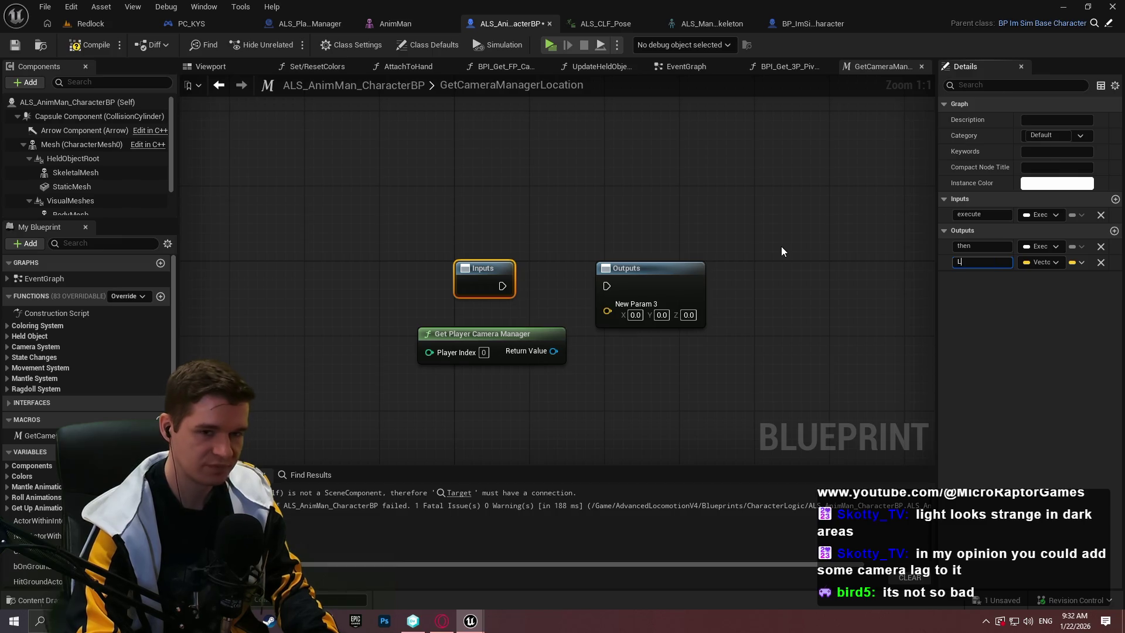
{"action": "key", "text": "Return"}
Cast the camera manager's Return Value to ALS_PlayerCameraManager, driven by the macro's exec input
{"action": "left_click_drag", "start_coordinate": [554, 351], "coordinate": [643, 414]}
{"action": "type", "text": "target"}
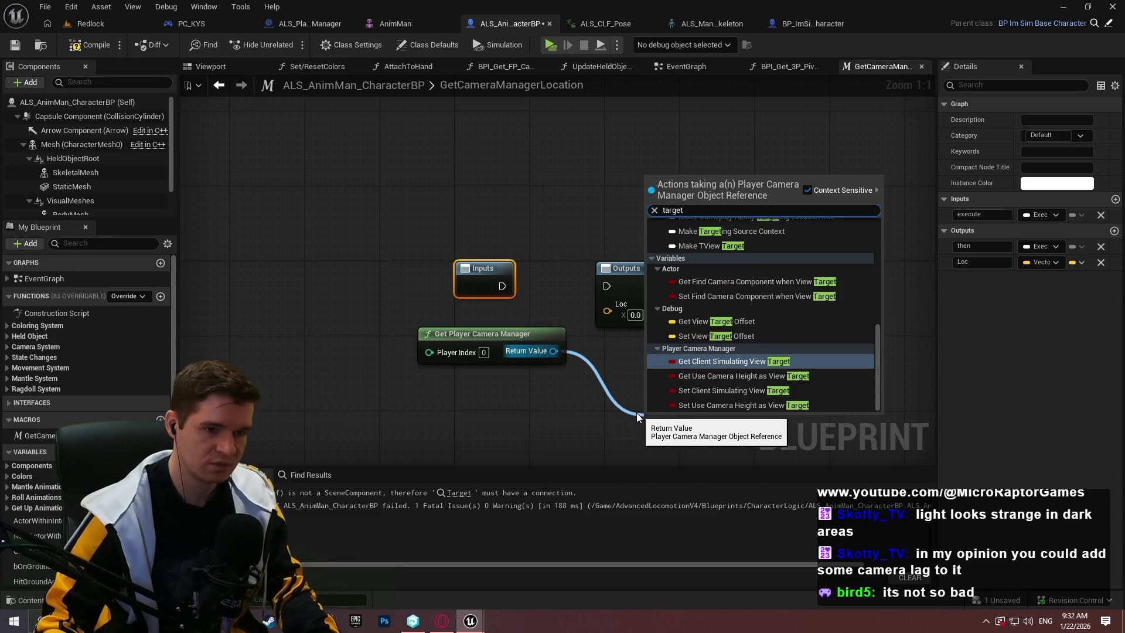
{"action": "left_click_drag", "start_coordinate": [876, 335], "coordinate": [885, 240]}
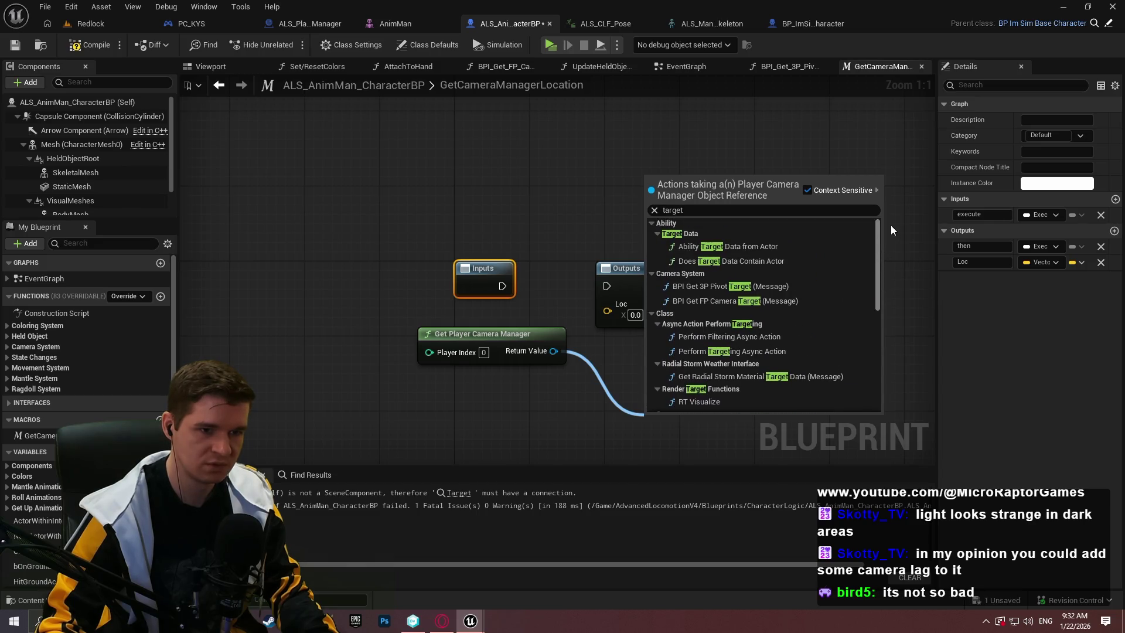
{"action": "left_click_drag", "start_coordinate": [890, 225], "coordinate": [911, 346]}
{"action": "left_click", "coordinate": [901, 364]}
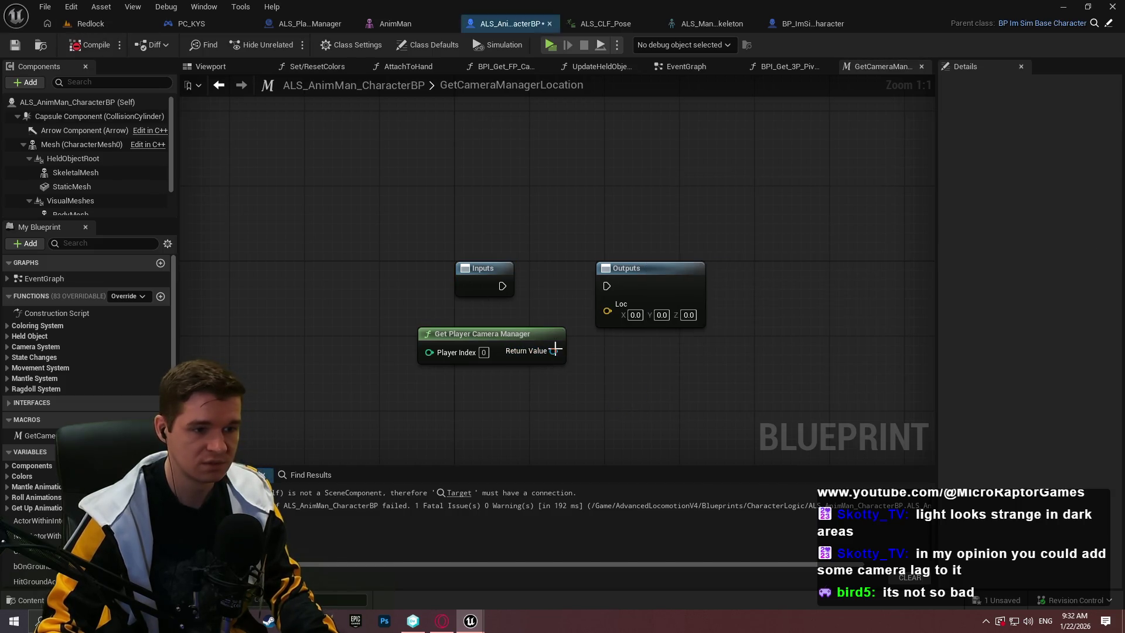
{"action": "left_click_drag", "start_coordinate": [554, 351], "coordinate": [612, 378]}
{"action": "type", "text": "cast to"}
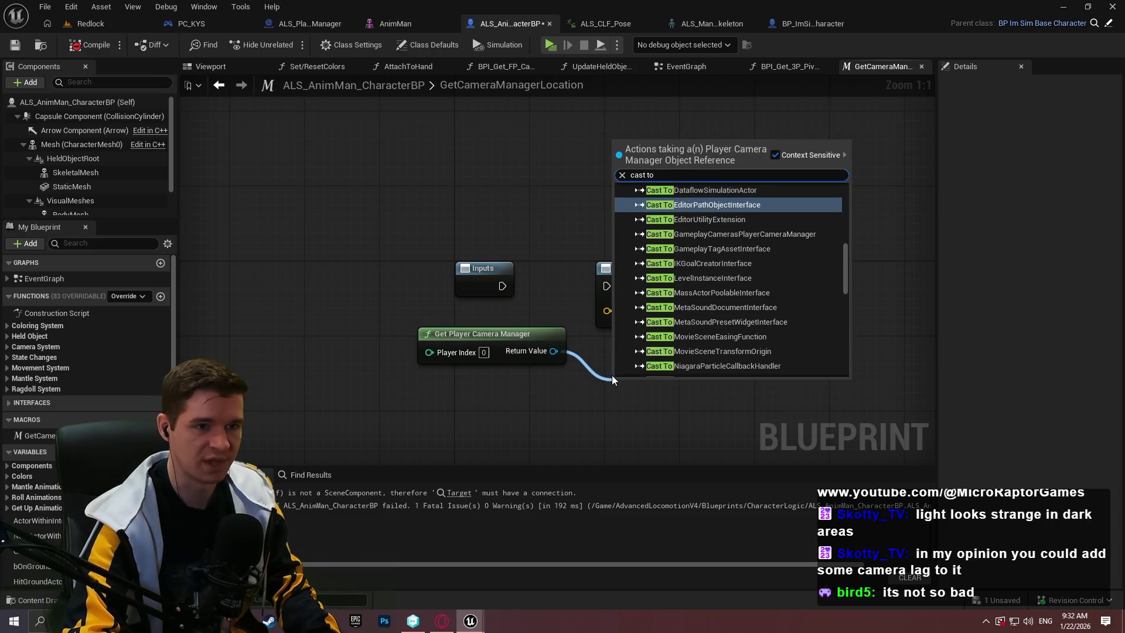
{"action": "type", "text": " als"}
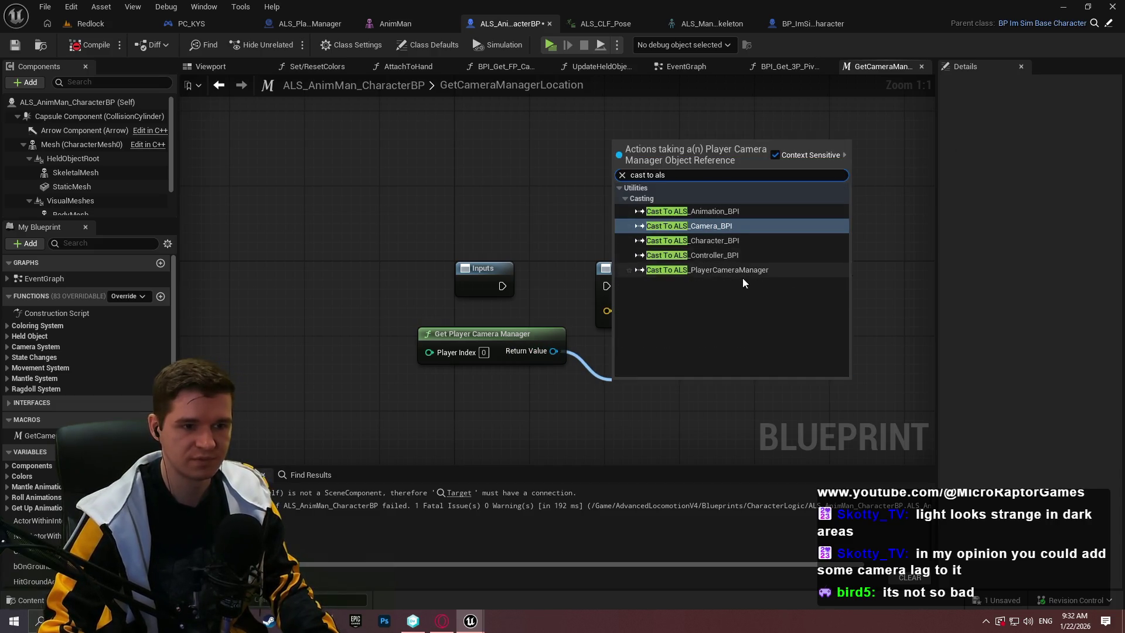
{"action": "left_click", "coordinate": [737, 272]}
{"action": "left_click_drag", "start_coordinate": [616, 398], "coordinate": [502, 286]}
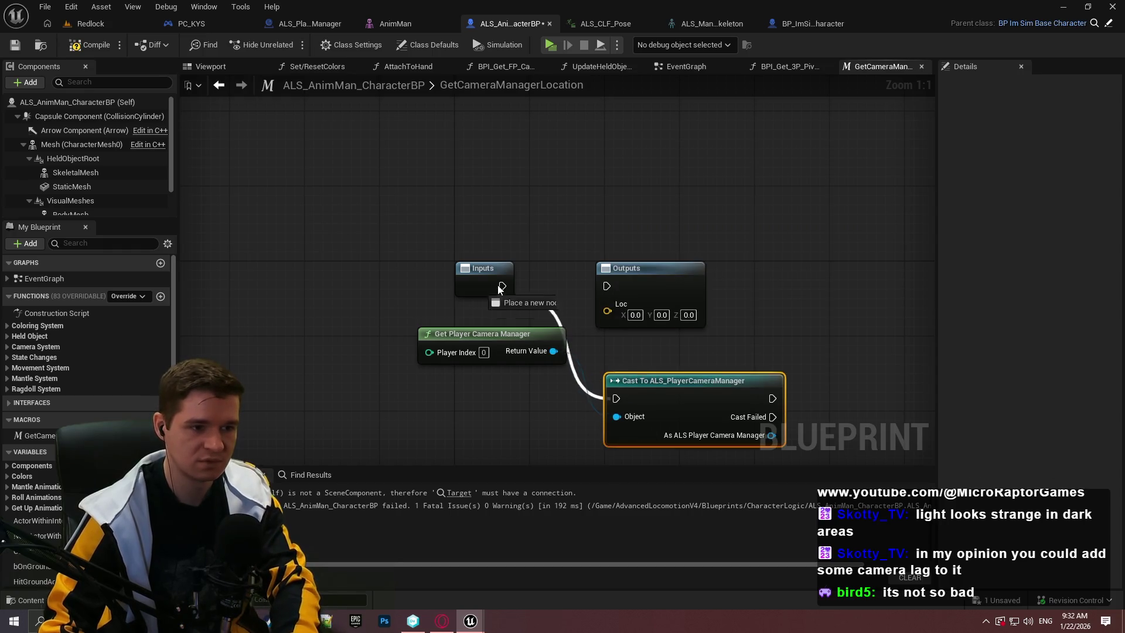
{"action": "left_click_drag", "start_coordinate": [609, 268], "coordinate": [815, 249]}
{"action": "mouse_move", "coordinate": [712, 385]}
{"action": "left_mouse_down"}
{"action": "mouse_move", "coordinate": [698, 276]}
{"action": "mouse_move", "coordinate": [814, 280]}
{"action": "mouse_move", "coordinate": [813, 267]}
{"action": "mouse_move", "coordinate": [919, 280]}
{"action": "left_mouse_up"}
{"action": "left_click", "coordinate": [754, 344]}
Wire the cast's Target Camera Location into the Loc output, tidy the nodes, and save
{"action": "left_click_drag", "start_coordinate": [744, 323], "coordinate": [812, 372]}
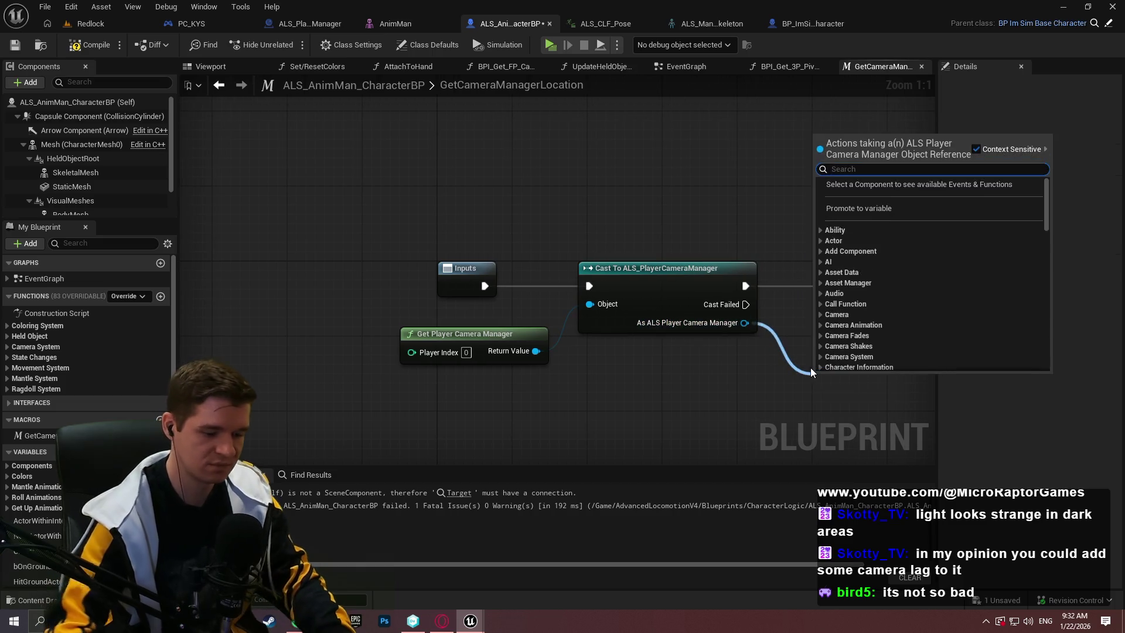
{"action": "type", "text": "target"}
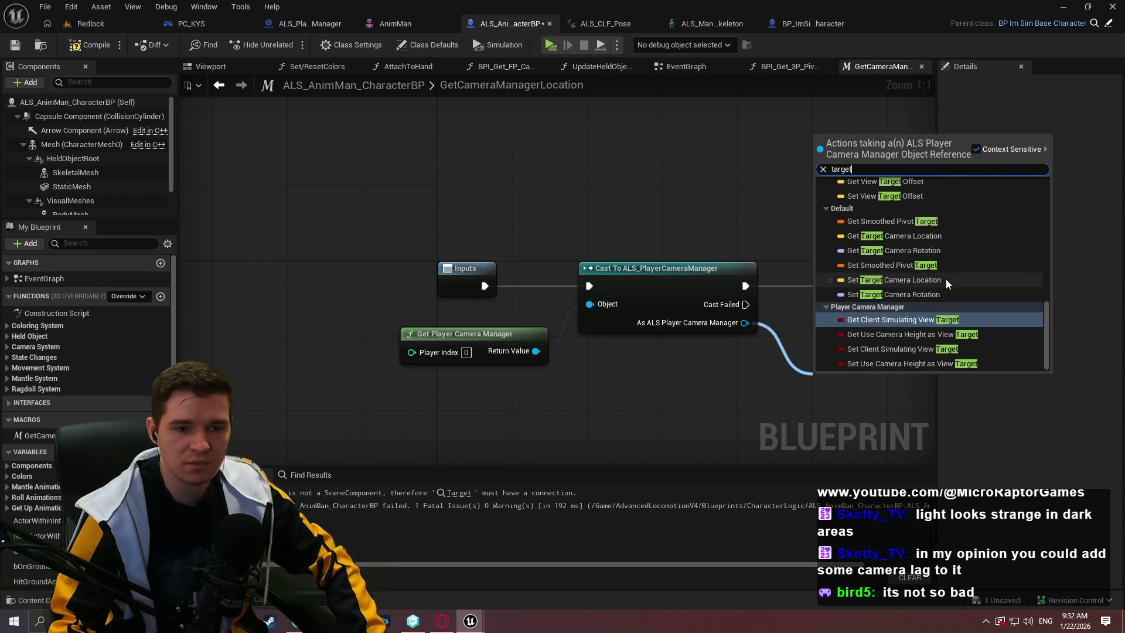
{"action": "left_click", "coordinate": [902, 241]}
{"action": "mouse_move", "coordinate": [715, 345]}
{"action": "left_mouse_down"}
{"action": "mouse_move", "coordinate": [636, 265]}
{"action": "mouse_move", "coordinate": [787, 247]}
{"action": "left_mouse_up"}
{"action": "left_click_drag", "start_coordinate": [644, 346], "coordinate": [595, 289]}
{"action": "left_click_drag", "start_coordinate": [790, 234], "coordinate": [764, 235]}
{"action": "left_click", "coordinate": [88, 44]}
{"action": "left_click", "coordinate": [14, 45]}
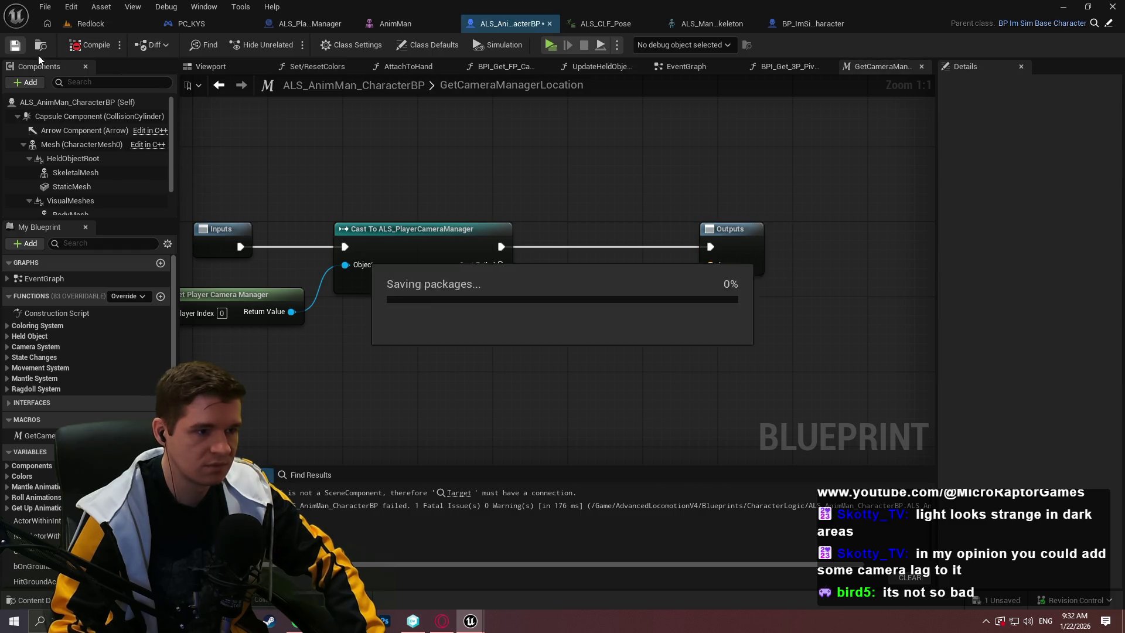
Place GetCameraManagerLocation in EventGraph, wiring its Loc and exec outputs into the Sphere Trace
{"action": "left_click", "coordinate": [451, 493]}
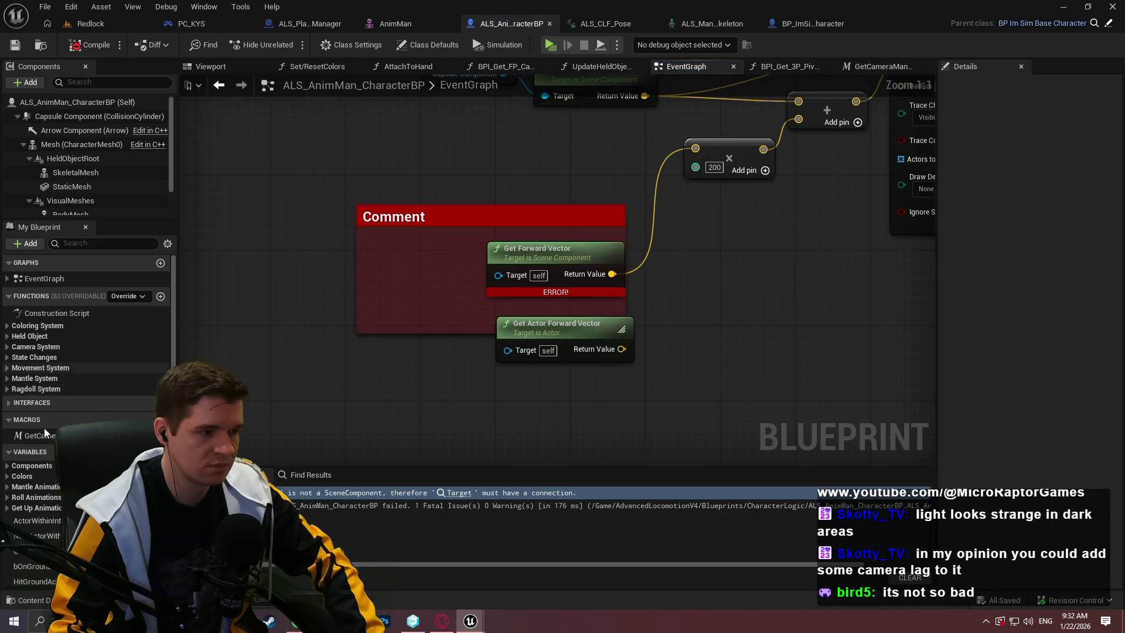
{"action": "left_click_drag", "start_coordinate": [39, 435], "coordinate": [487, 425]}
{"action": "scroll", "coordinate": [571, 434], "scroll_direction": "down", "scroll_amount": 1}
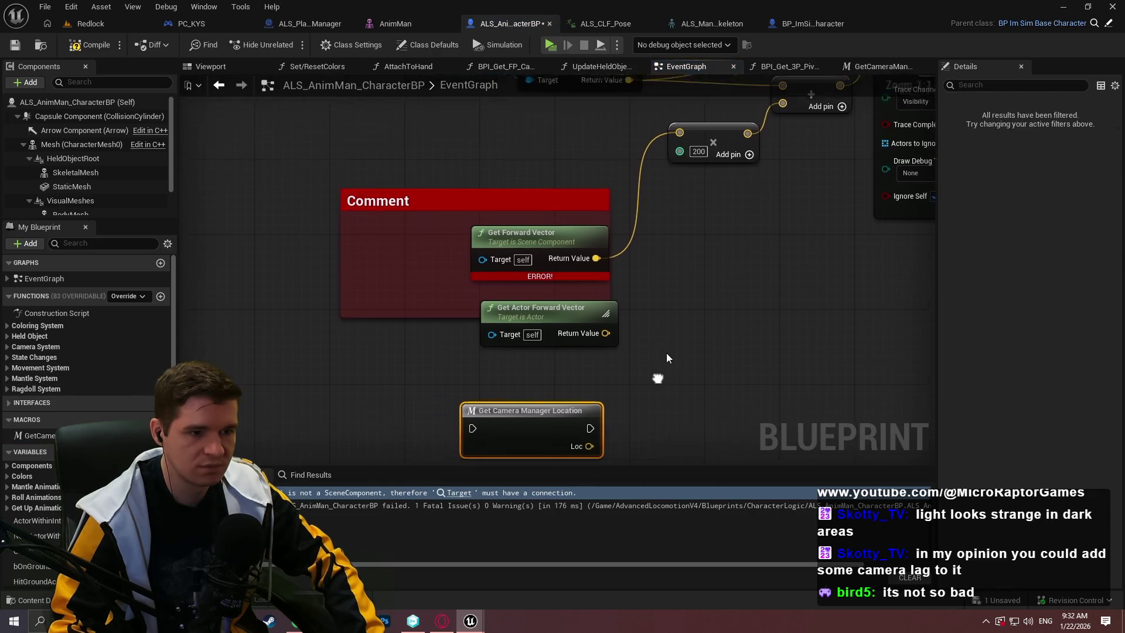
{"action": "left_click", "coordinate": [697, 293]}
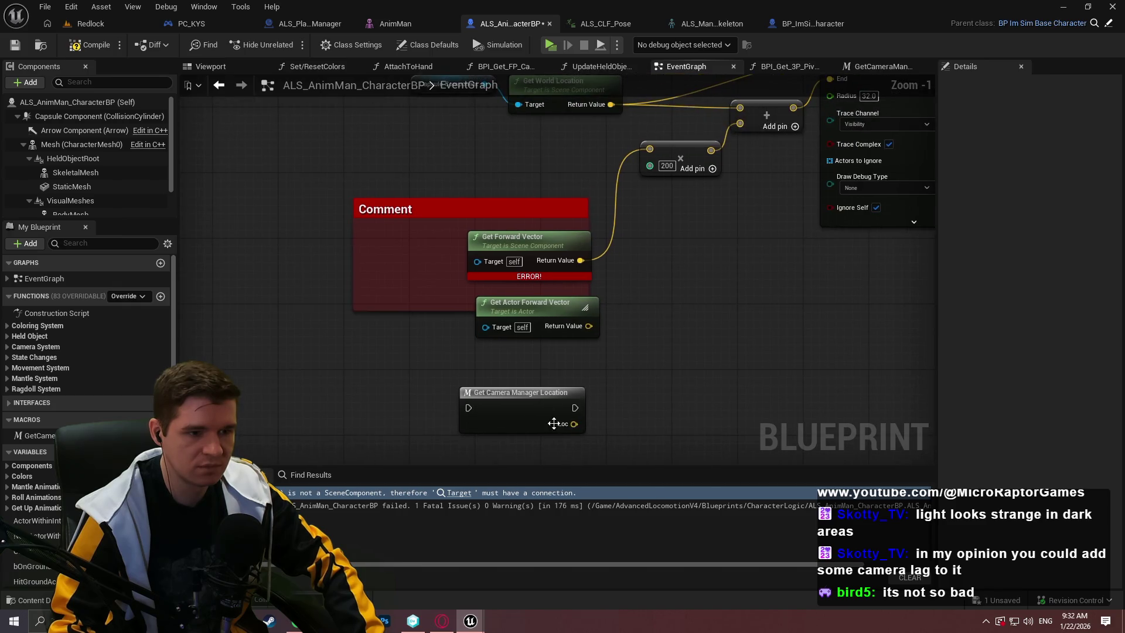
{"action": "mouse_move", "coordinate": [575, 424]}
{"action": "left_mouse_down"}
{"action": "mouse_move", "coordinate": [701, 256]}
{"action": "mouse_move", "coordinate": [706, 287]}
{"action": "left_mouse_up"}
{"action": "right_click", "coordinate": [521, 393]}
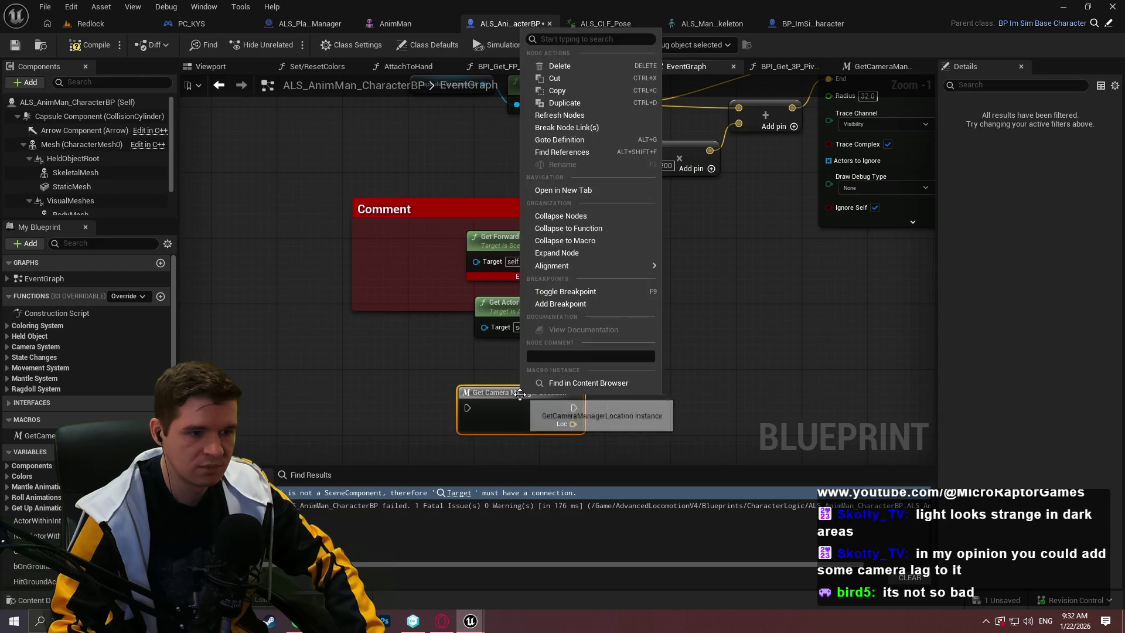
{"action": "left_click", "coordinate": [494, 367]}
{"action": "mouse_move", "coordinate": [576, 423]}
{"action": "left_mouse_down"}
{"action": "mouse_move", "coordinate": [733, 94]}
{"action": "mouse_move", "coordinate": [680, 264]}
{"action": "mouse_move", "coordinate": [659, 219]}
{"action": "mouse_move", "coordinate": [658, 259]}
{"action": "mouse_move", "coordinate": [427, 152]}
{"action": "mouse_move", "coordinate": [358, 140]}
{"action": "left_mouse_up"}
{"action": "scroll", "coordinate": [657, 259], "scroll_direction": "down", "scroll_amount": 1}
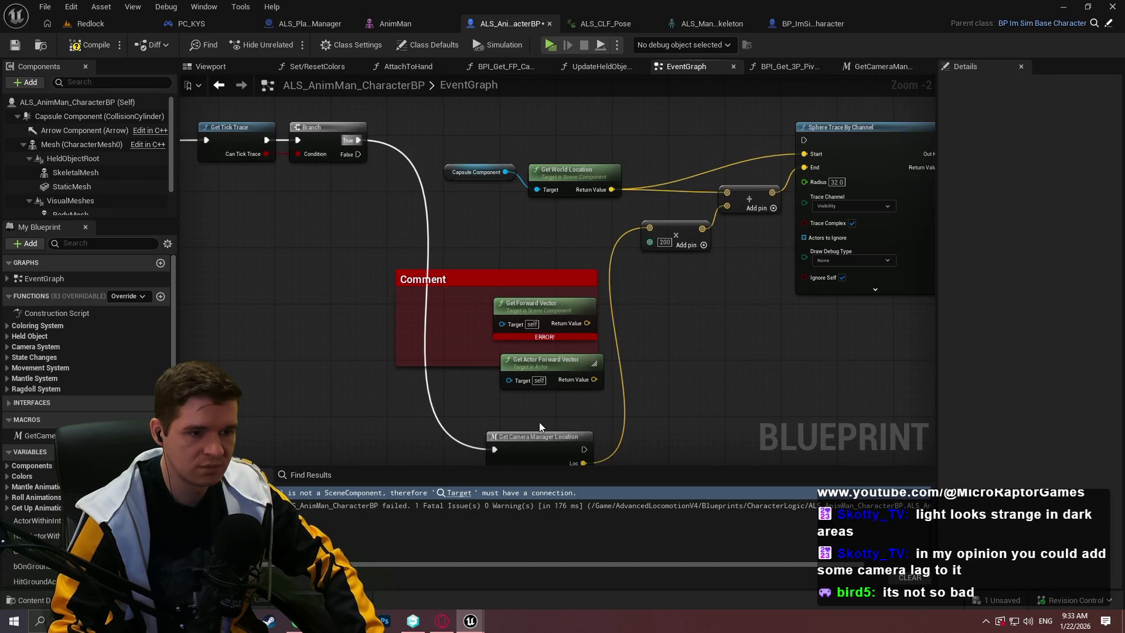
{"action": "left_click_drag", "start_coordinate": [584, 449], "coordinate": [805, 140]}
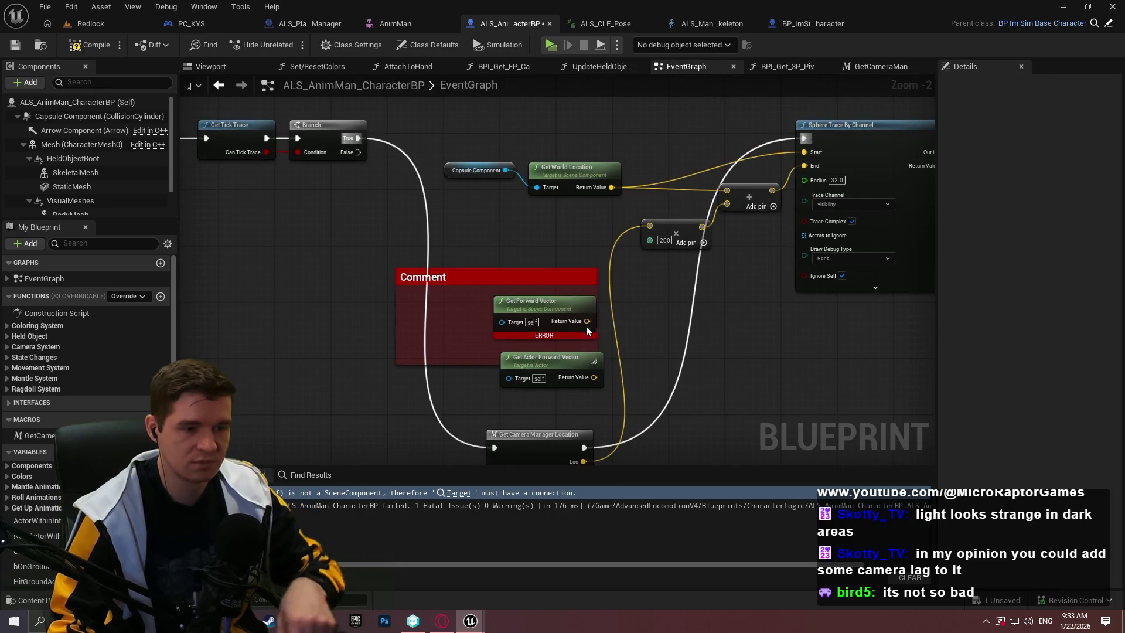
Delete the broken comment and forward-vector nodes and rearrange the remaining trace nodes
{"action": "left_click_drag", "start_coordinate": [601, 382], "coordinate": [374, 252]}
{"action": "key", "text": "Delete"}
{"action": "mouse_move", "coordinate": [526, 433]}
{"action": "left_mouse_down"}
{"action": "mouse_move", "coordinate": [519, 123]}
{"action": "mouse_move", "coordinate": [449, 118]}
{"action": "mouse_move", "coordinate": [441, 130]}
{"action": "left_mouse_up"}
{"action": "left_click_drag", "start_coordinate": [569, 239], "coordinate": [470, 175]}
{"action": "mouse_move", "coordinate": [562, 167]}
{"action": "left_mouse_down"}
{"action": "mouse_move", "coordinate": [681, 156]}
{"action": "mouse_move", "coordinate": [652, 153]}
{"action": "left_mouse_up"}
{"action": "left_click_drag", "start_coordinate": [745, 192], "coordinate": [741, 186]}
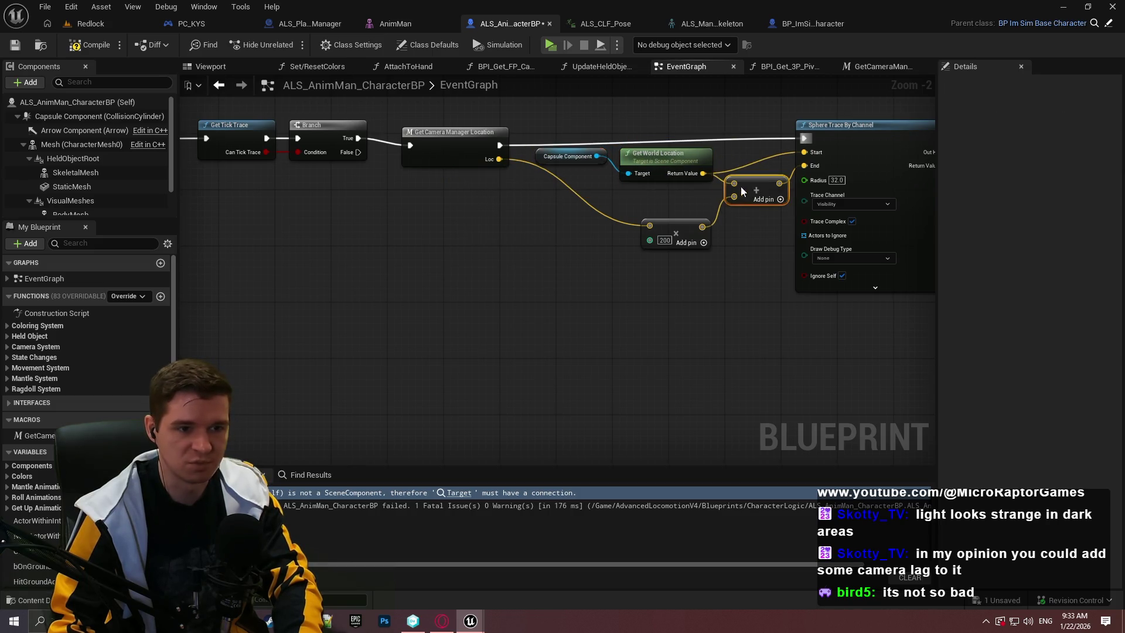
{"action": "left_click_drag", "start_coordinate": [656, 226], "coordinate": [593, 218]}
{"action": "scroll", "coordinate": [727, 312], "scroll_direction": "down", "scroll_amount": 2}
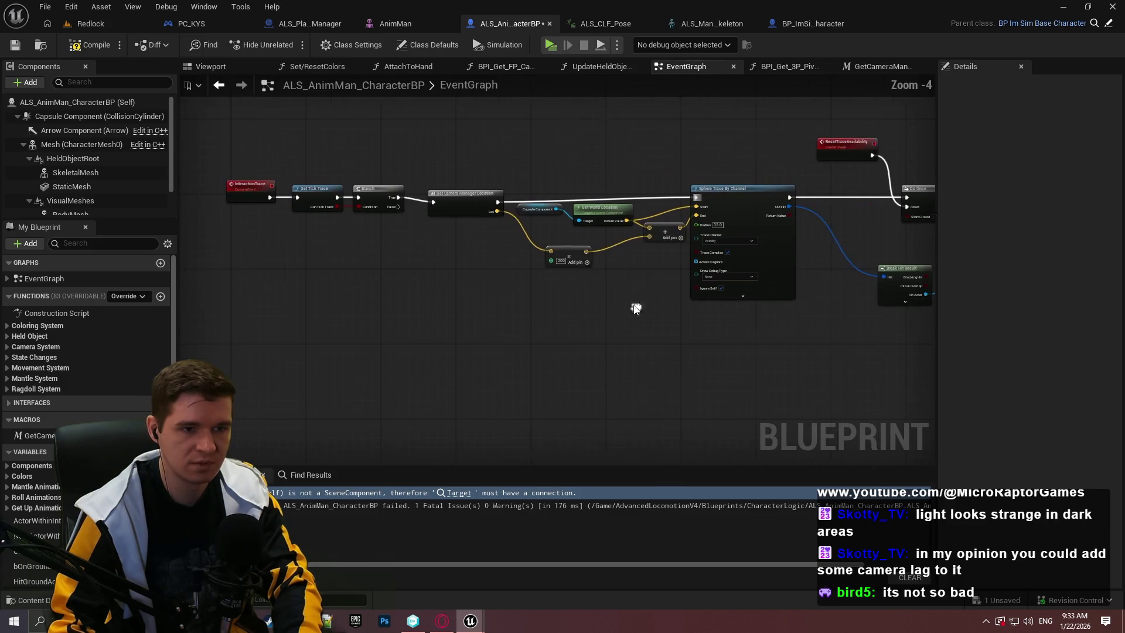
{"action": "scroll", "coordinate": [493, 166], "scroll_direction": "up", "scroll_amount": 1}
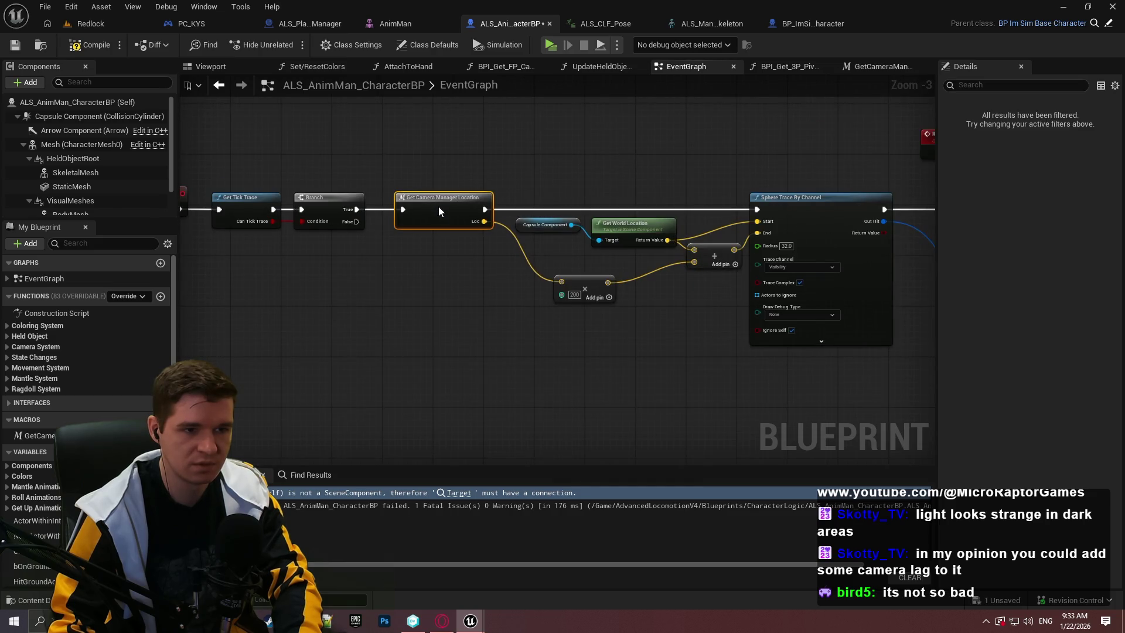
Compile and save the character blueprint, then start a play test
{"action": "left_click", "coordinate": [90, 45]}
{"action": "left_click", "coordinate": [15, 45]}
{"action": "left_click", "coordinate": [549, 44]}
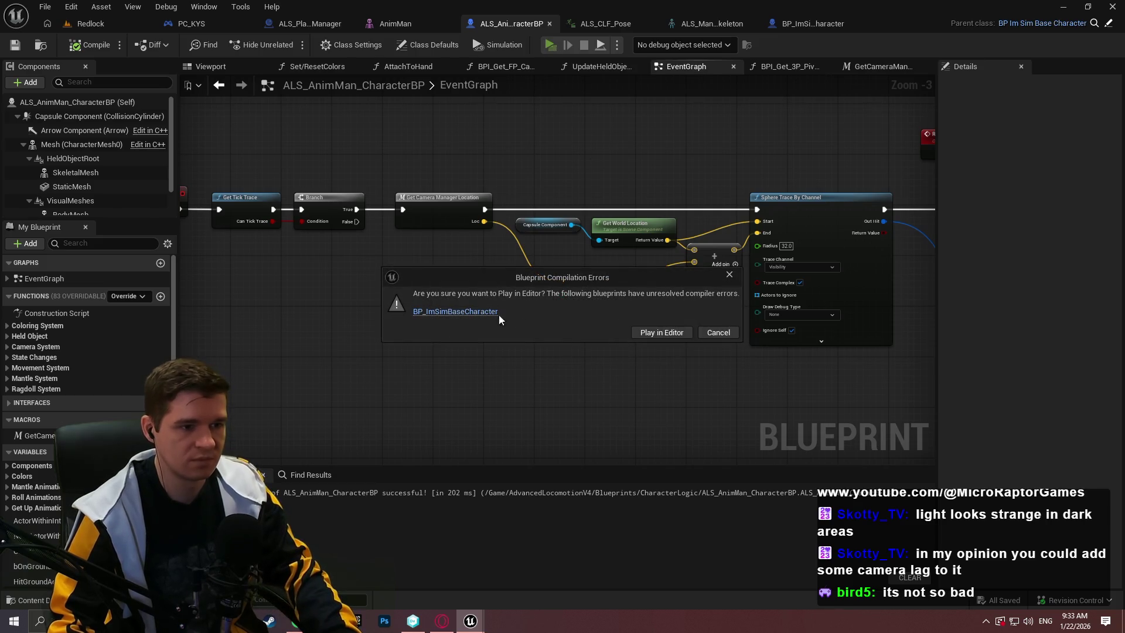
Open BP_ImSimBaseCharacter, the blueprint with compile errors, and inspect its follow-camera nodes
{"action": "left_click", "coordinate": [495, 315]}
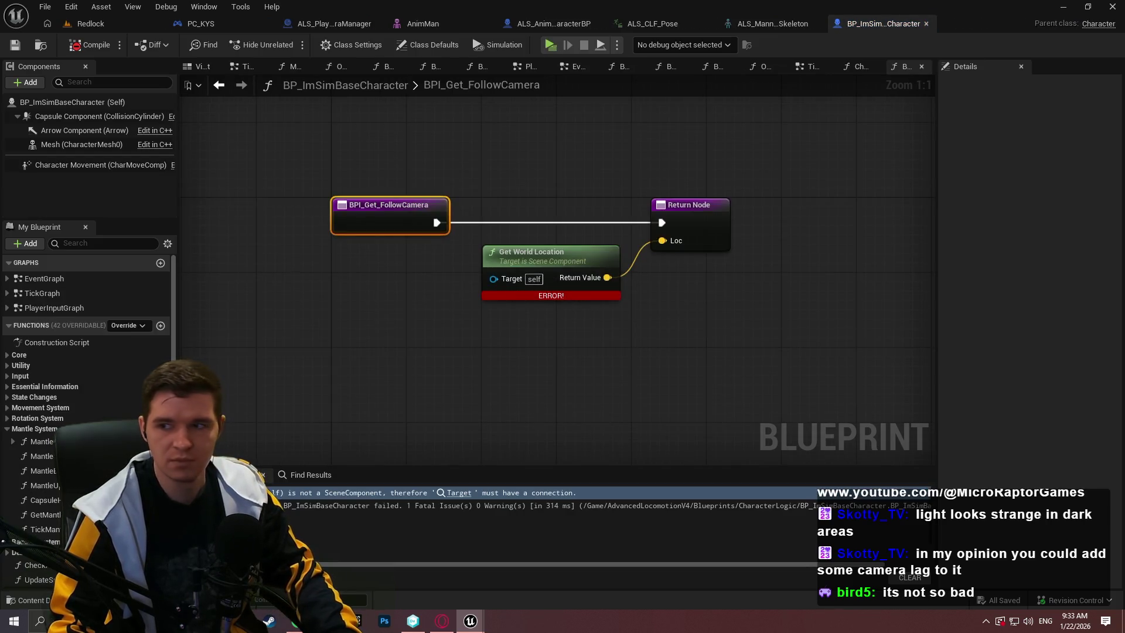
{"action": "mouse_move", "coordinate": [788, 330]}
{"action": "left_mouse_down"}
{"action": "mouse_move", "coordinate": [673, 304]}
{"action": "mouse_move", "coordinate": [351, 175]}
{"action": "left_mouse_up"}
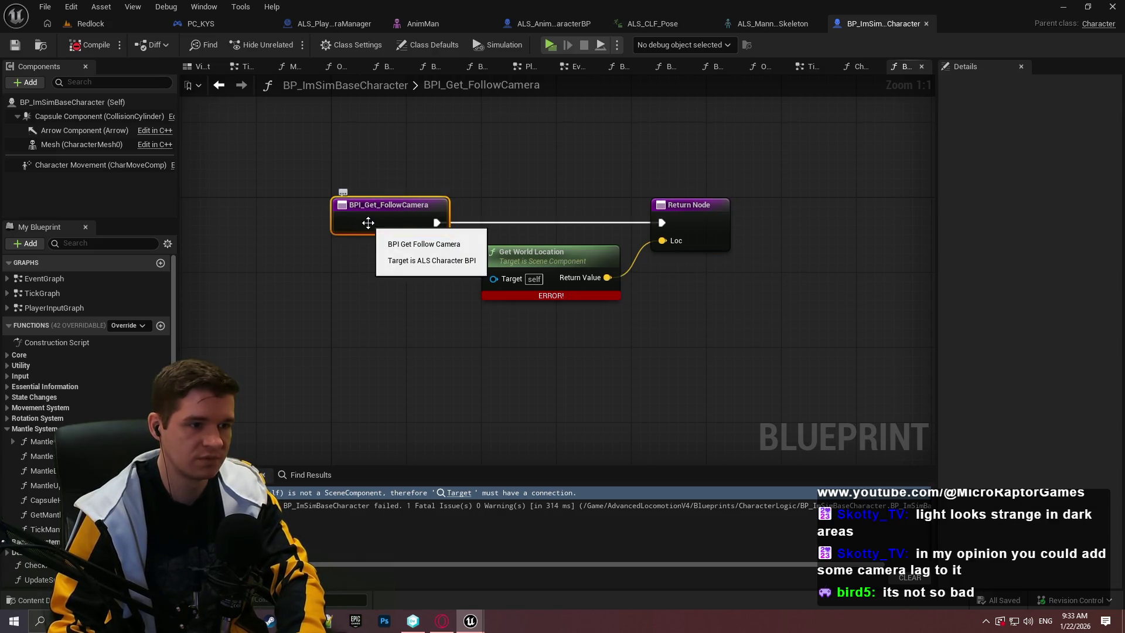
{"action": "right_click", "coordinate": [374, 222]}
{"action": "left_click", "coordinate": [318, 441]}
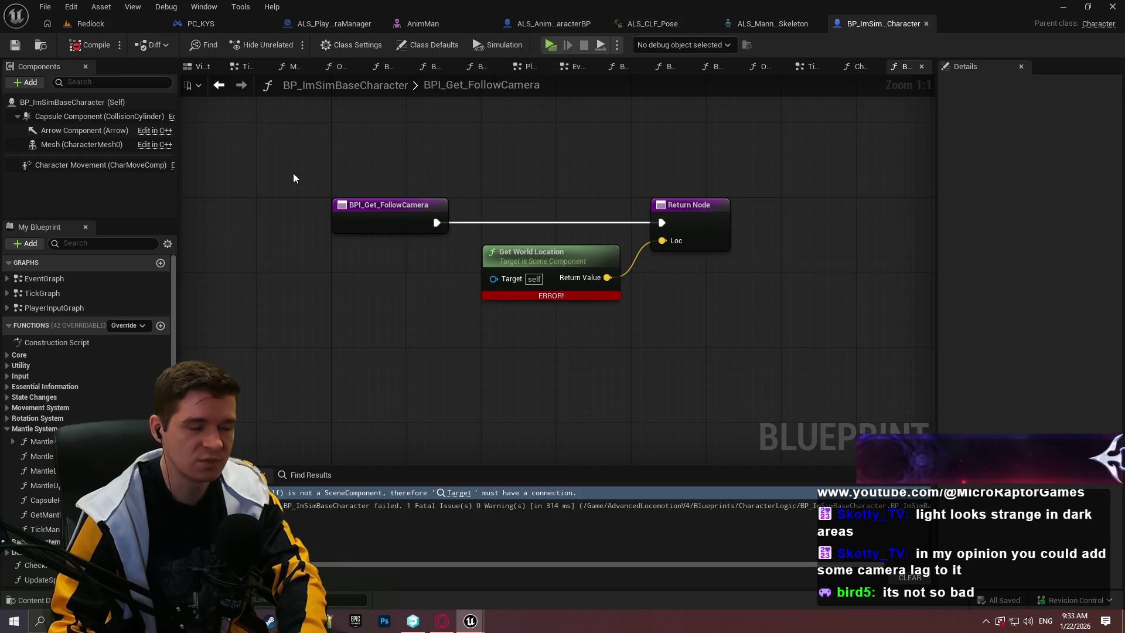
{"action": "scroll", "coordinate": [18, 351], "scroll_direction": "down", "scroll_amount": 8}
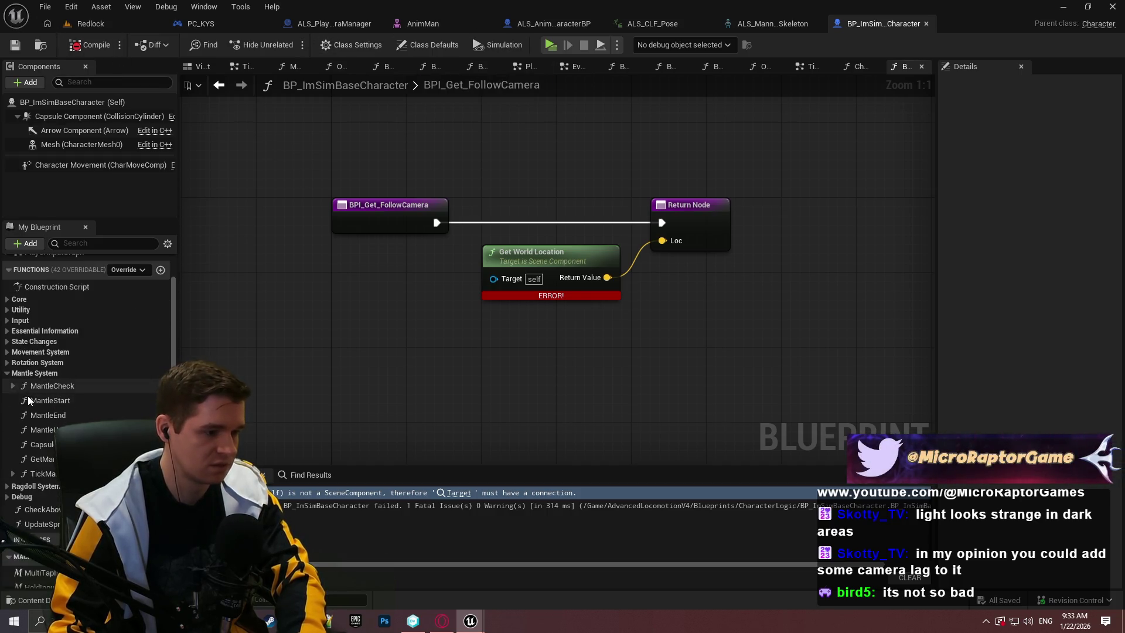
In BPI_Get_FollowCamera, delete the erroring Get World Location node
{"action": "left_click", "coordinate": [31, 417]}
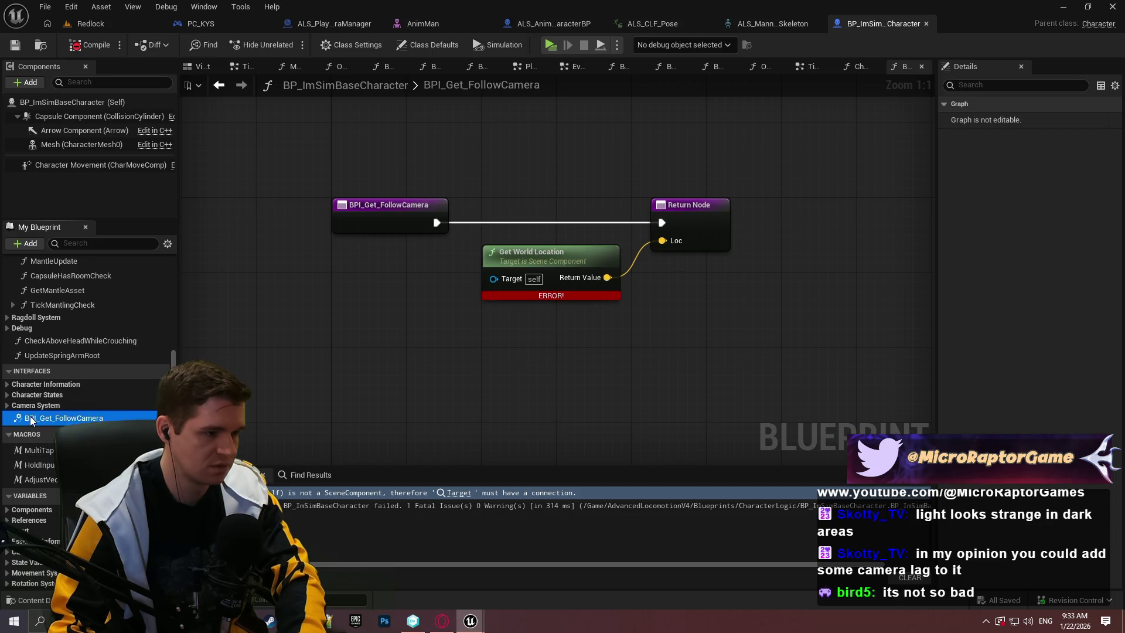
{"action": "right_click", "coordinate": [31, 417]}
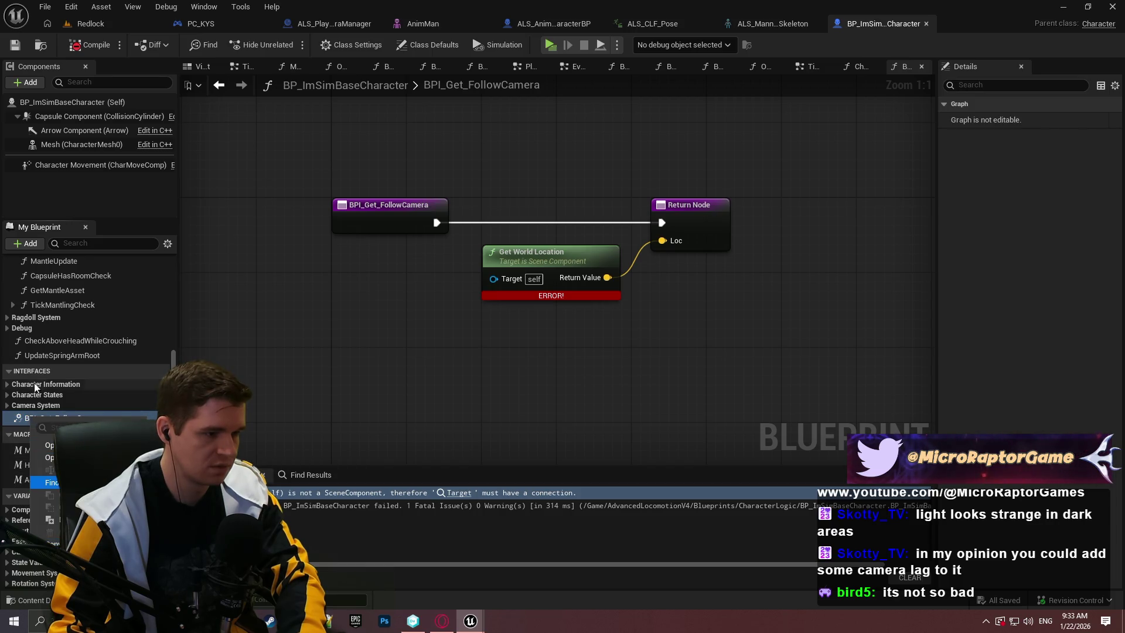
{"action": "key", "text": "Escape"}
{"action": "right_click", "coordinate": [31, 417]}
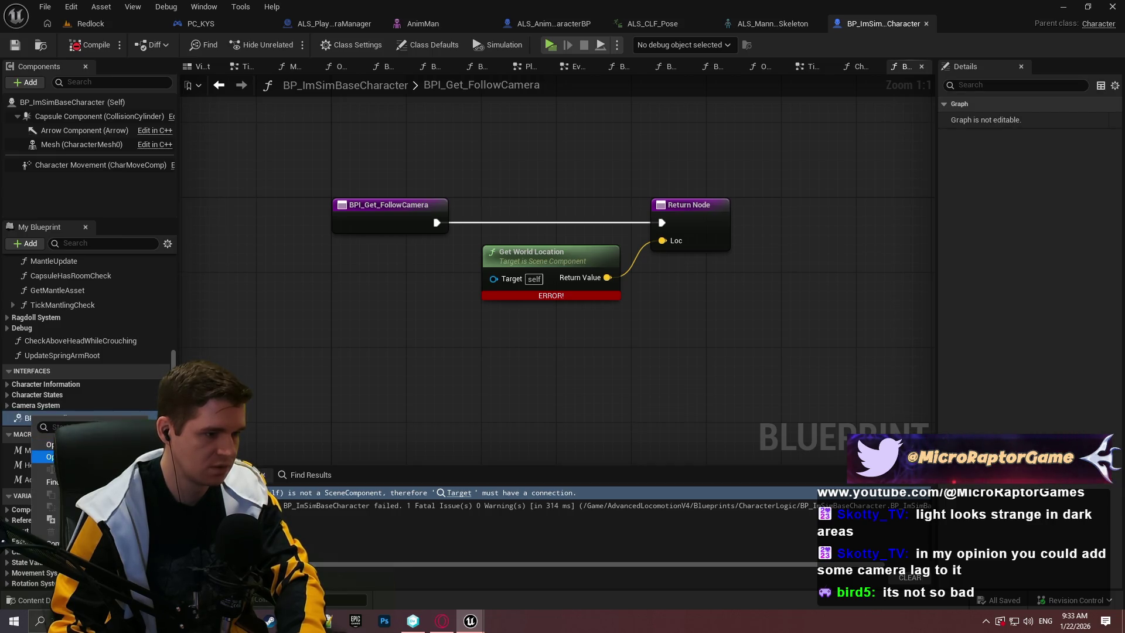
{"action": "key", "text": "Escape"}
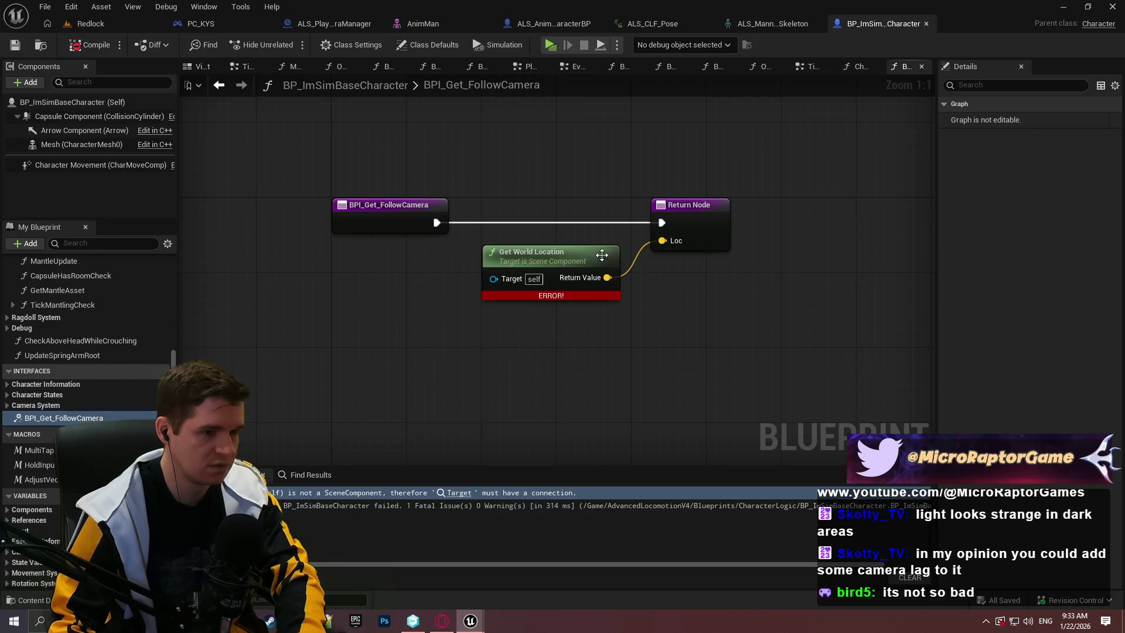
{"action": "left_click_drag", "start_coordinate": [540, 324], "coordinate": [515, 258]}
{"action": "key", "text": "Delete"}
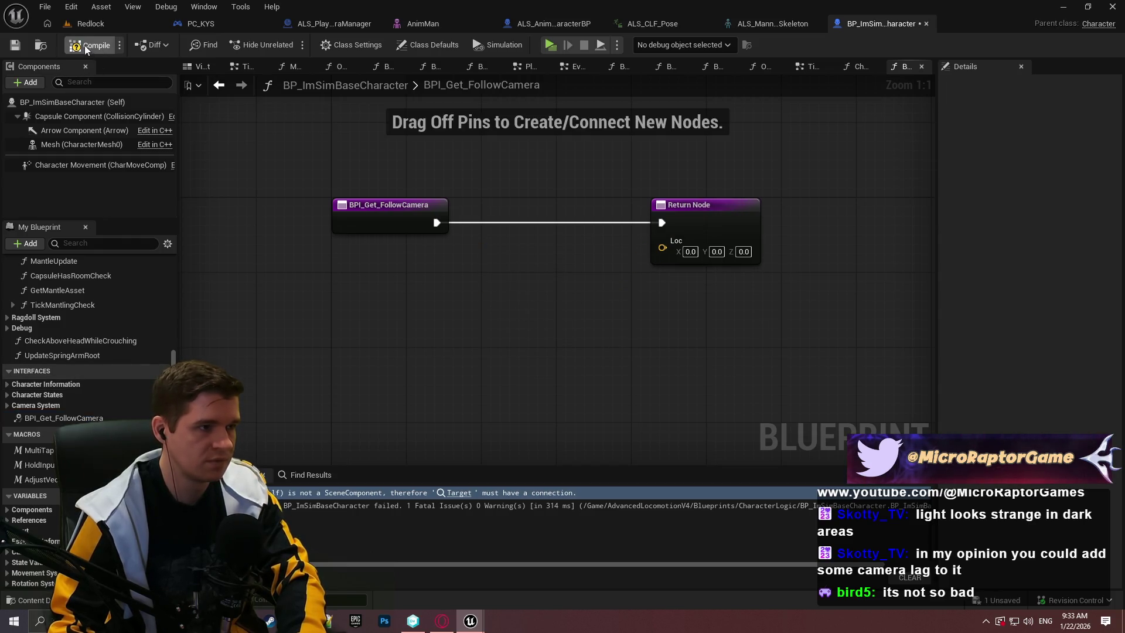
Return to the Redlock level and browse the Content Browser to the Content root's AdvancedLocomotionV4 folder
{"action": "left_click", "coordinate": [93, 24]}
{"action": "left_click", "coordinate": [555, 407]}
{"action": "left_click", "coordinate": [533, 408]}
{"action": "left_click", "coordinate": [340, 463]}
{"action": "left_click", "coordinate": [279, 464]}
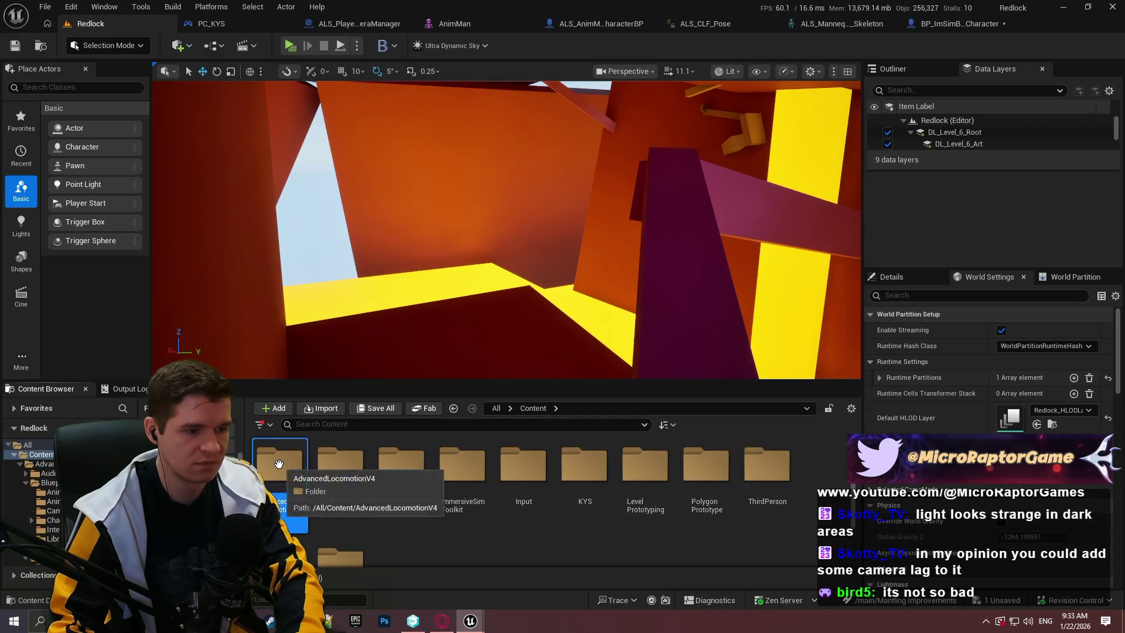
Search AdvancedLocomotionV4 for 'bpi' and open the ALS_Character_BPI interface
{"action": "double_click", "coordinate": [279, 464]}
{"action": "left_click", "coordinate": [422, 427]}
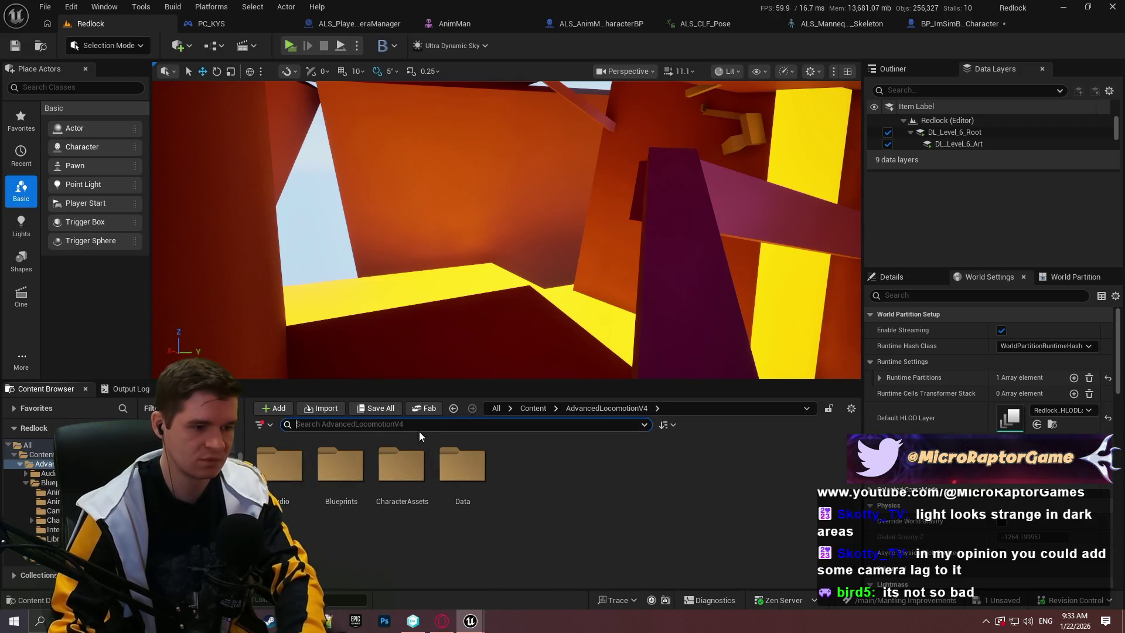
{"action": "type", "text": "bpi"}
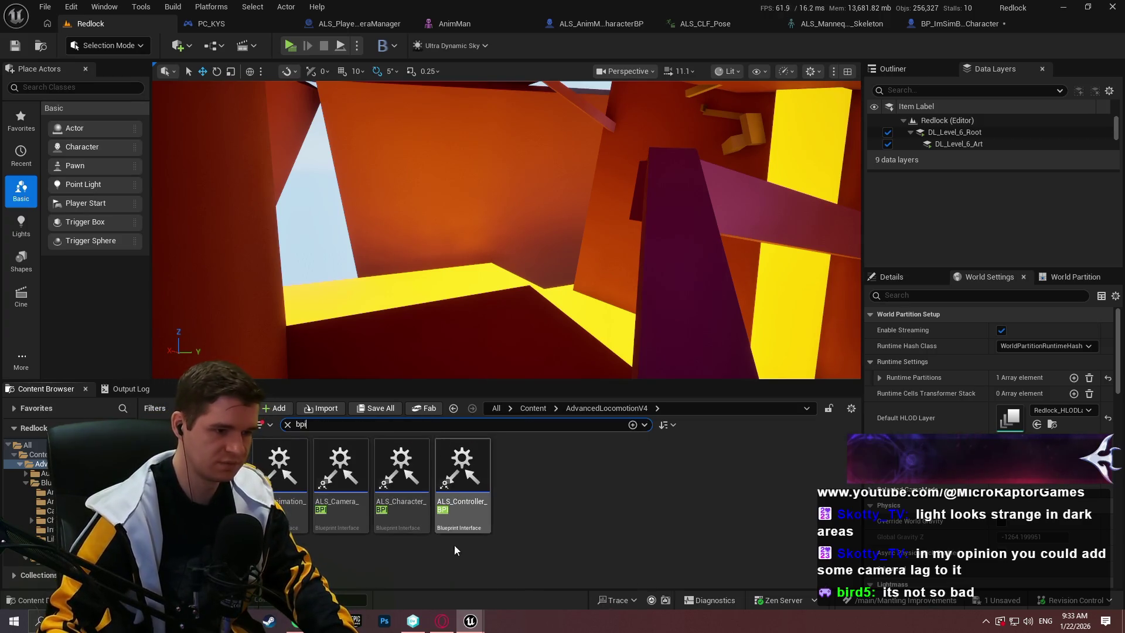
{"action": "double_click", "coordinate": [340, 517]}
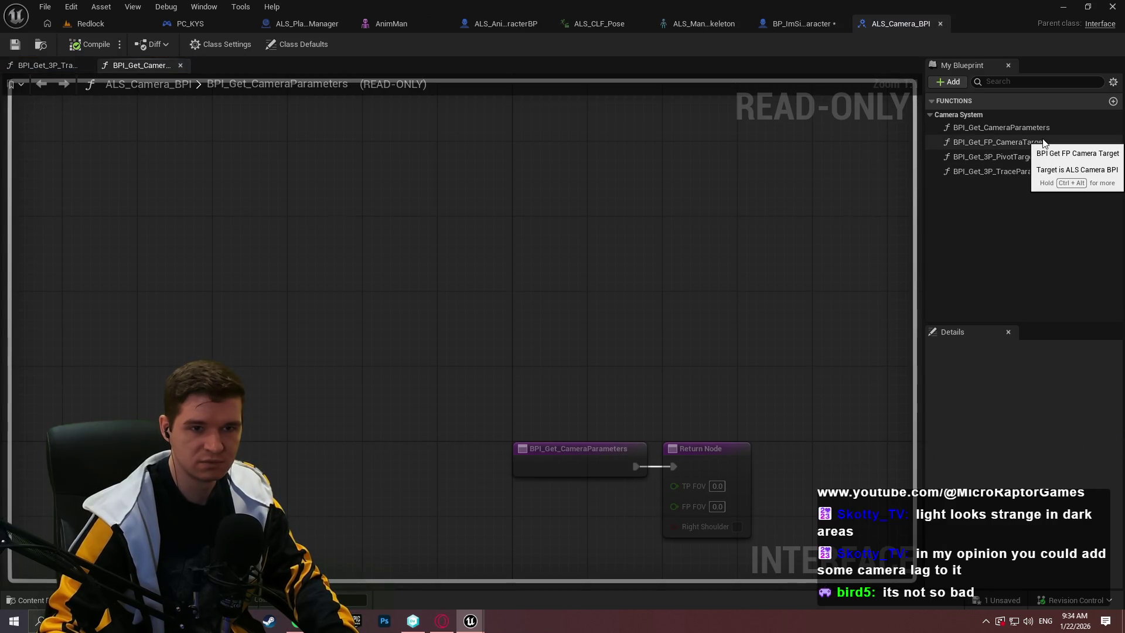
{"action": "left_click", "coordinate": [86, 24]}
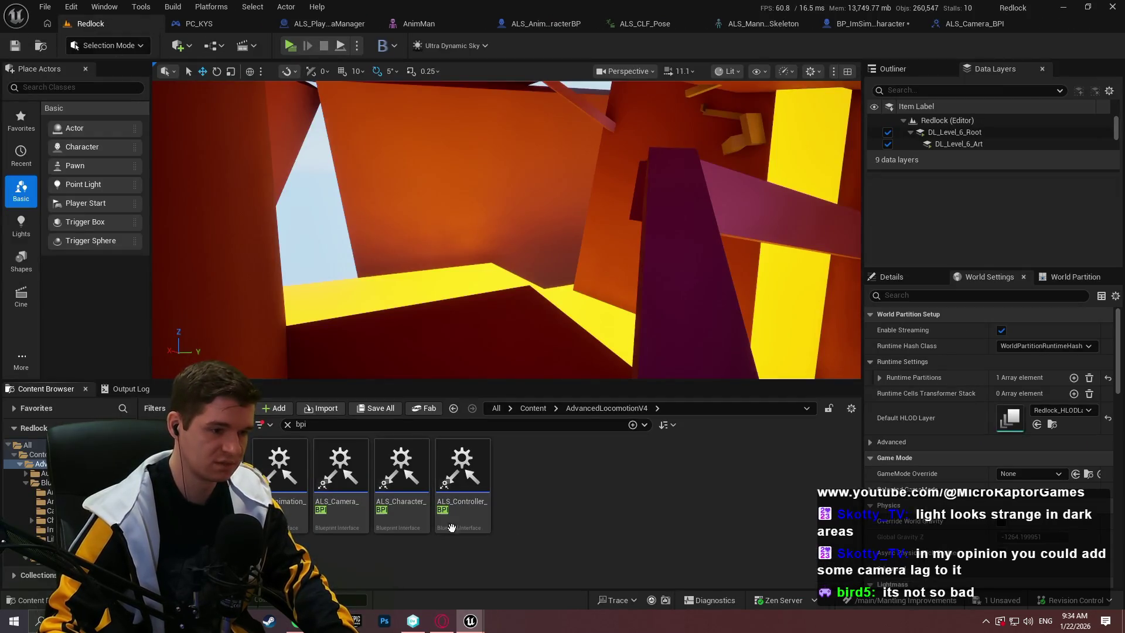
{"action": "double_click", "coordinate": [418, 519]}
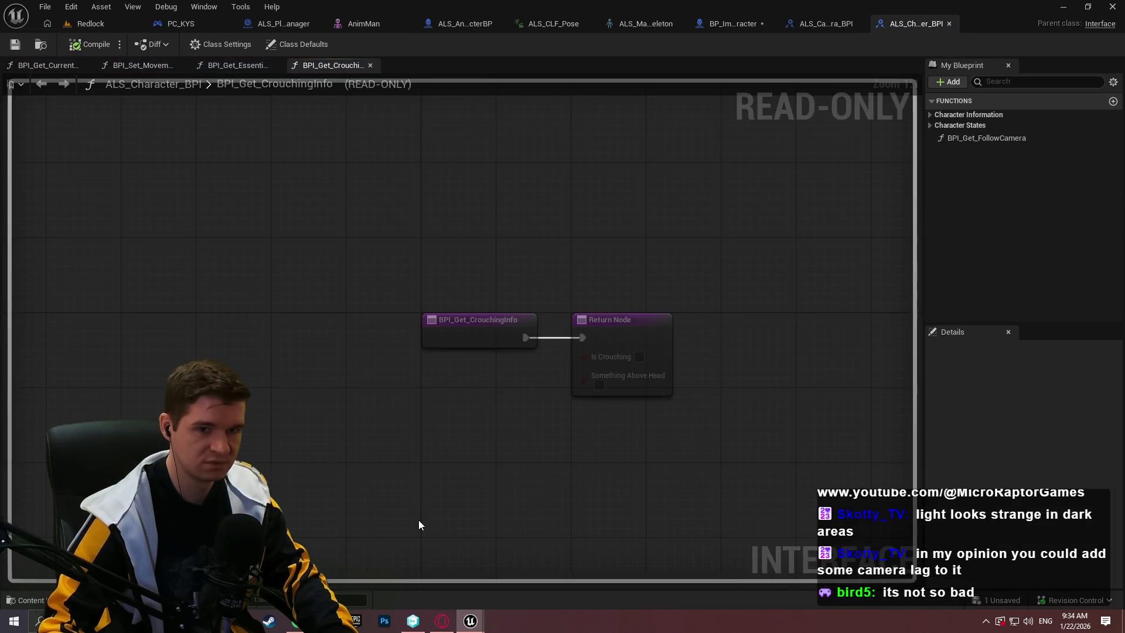
Delete BPI_Get_FollowCamera from ALS_Character_BPI and save it with Check Out
{"action": "left_click", "coordinate": [1007, 137]}
{"action": "key", "text": "Delete"}
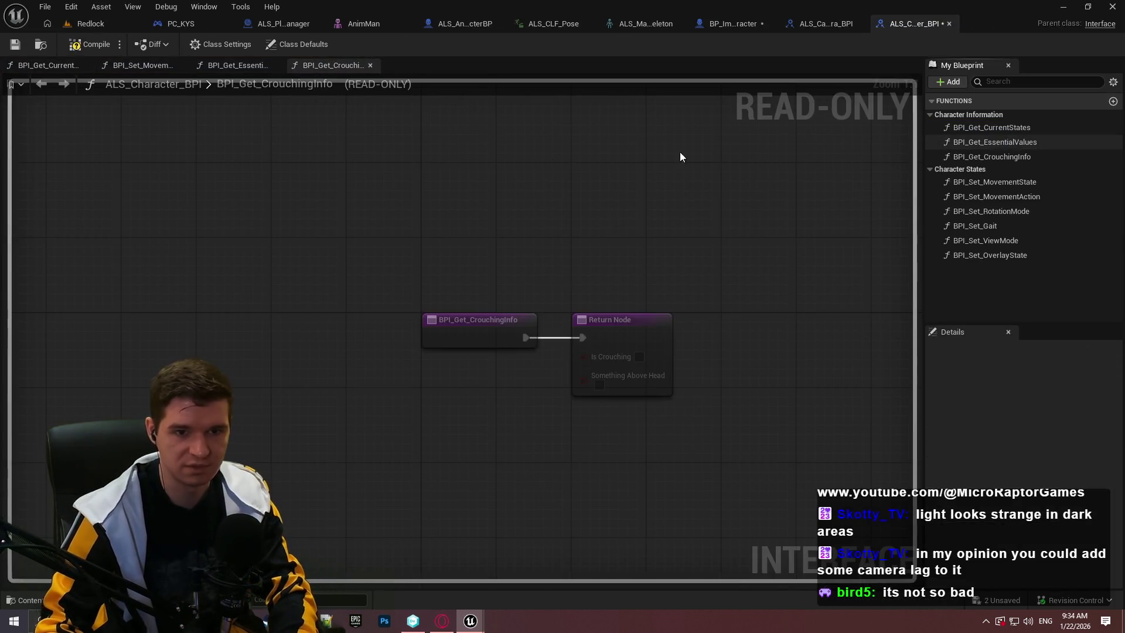
{"action": "left_click", "coordinate": [40, 44]}
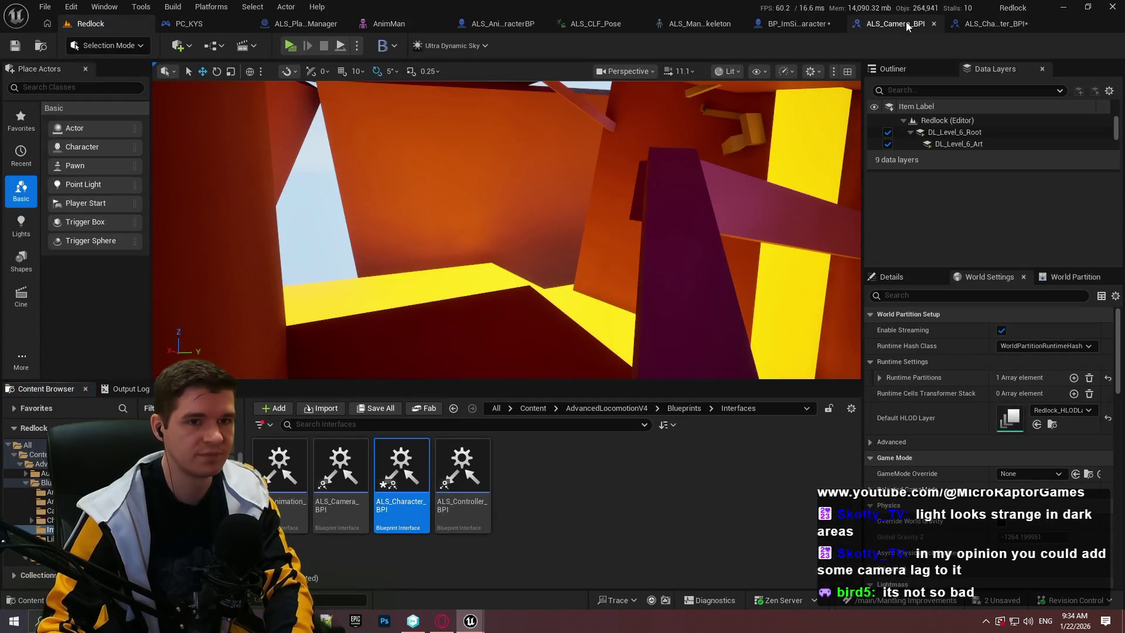
{"action": "left_click", "coordinate": [914, 23]}
{"action": "left_click", "coordinate": [14, 47]}
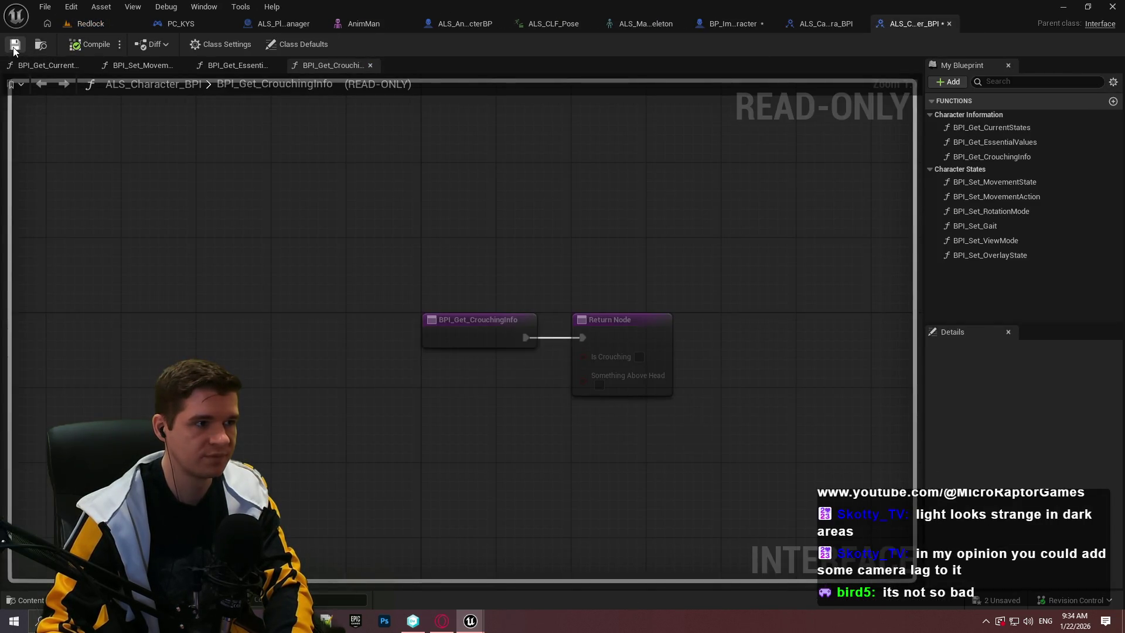
{"action": "left_click", "coordinate": [569, 442]}
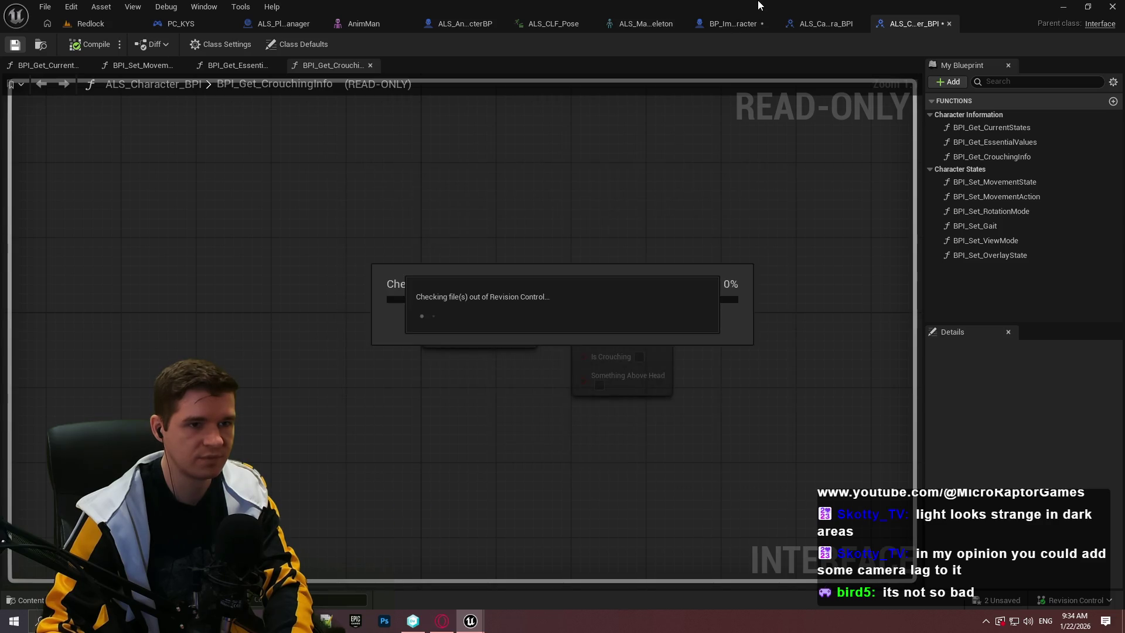
Recompile and save BP_ImSimBaseCharacter, close the stale graph, and return to Redlock
{"action": "left_click", "coordinate": [724, 25]}
{"action": "left_click", "coordinate": [15, 45]}
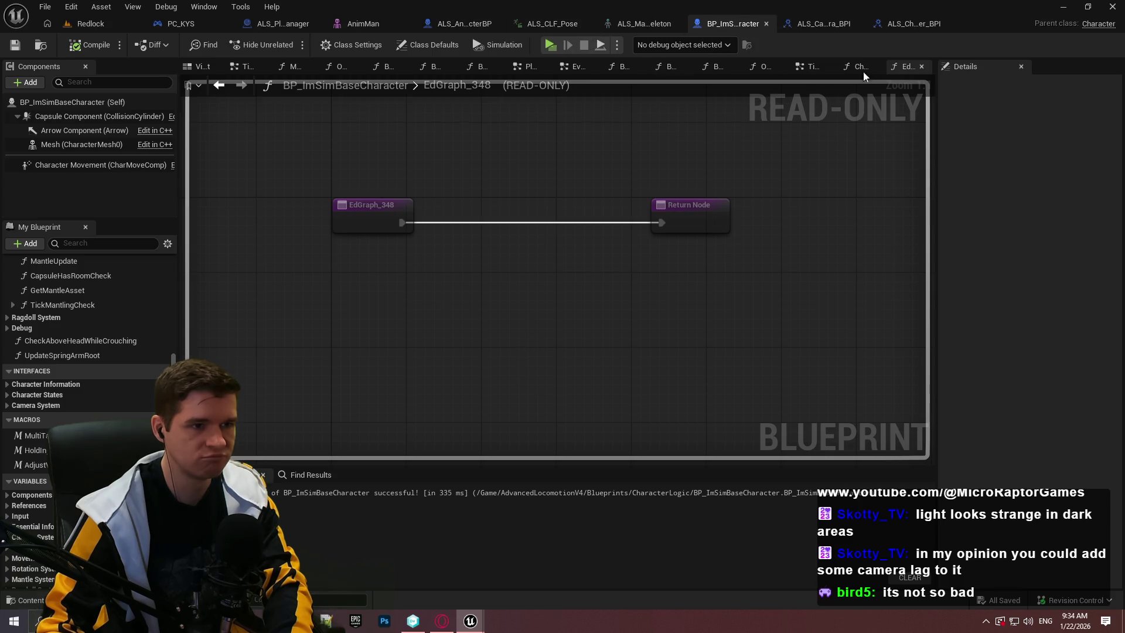
{"action": "left_click", "coordinate": [923, 67]}
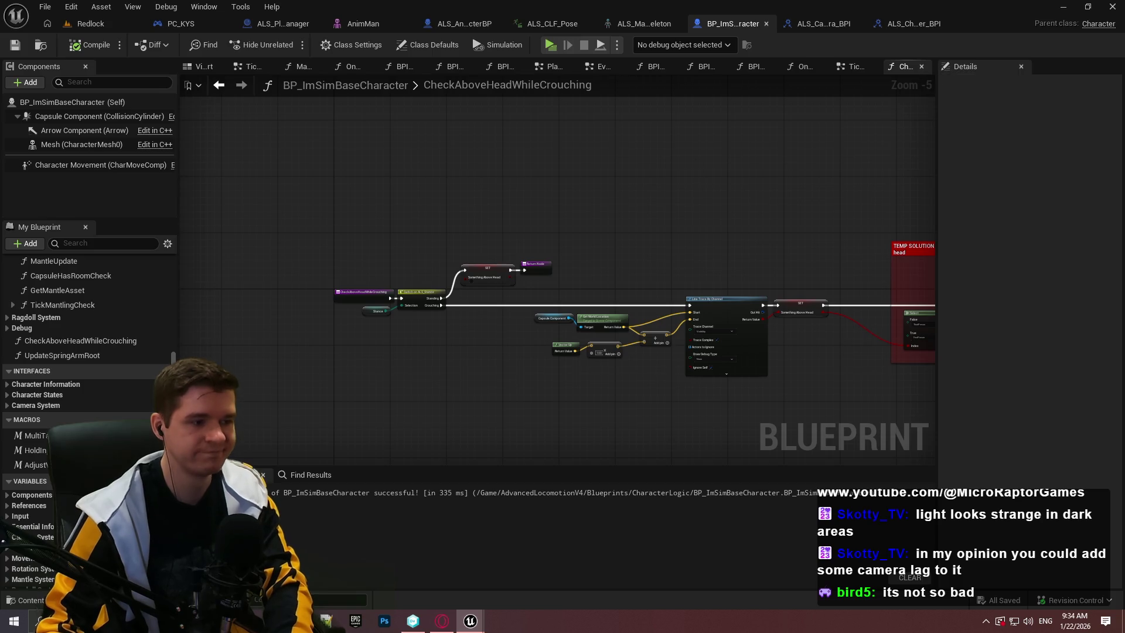
{"action": "scroll", "coordinate": [75, 367], "scroll_direction": "down", "scroll_amount": 4}
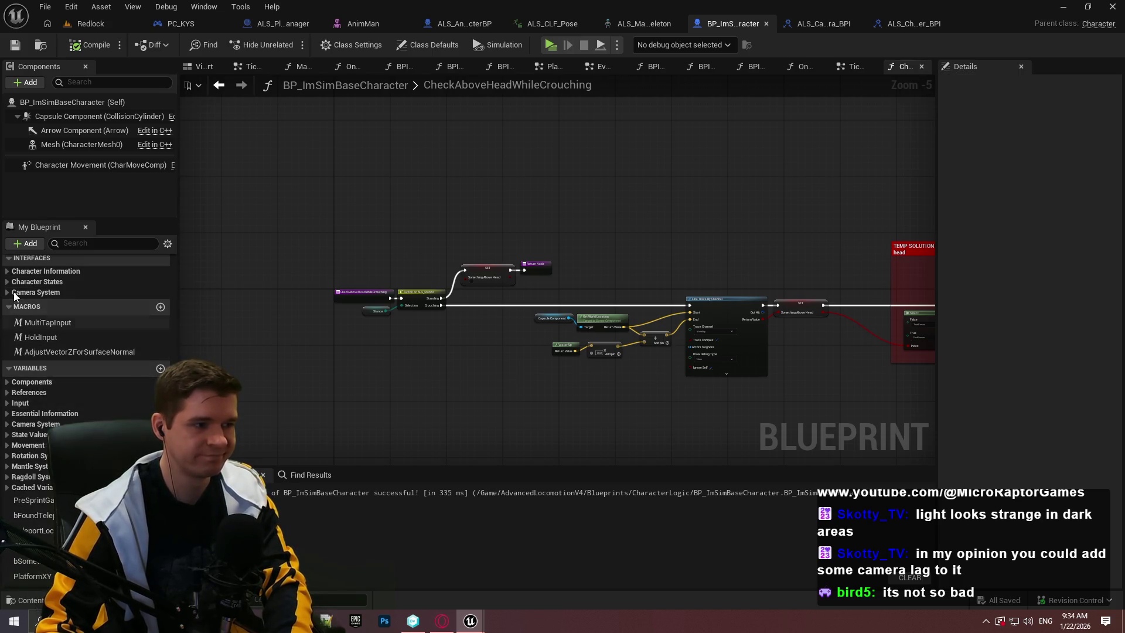
{"action": "left_click", "coordinate": [97, 25]}
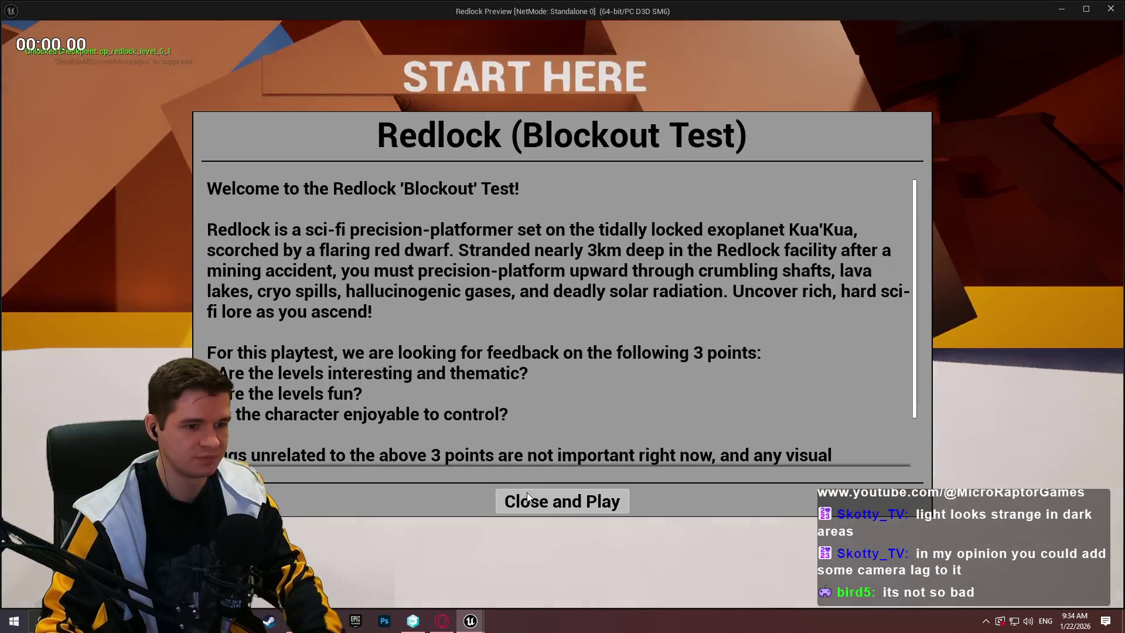
{"action": "left_click", "coordinate": [563, 499]}
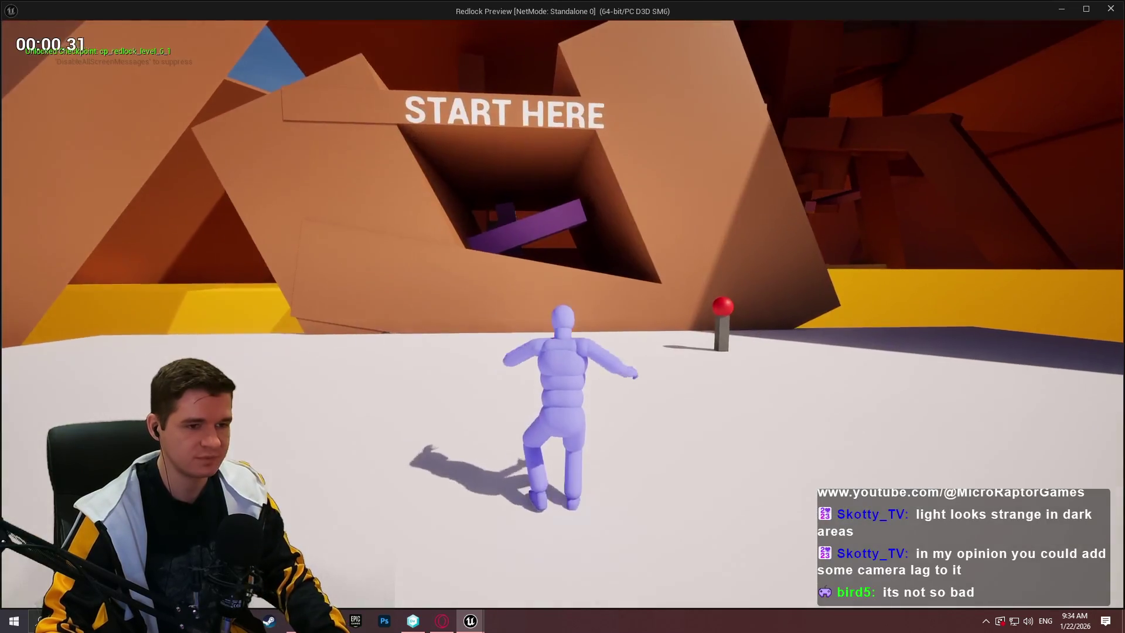
{"action": "key", "text": "w"}
{"action": "key", "text": "space"}
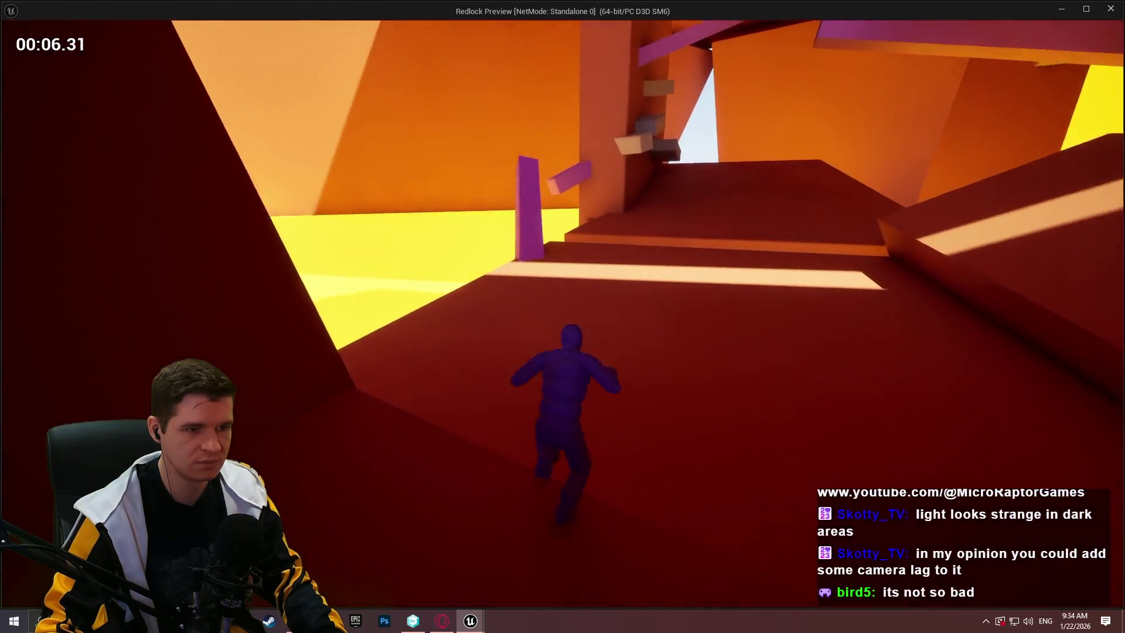
{"action": "key", "text": "grave"}
{"action": "type", "text": "stat game"}
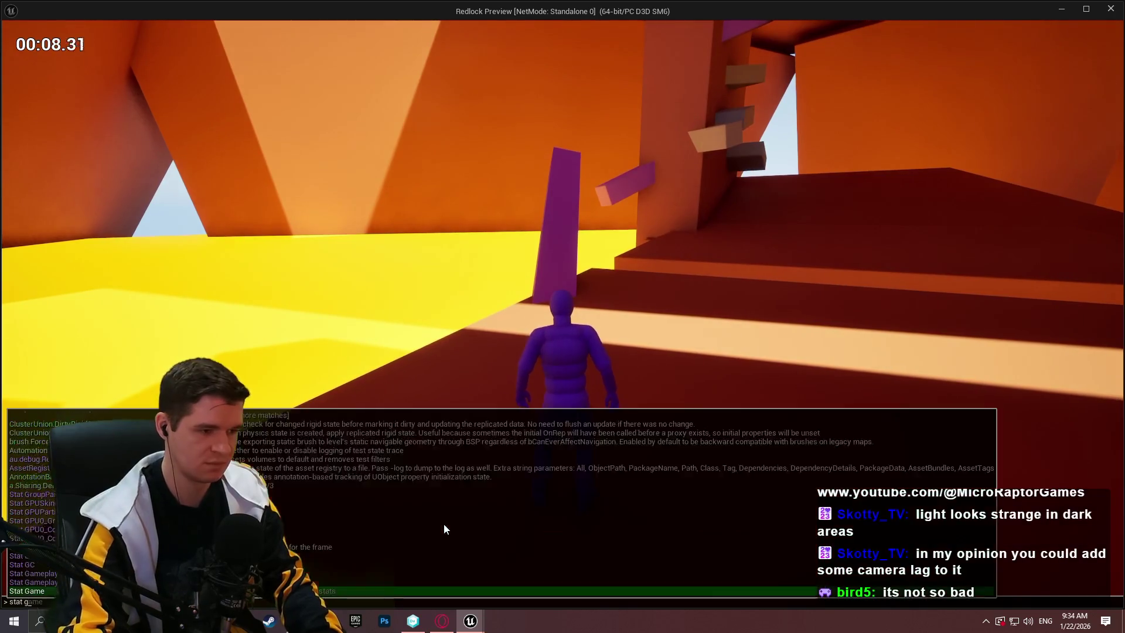
{"action": "key", "text": "Return"}
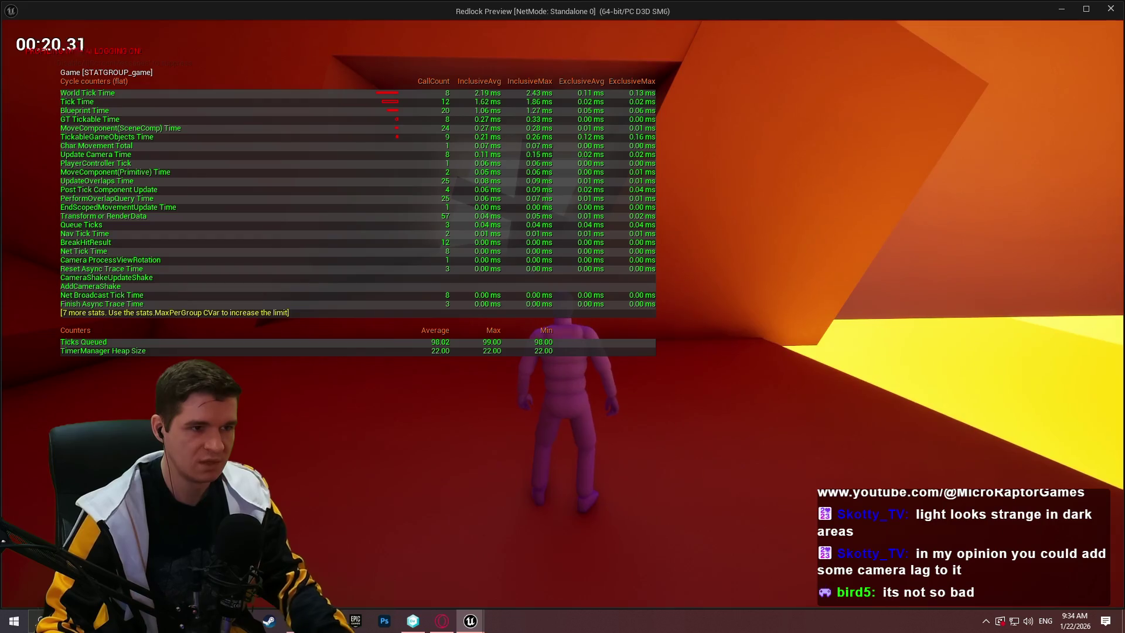
{"action": "key", "text": "Escape"}
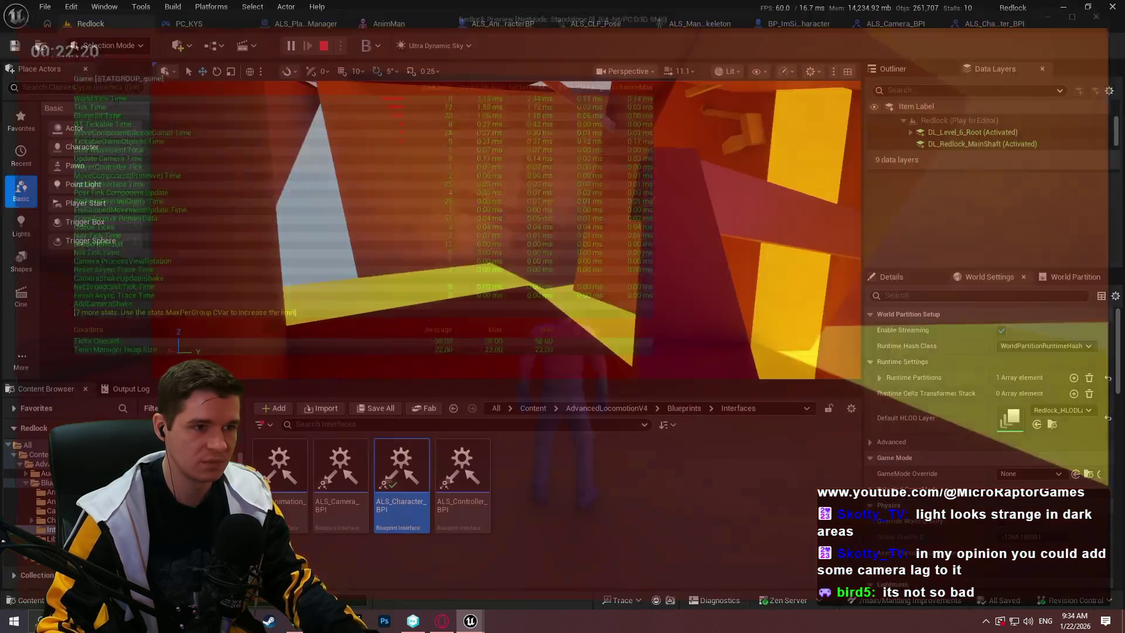
Open P_PlatformingMechanics from Content/KYS/Maps and launch it as a Standalone preview
{"action": "left_click", "coordinate": [632, 409]}
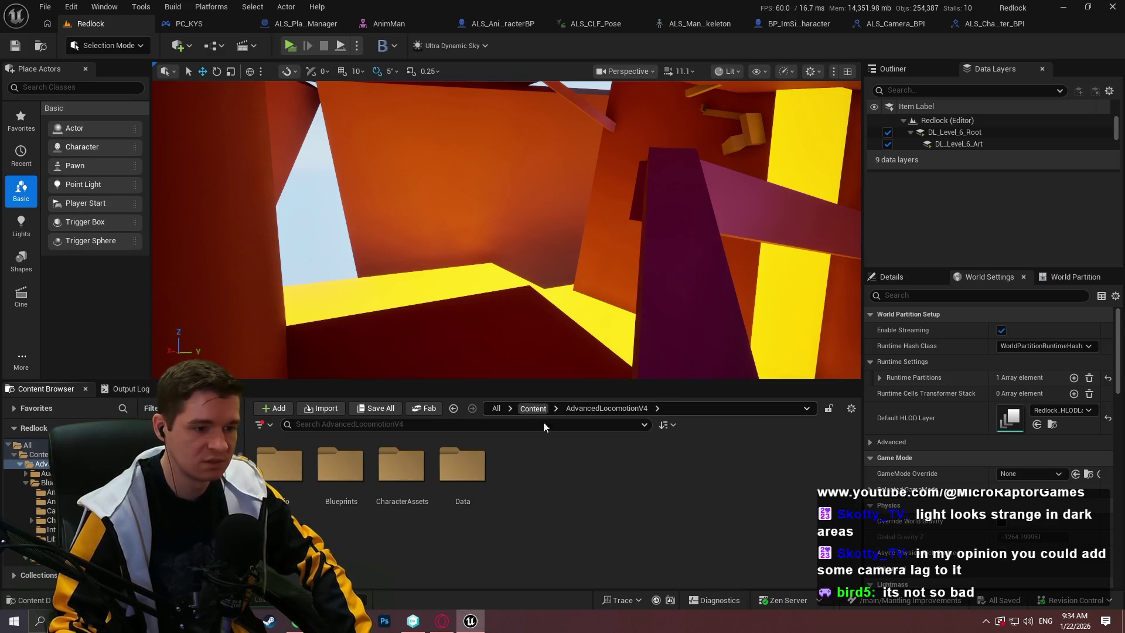
{"action": "left_click", "coordinate": [535, 409]}
{"action": "double_click", "coordinate": [594, 479]}
{"action": "double_click", "coordinate": [587, 476]}
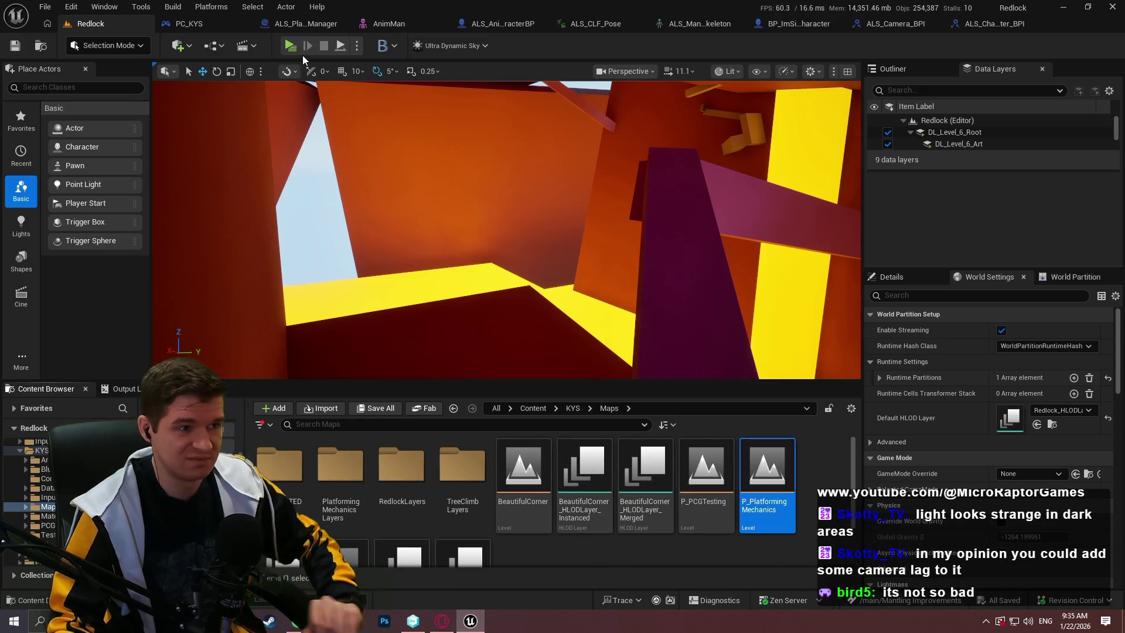
{"action": "double_click", "coordinate": [764, 493]}
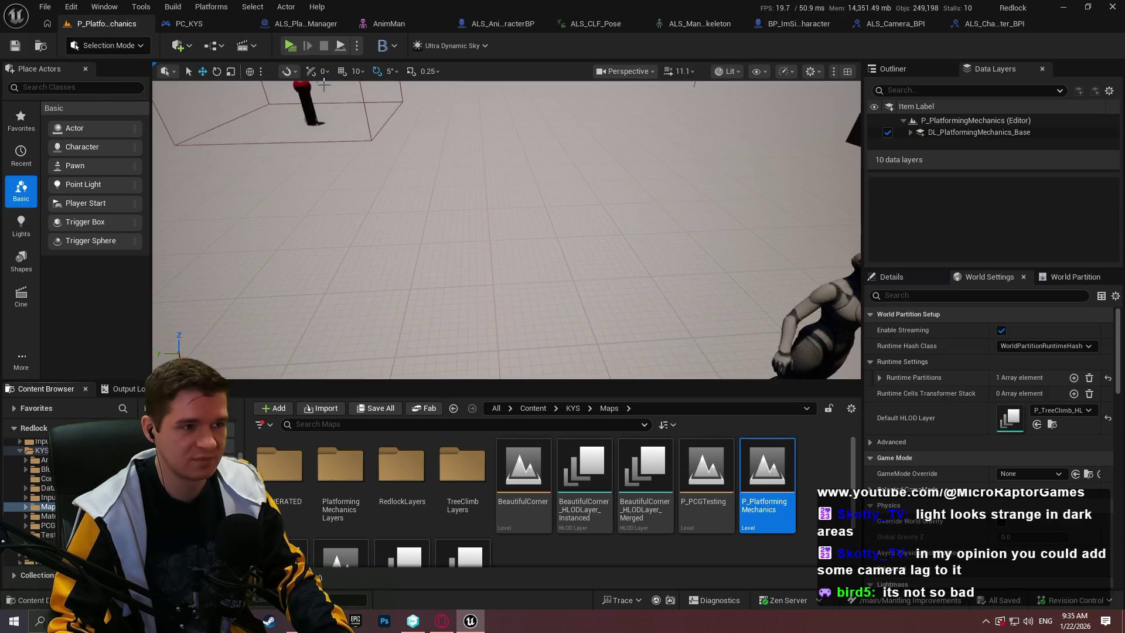
{"action": "left_click", "coordinate": [290, 47]}
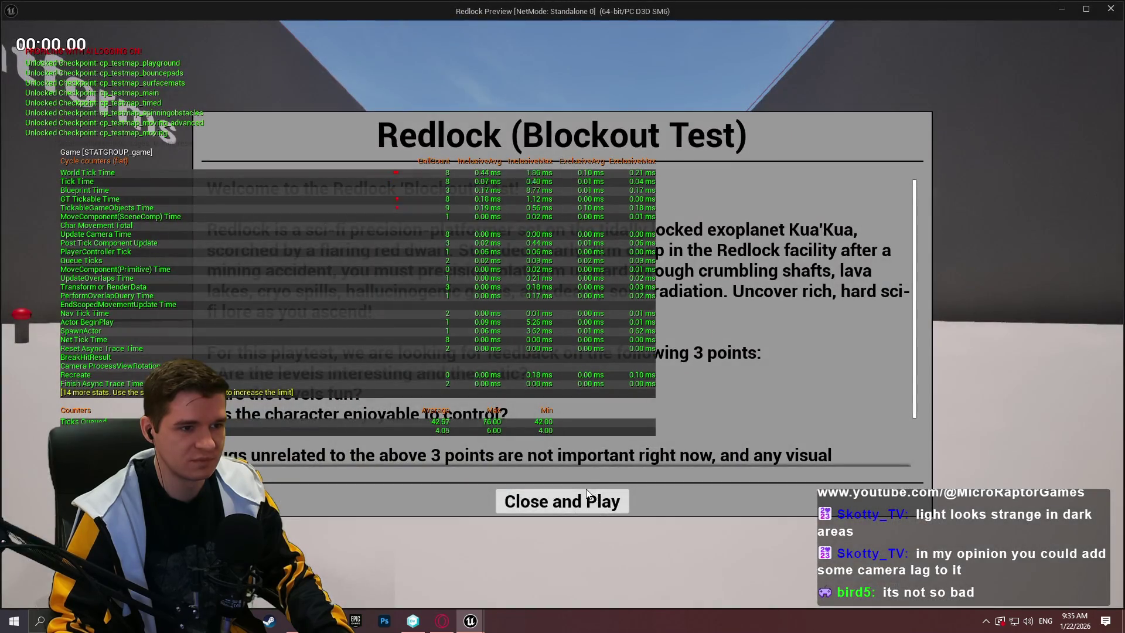
Start playing and test walking and jumping across the platforming course
{"action": "left_click", "coordinate": [594, 504]}
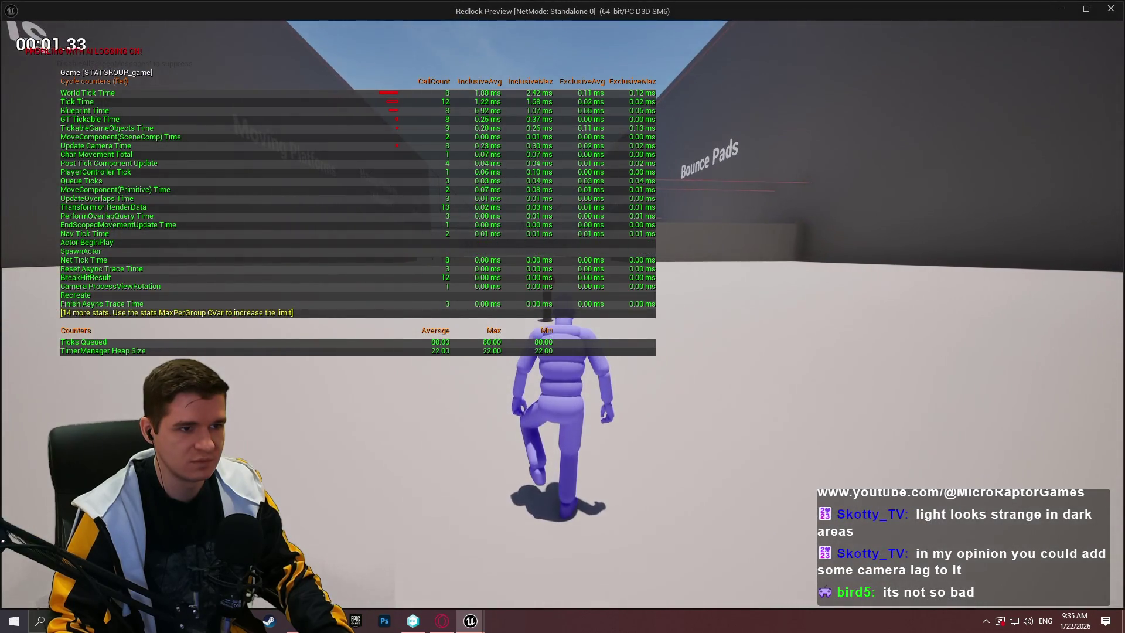
{"action": "key", "text": "w"}
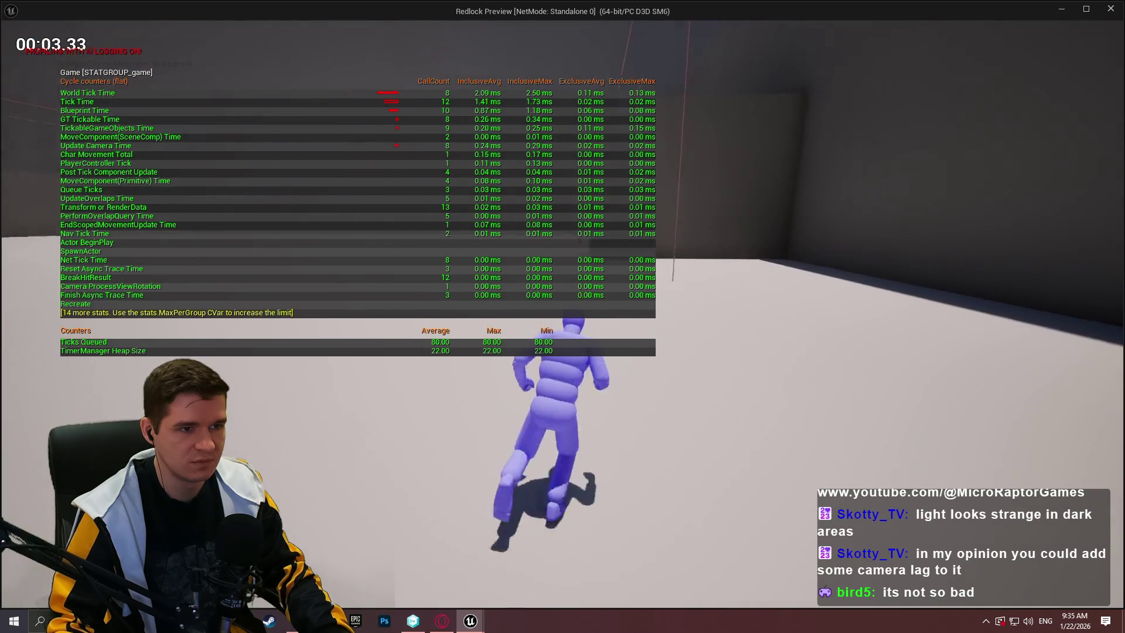
{"action": "key", "text": "w"}
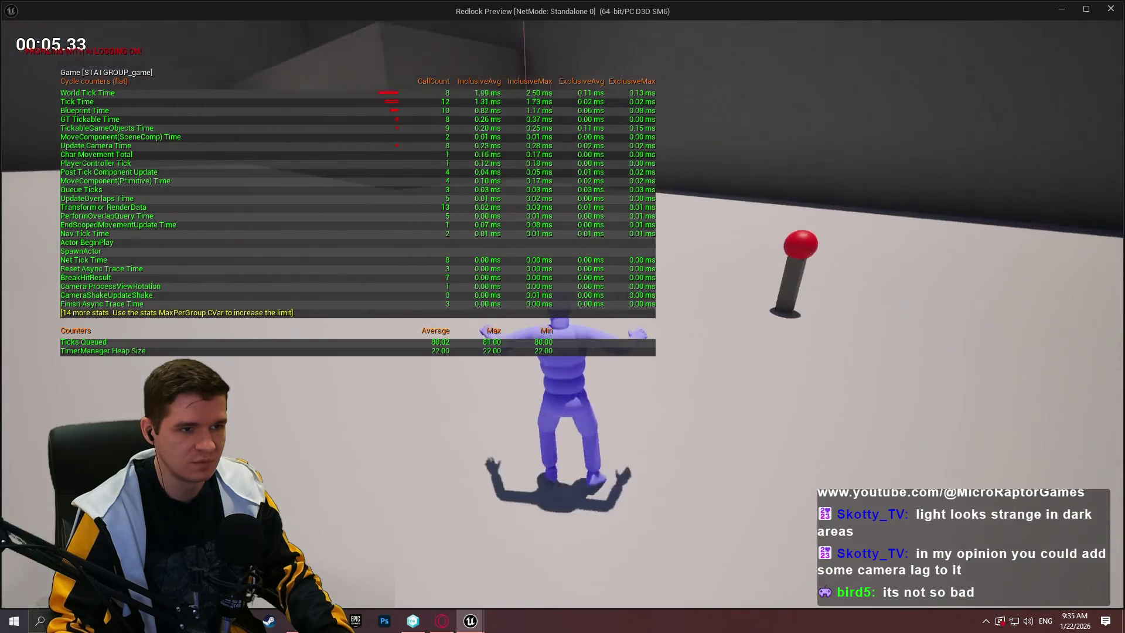
{"action": "key", "text": "space"}
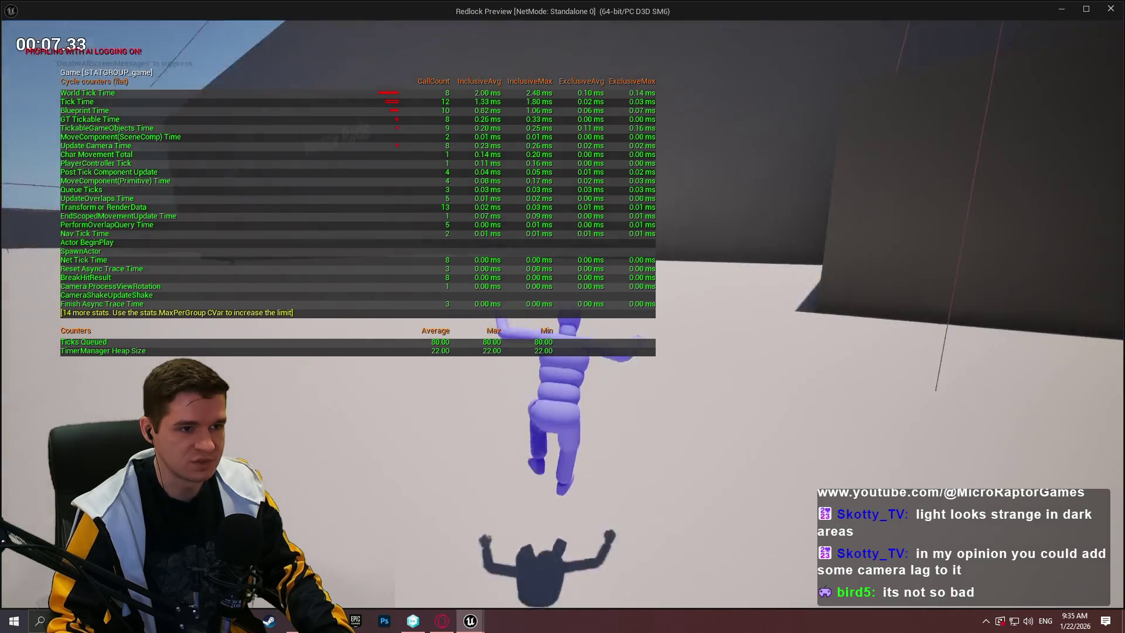
{"action": "key", "text": "w"}
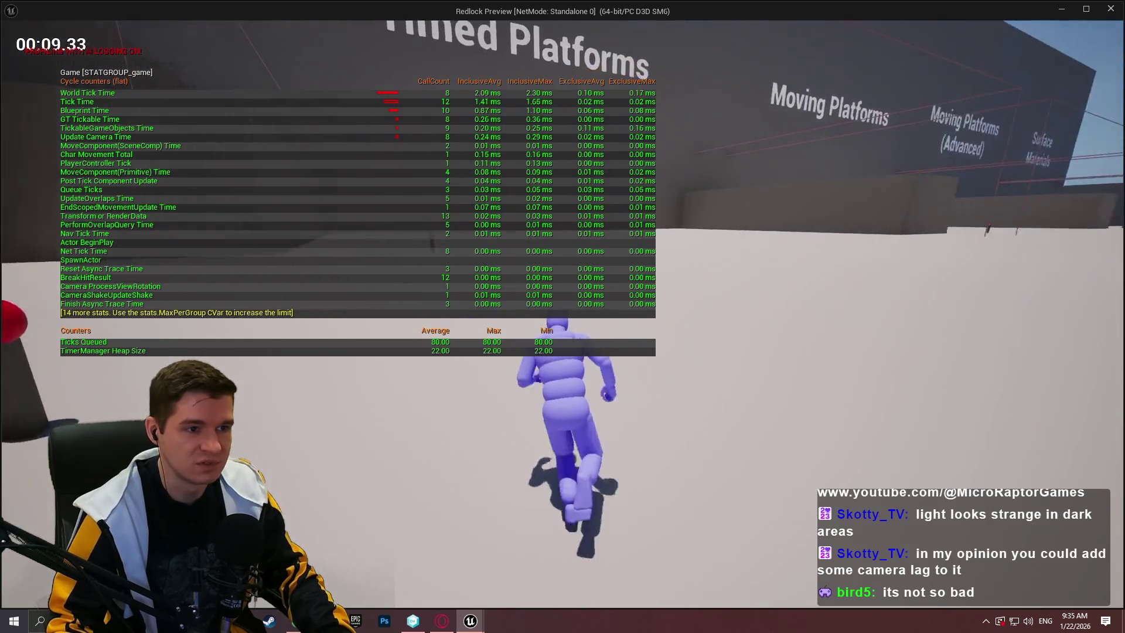
{"action": "key", "text": "space"}
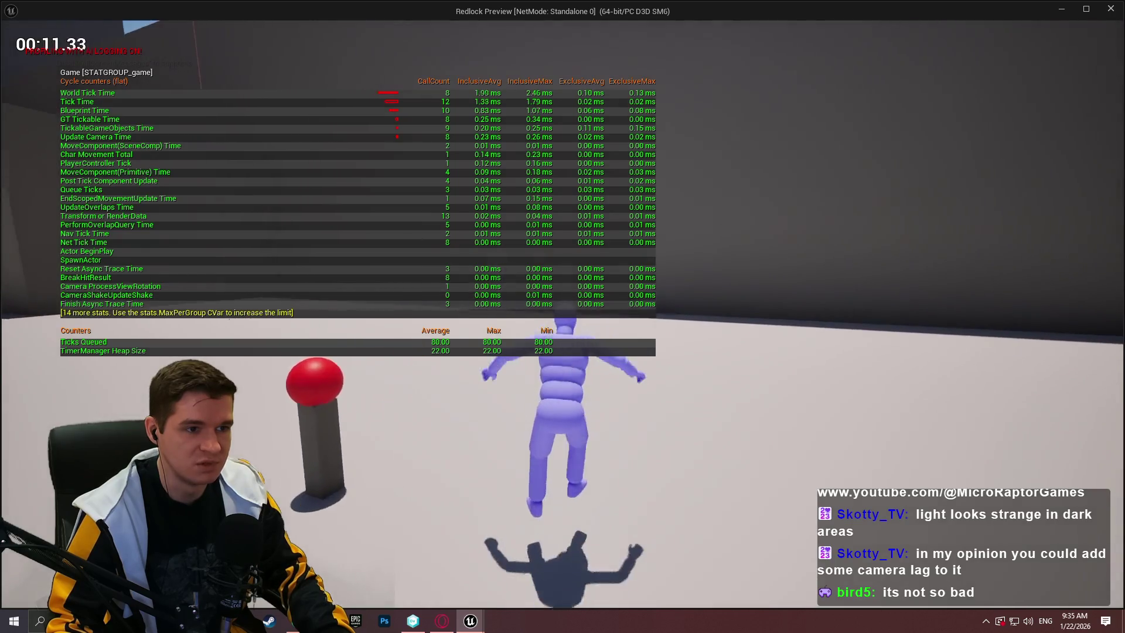
{"action": "key", "text": "space"}
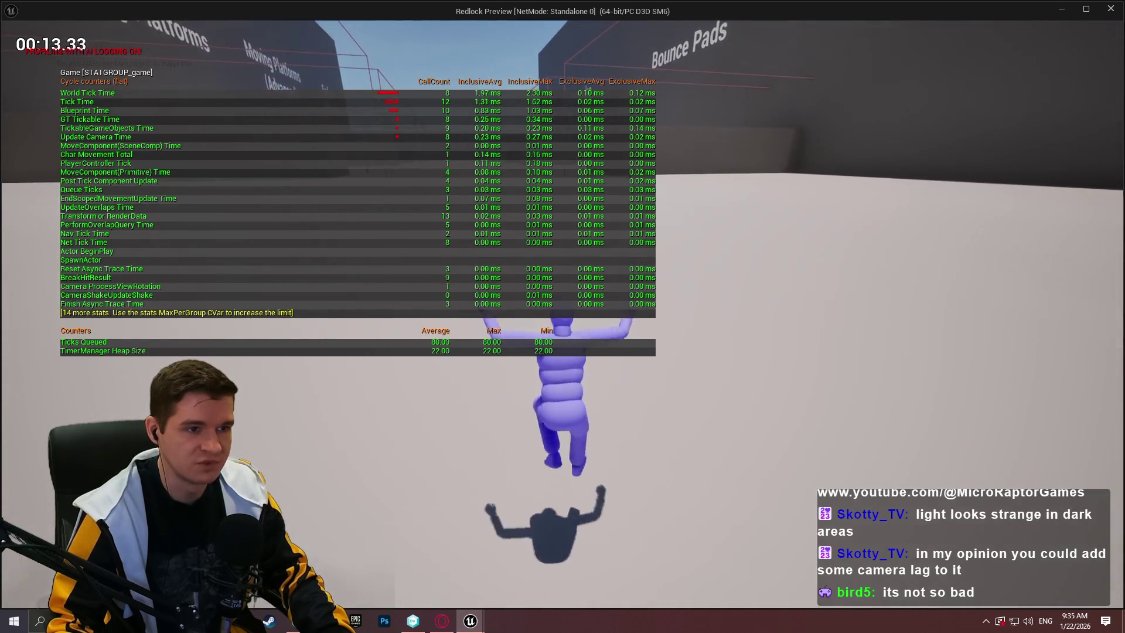
{"action": "key", "text": "space"}
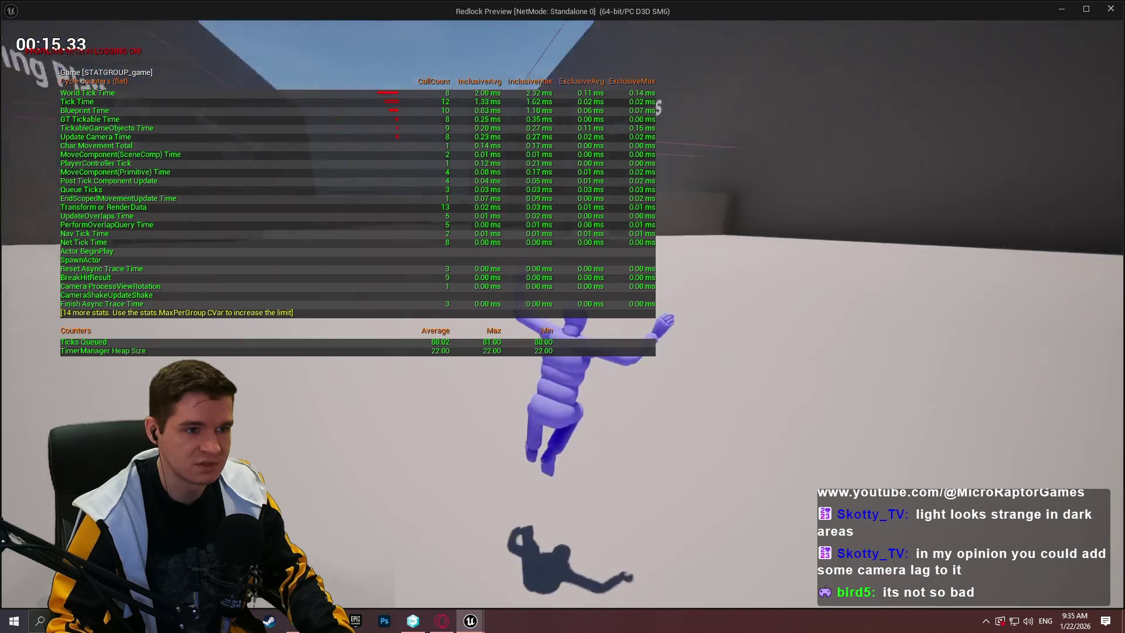
{"action": "key", "text": "space"}
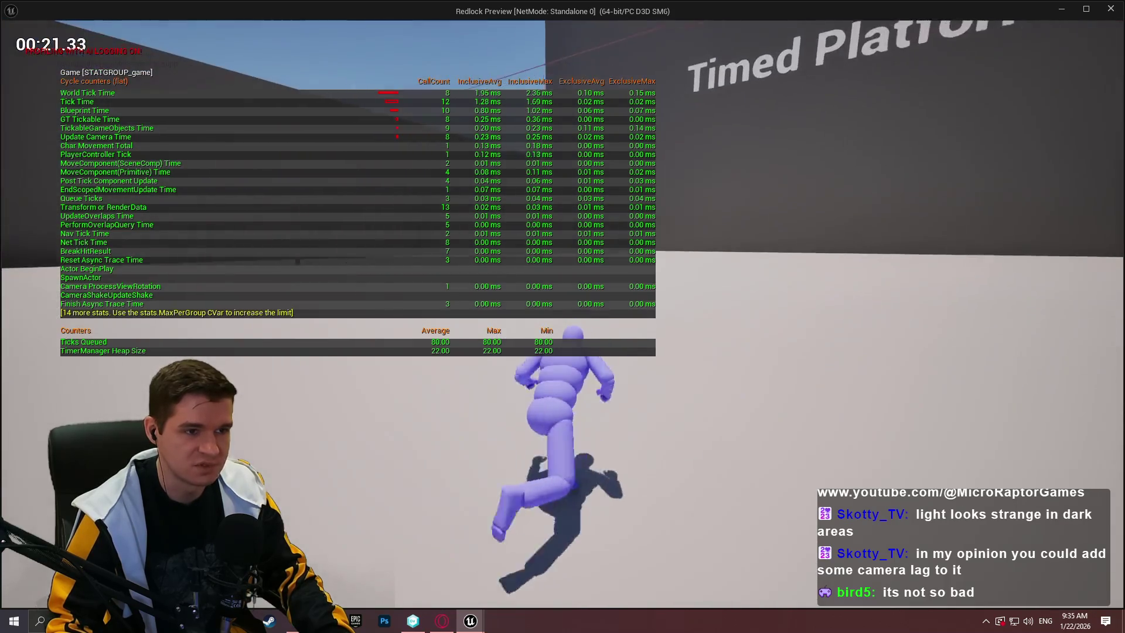
{"action": "key", "text": "space"}
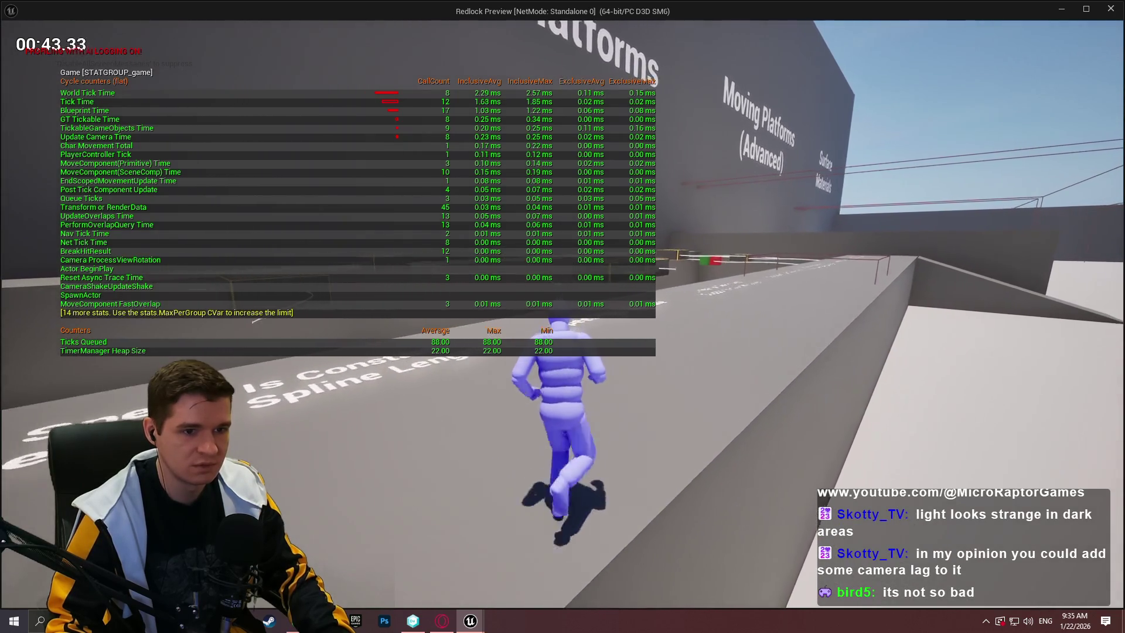
Toggle ToggleDebugCamera on and off in the console, then hide the stats overlay
{"action": "key", "text": "grave"}
{"action": "type", "text": "ToggleDebugCamera"}
{"action": "key", "text": "Return"}
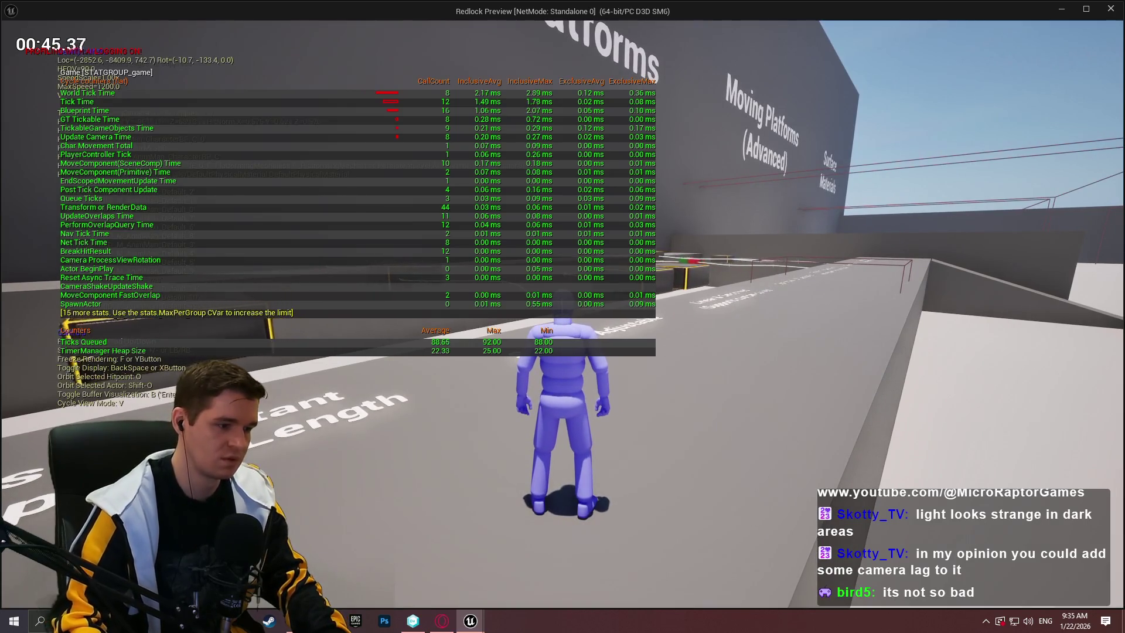
{"action": "key", "text": "grave"}
{"action": "key", "text": "Return"}
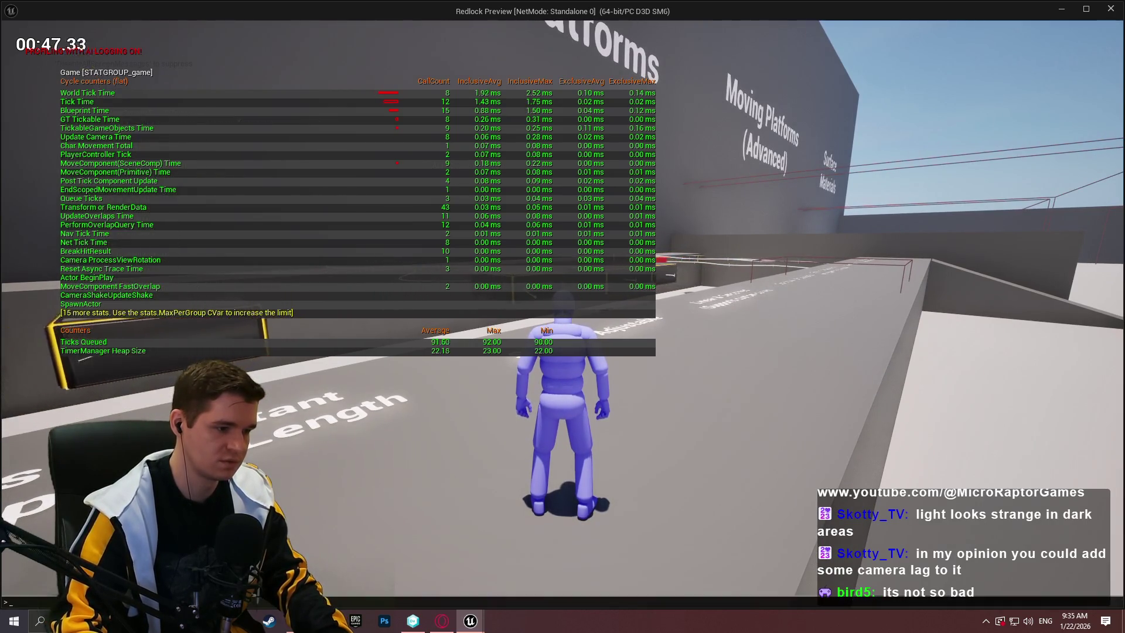
{"action": "key", "text": "Escape"}
Run and jump across the yellow-edged platforms, then close the standalone preview
{"action": "key", "text": "w"}
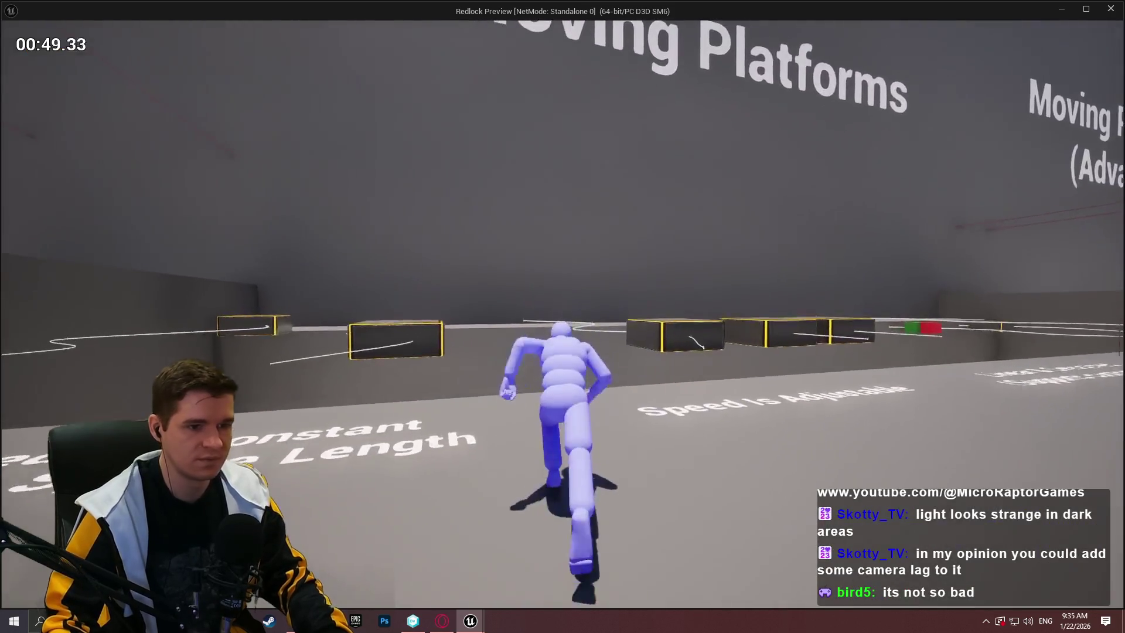
{"action": "key", "text": "space"}
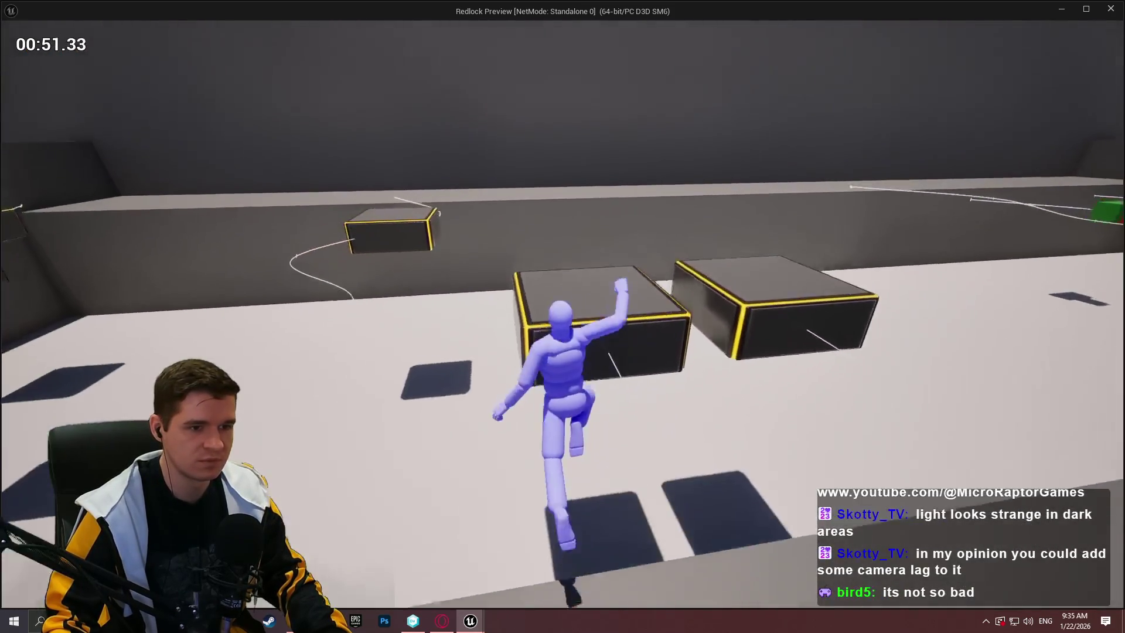
{"action": "key", "text": "space"}
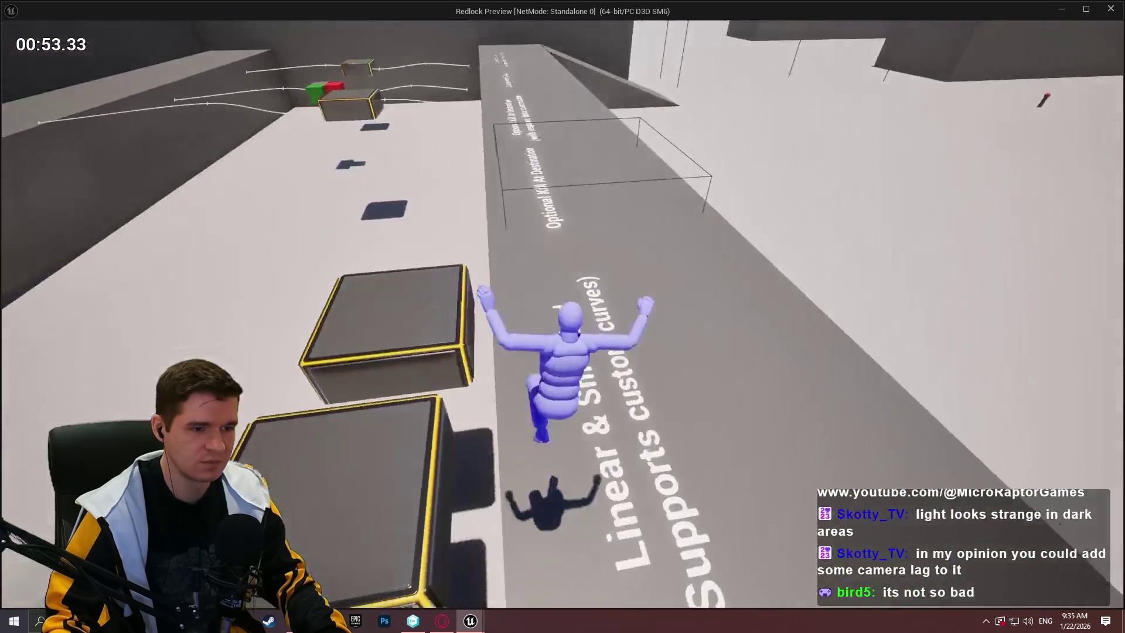
{"action": "key", "text": "Escape"}
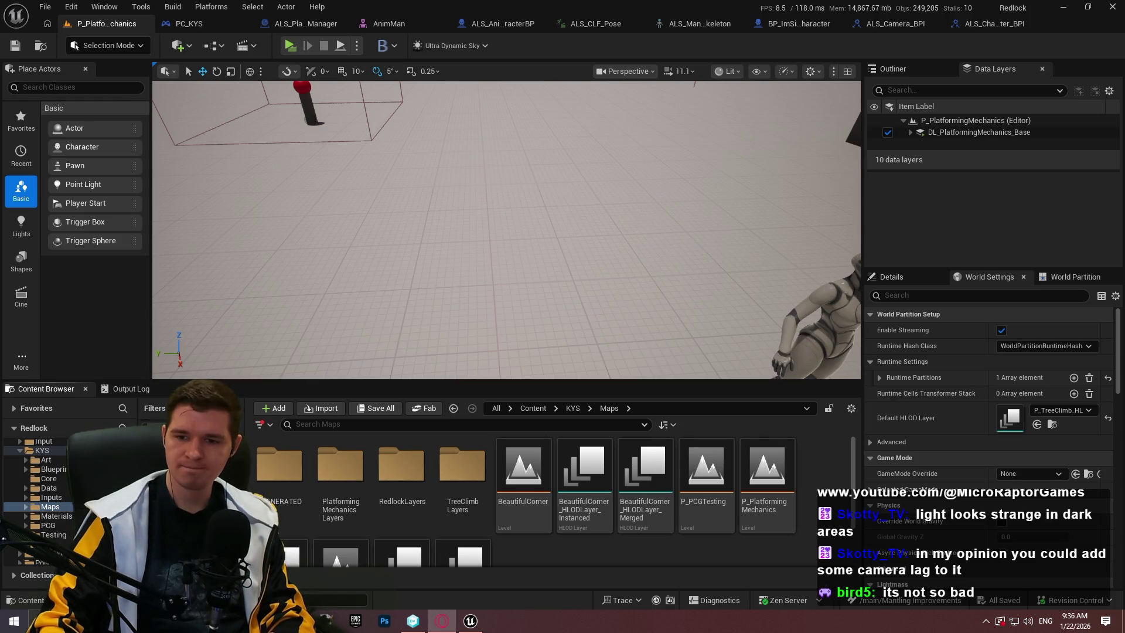
Open the Redlock map, enlarge the level view to full screen, and right-click the red beam
{"action": "scroll", "coordinate": [290, 545], "scroll_direction": "down", "scroll_amount": 2}
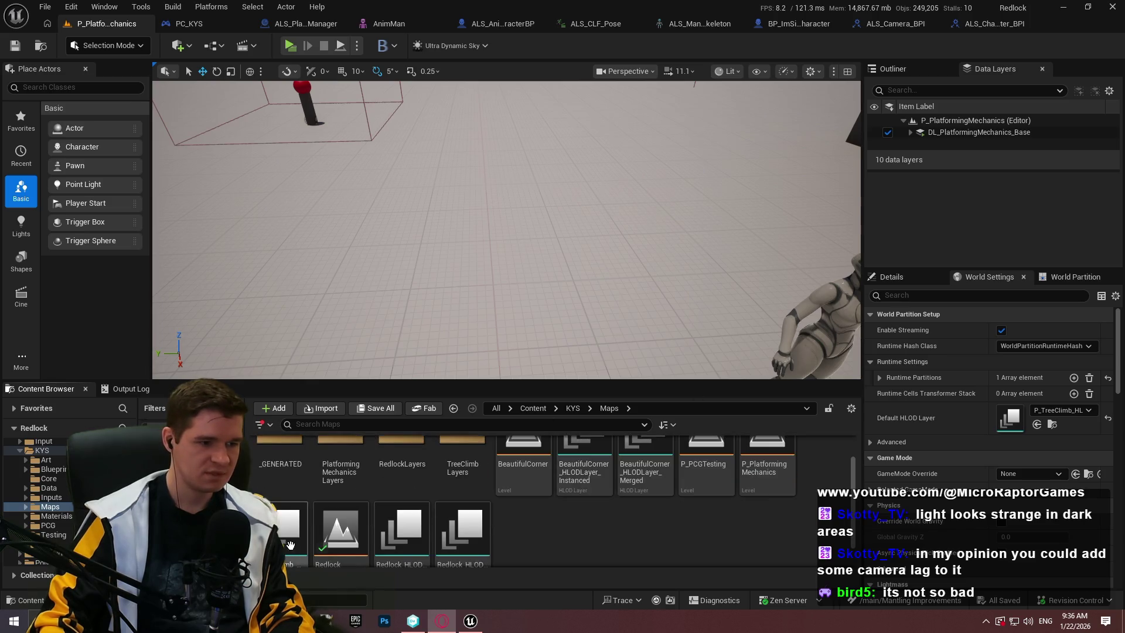
{"action": "double_click", "coordinate": [331, 537]}
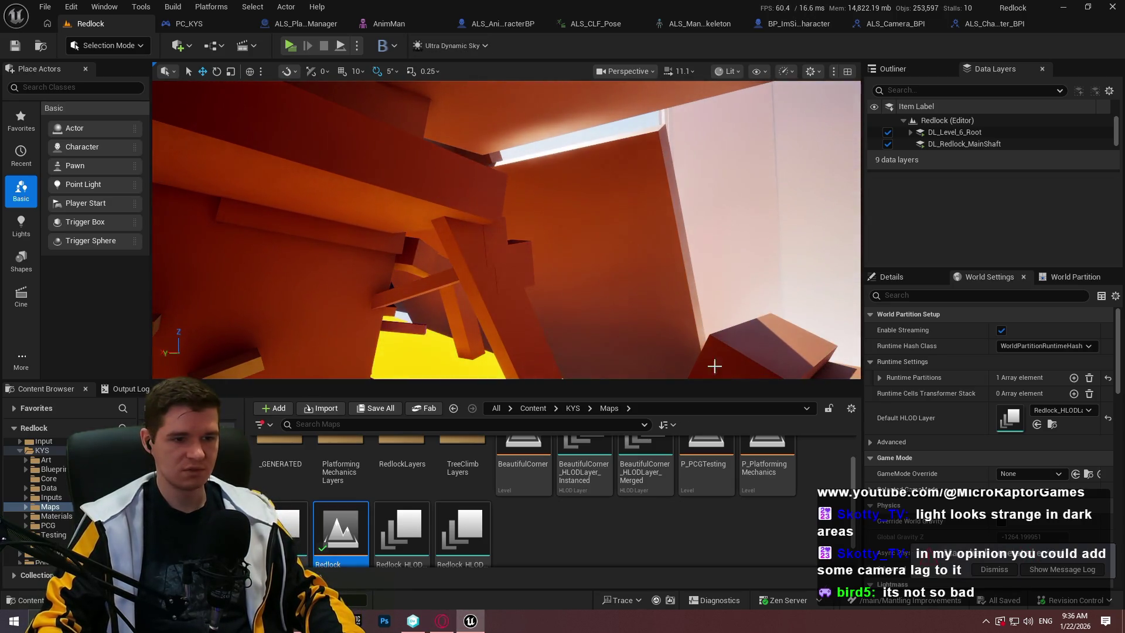
{"action": "left_click_drag", "start_coordinate": [744, 380], "coordinate": [745, 445]}
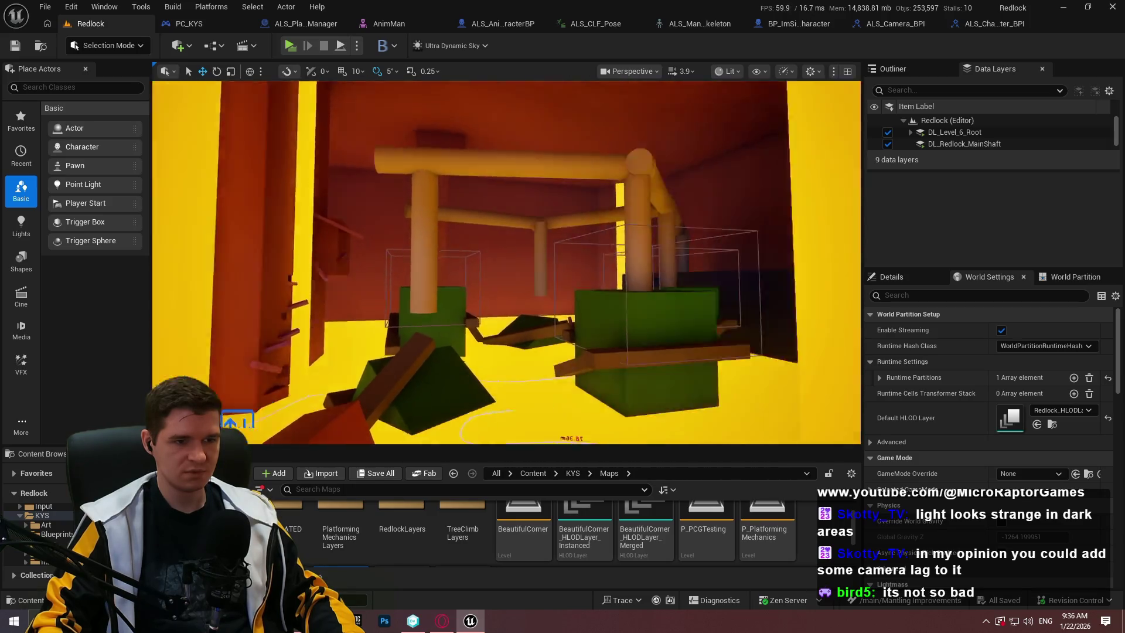
{"action": "key", "text": "F11"}
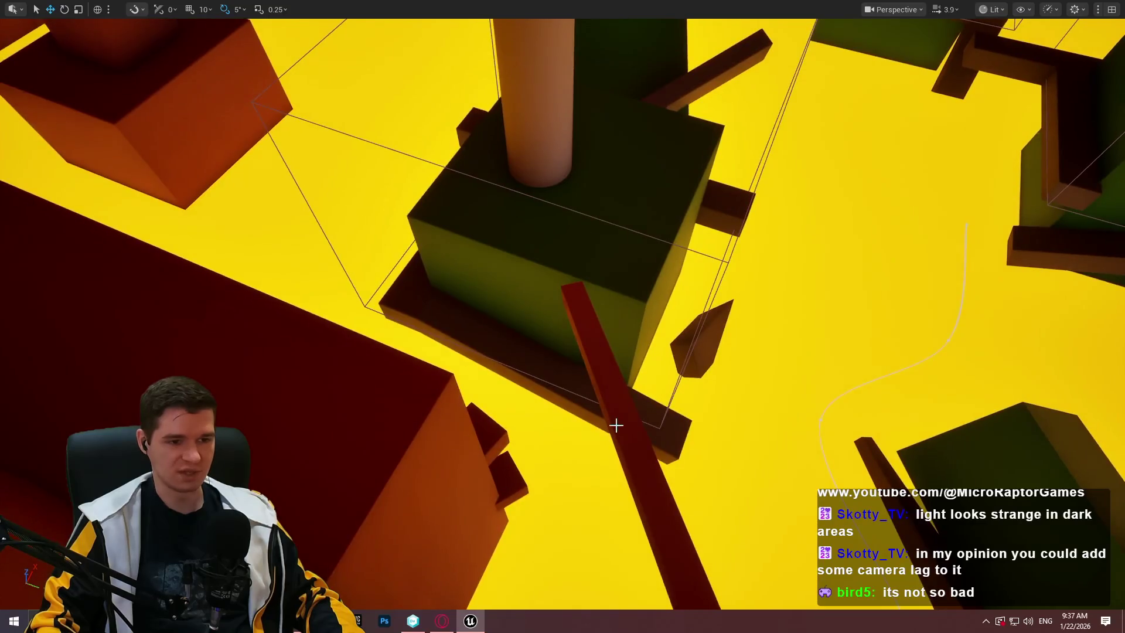
{"action": "right_click", "coordinate": [626, 422]}
Start Redlock playing from this spot, climb the first red beam and drop onto the lower block
{"action": "left_click", "coordinate": [693, 414]}
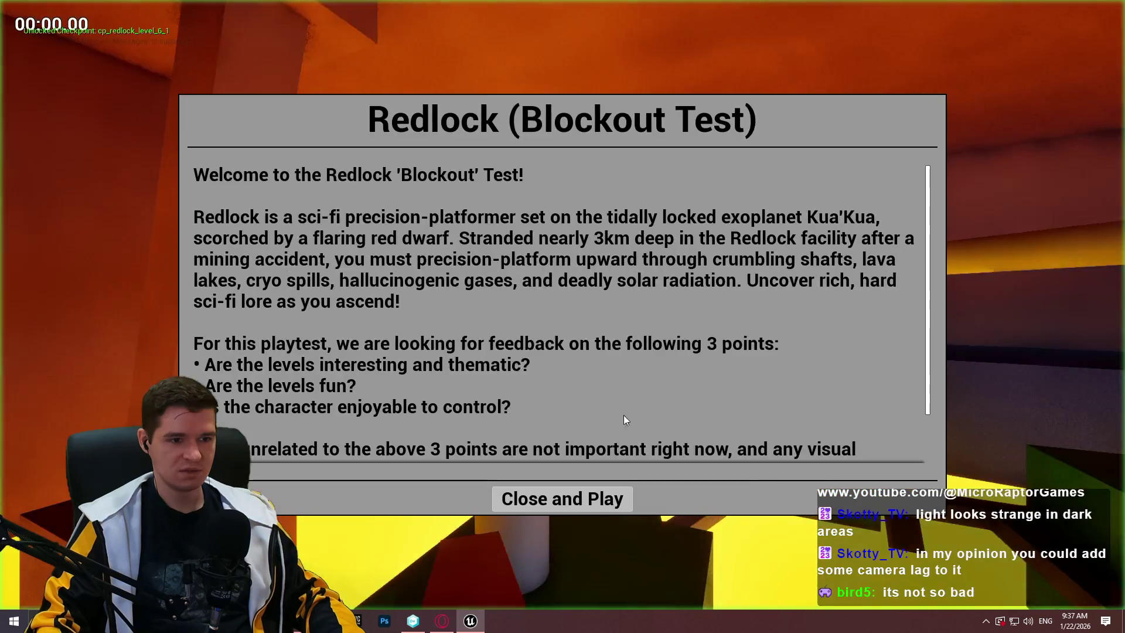
{"action": "left_click", "coordinate": [567, 501]}
{"action": "key", "text": "w"}
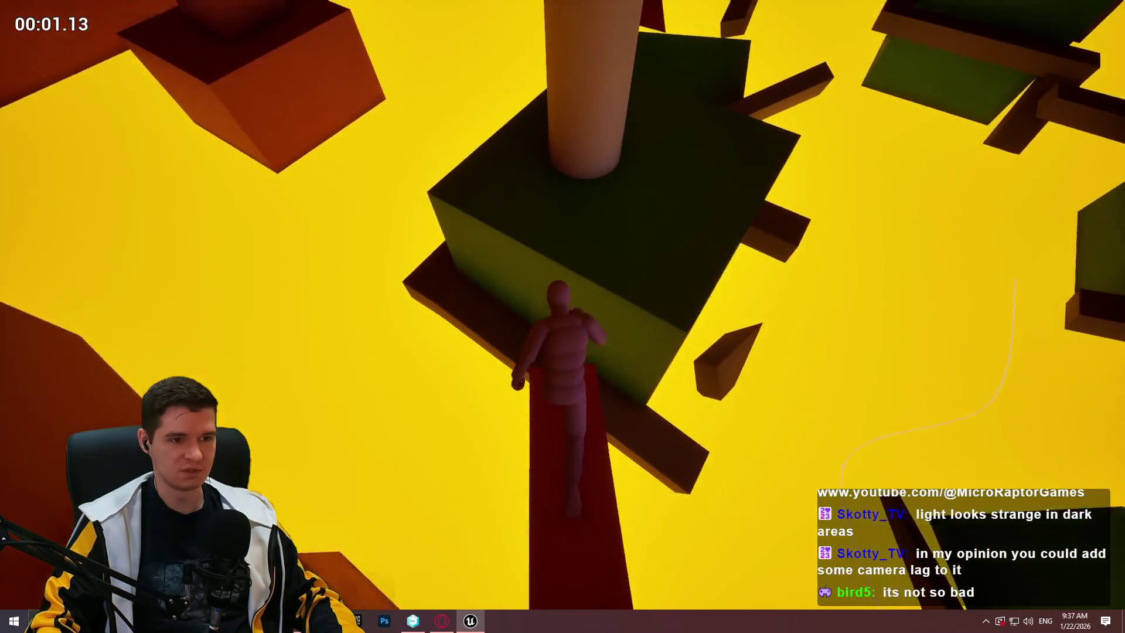
{"action": "key", "text": "w"}
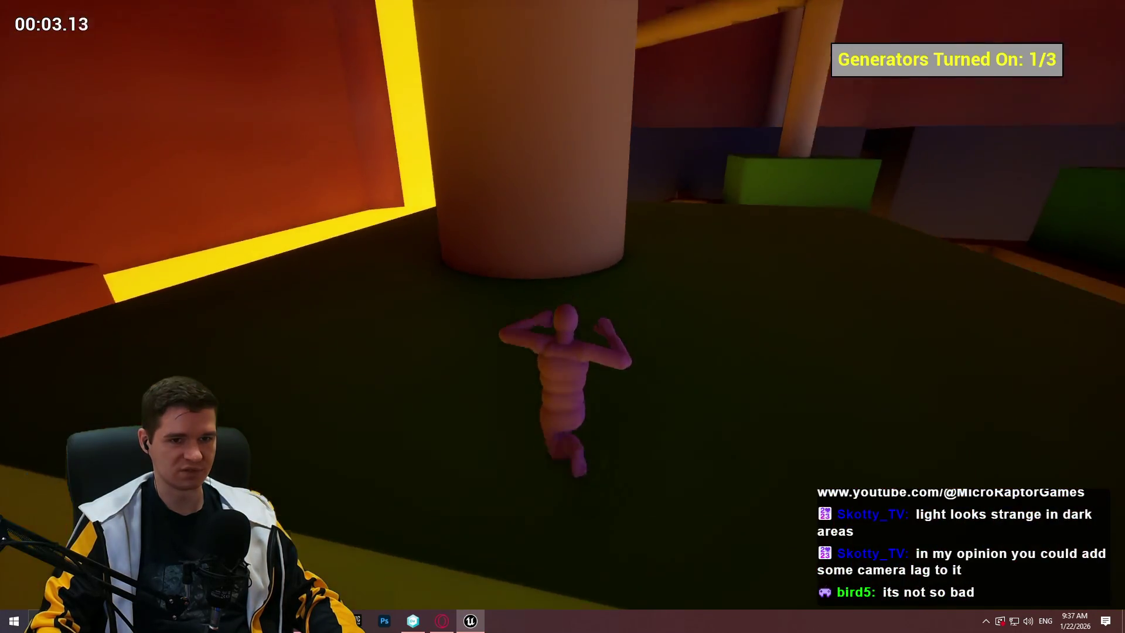
{"action": "key", "text": "w"}
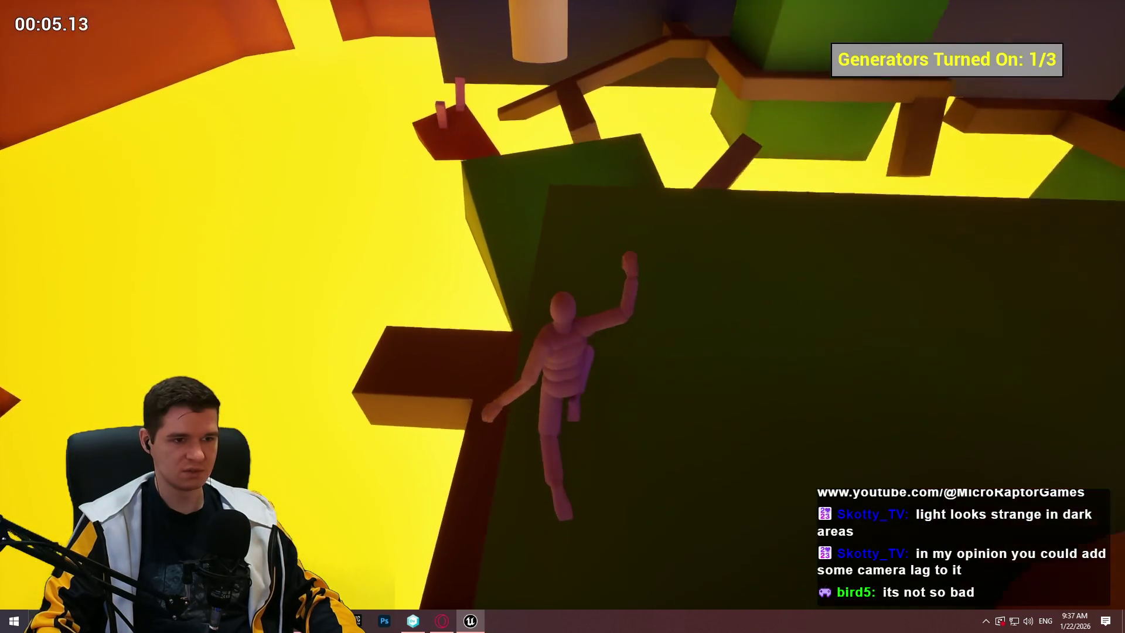
Climb the red beam, cross the green and red slopes, and scale the orange pillar
{"action": "key", "text": "w"}
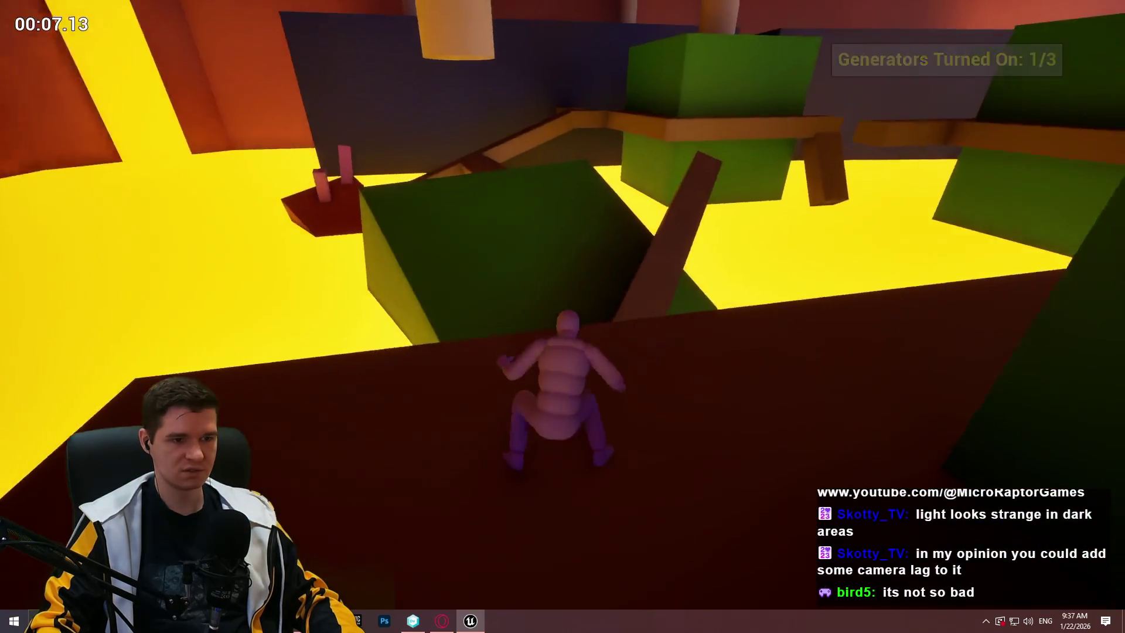
{"action": "key", "text": "w"}
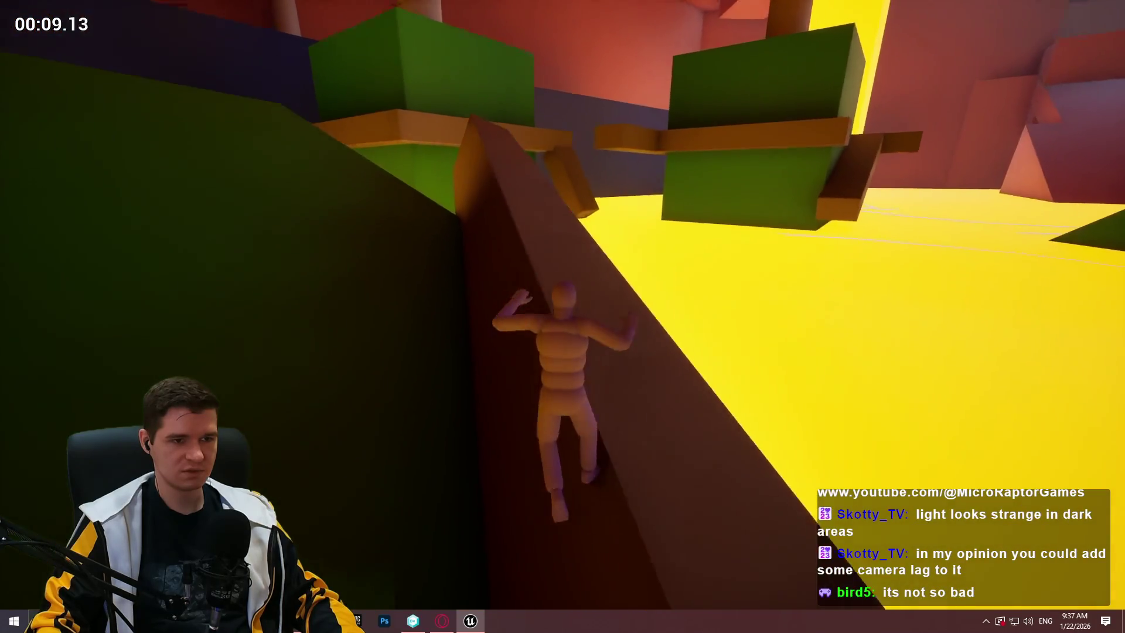
{"action": "key", "text": "w"}
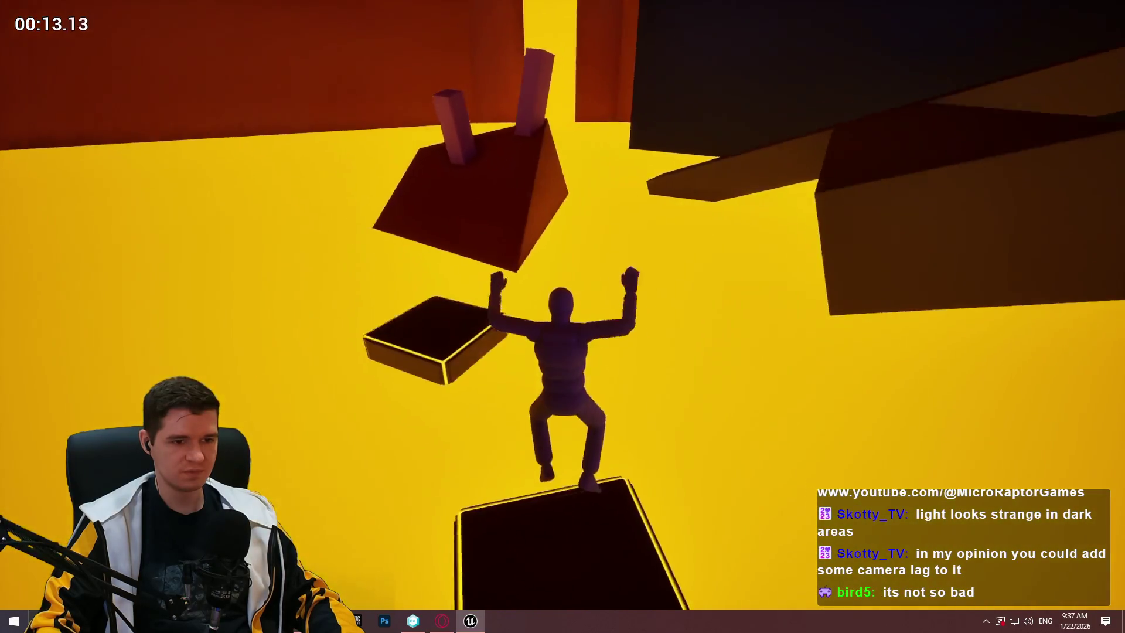
{"action": "key", "text": "w"}
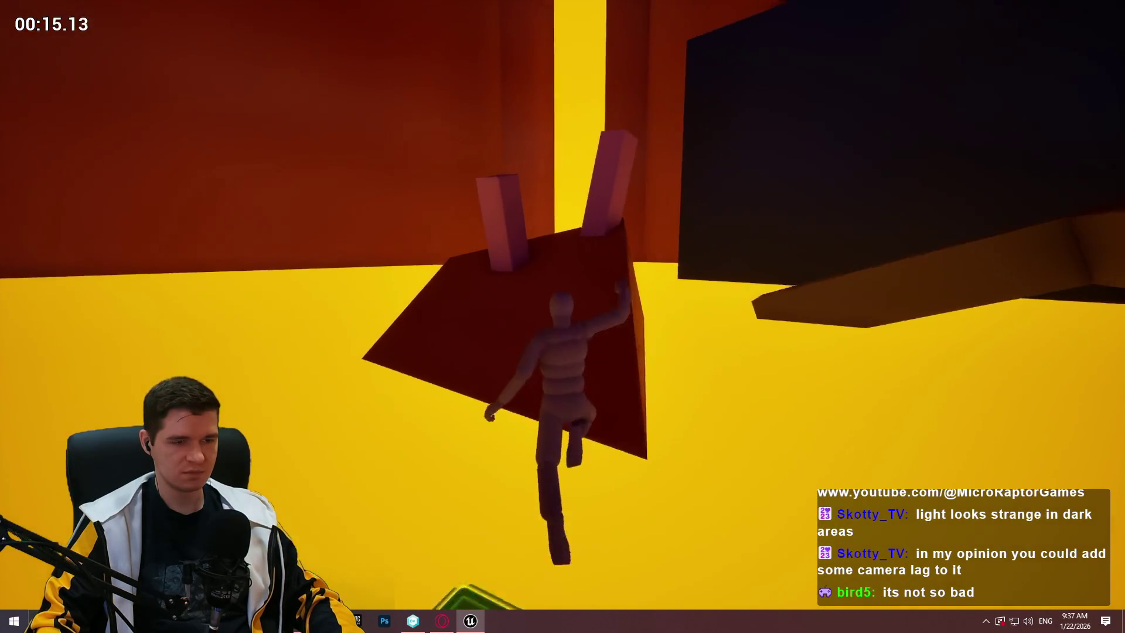
{"action": "key", "text": "w"}
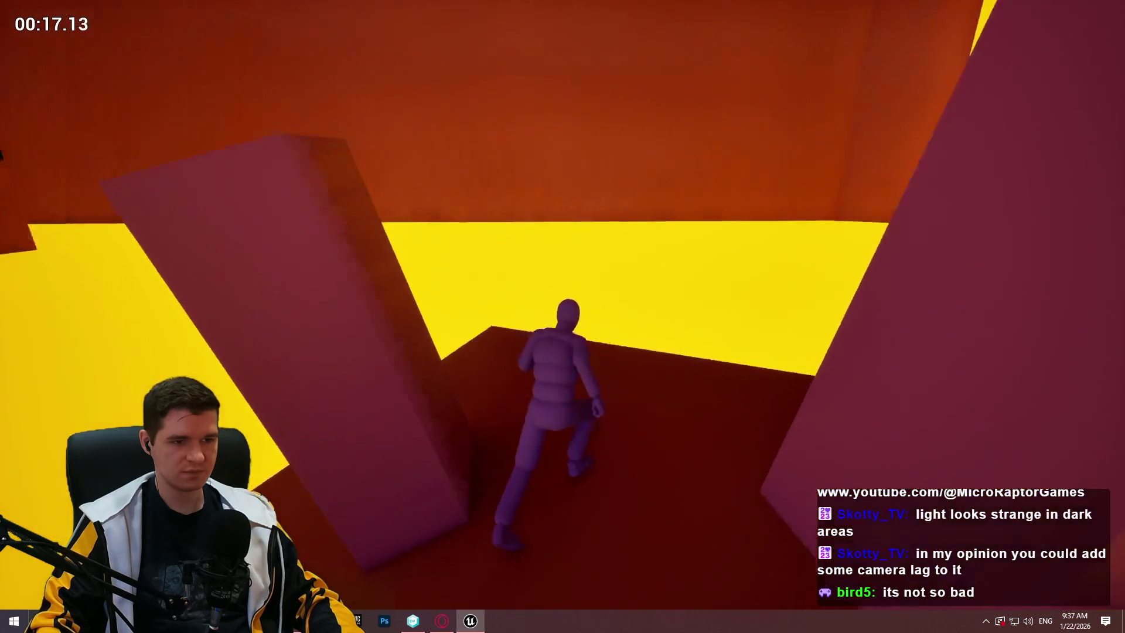
{"action": "key", "text": "w"}
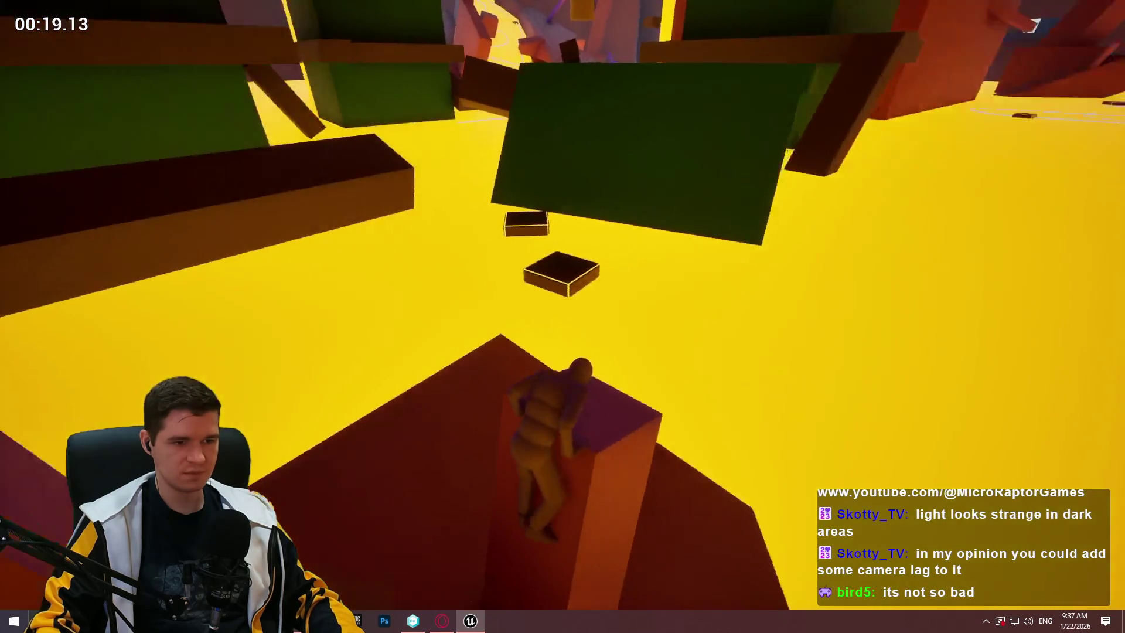
{"action": "key", "text": "space"}
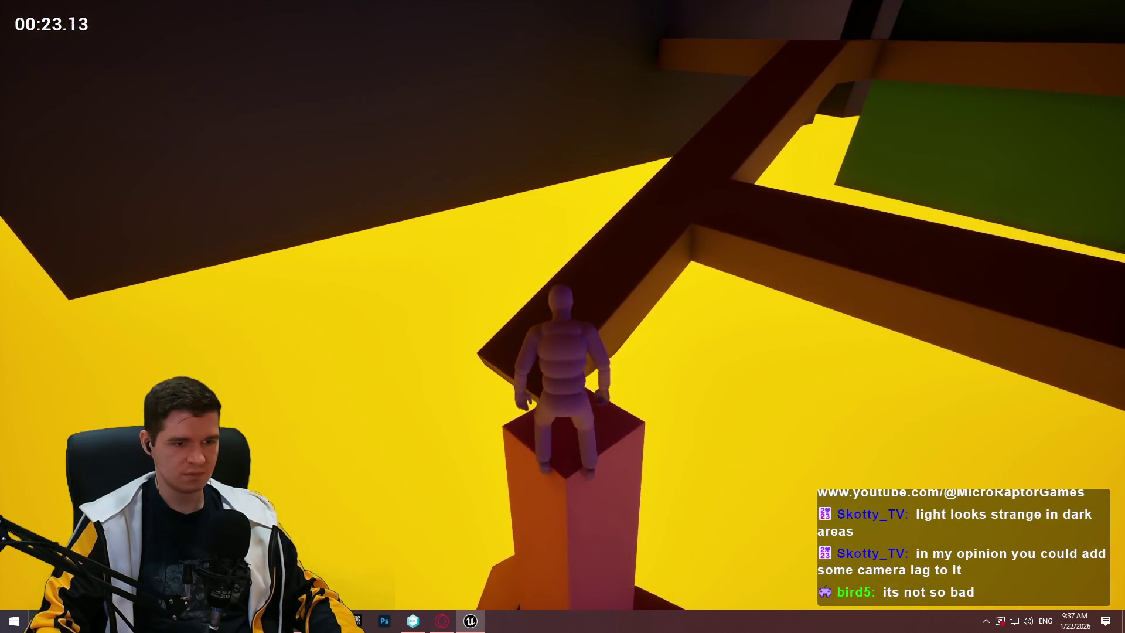
Run down the dark ramp past the green wall, then climb onto the ledge and green block
{"action": "key", "text": "w"}
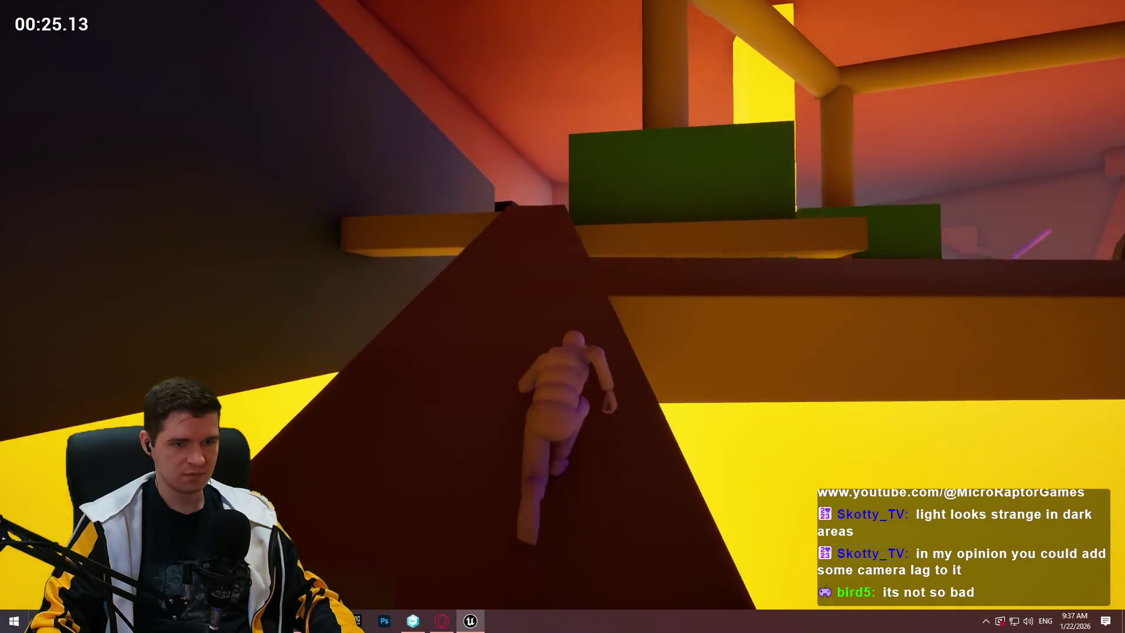
{"action": "key", "text": "w"}
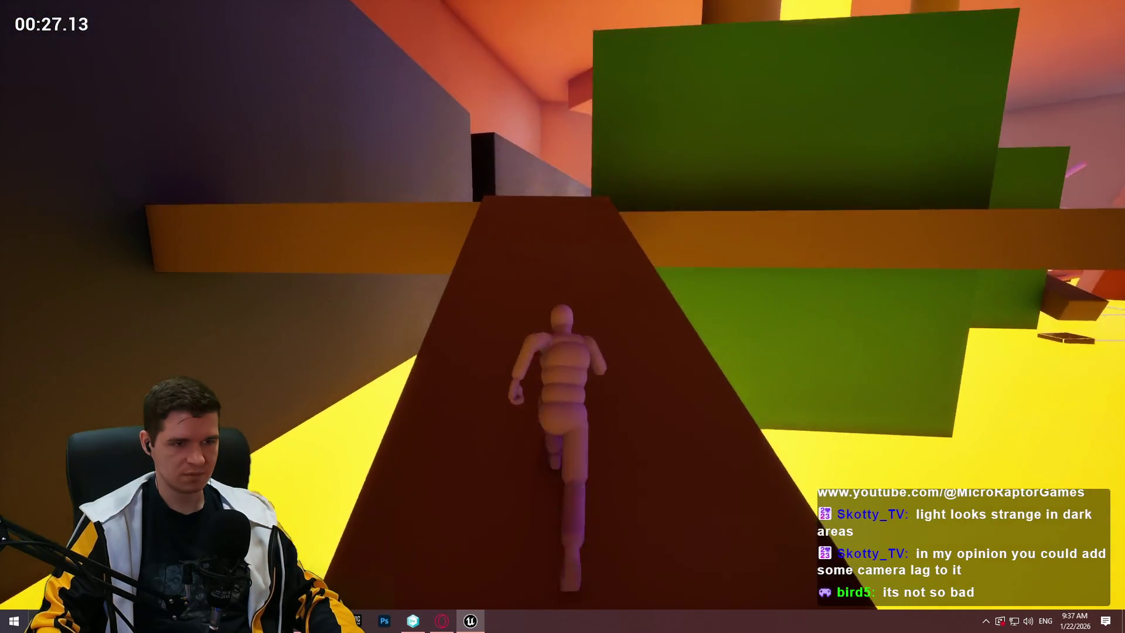
{"action": "key", "text": "w"}
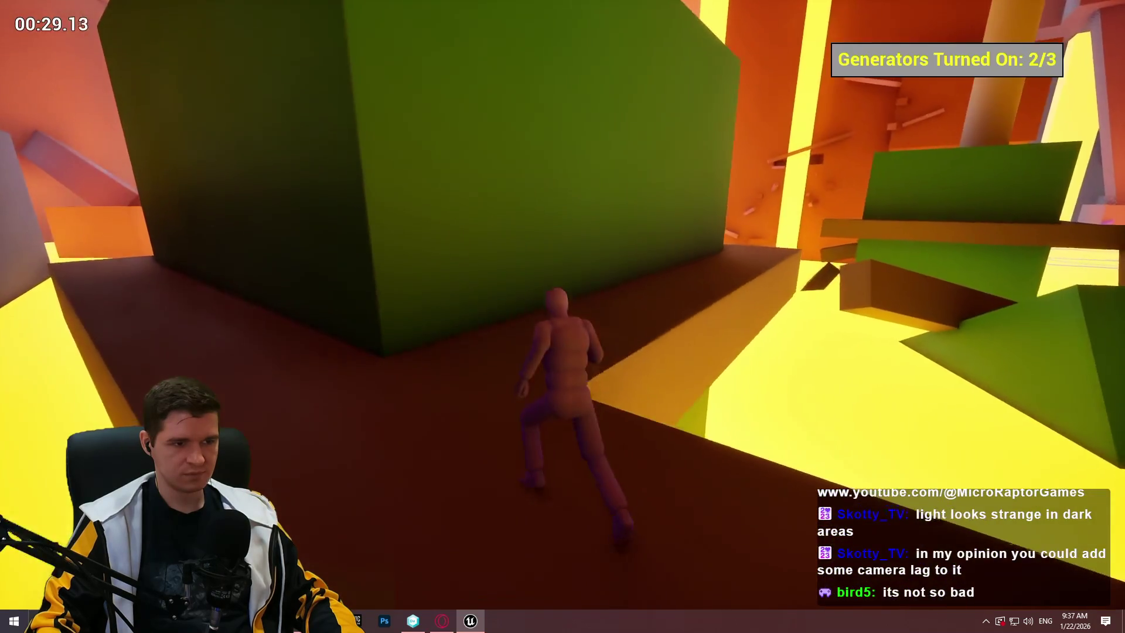
{"action": "key", "text": "w"}
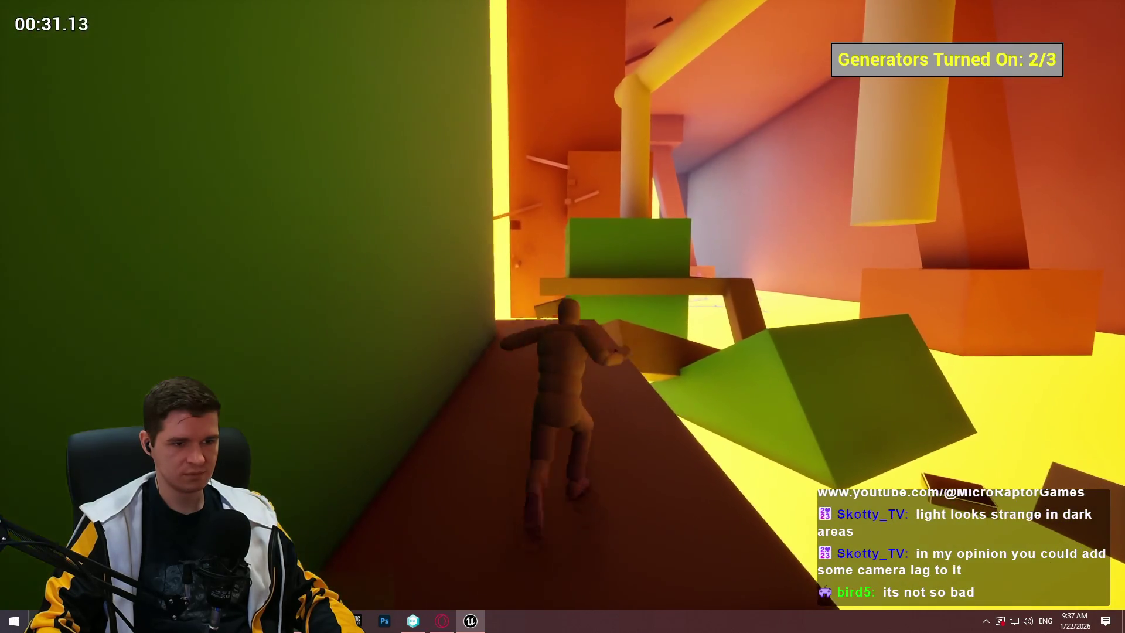
{"action": "key", "text": "w"}
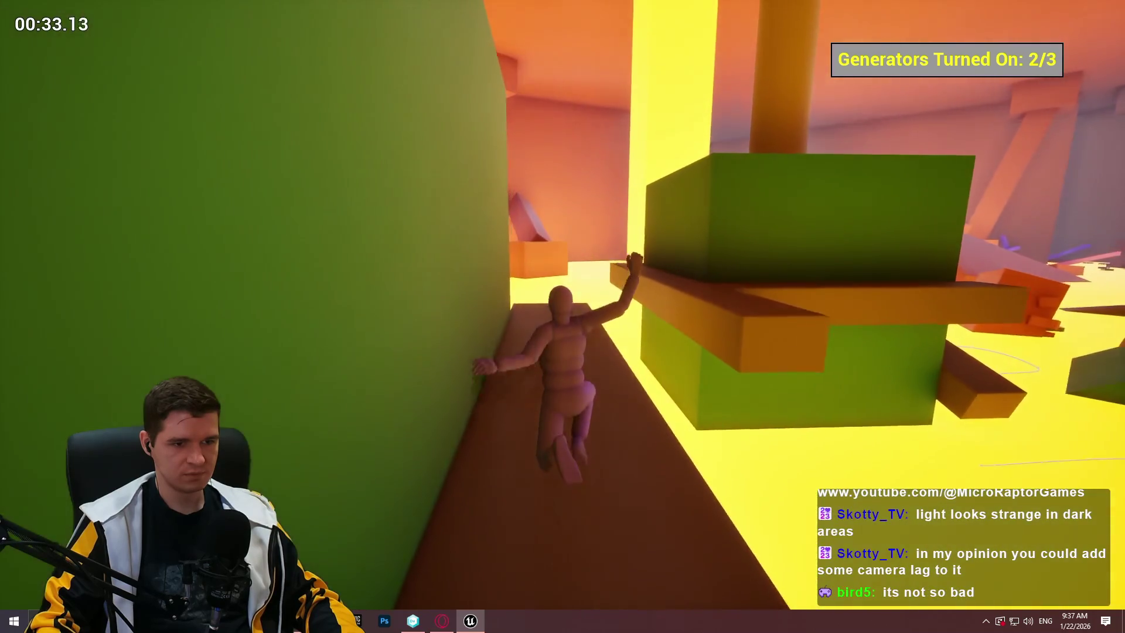
{"action": "key", "text": "space"}
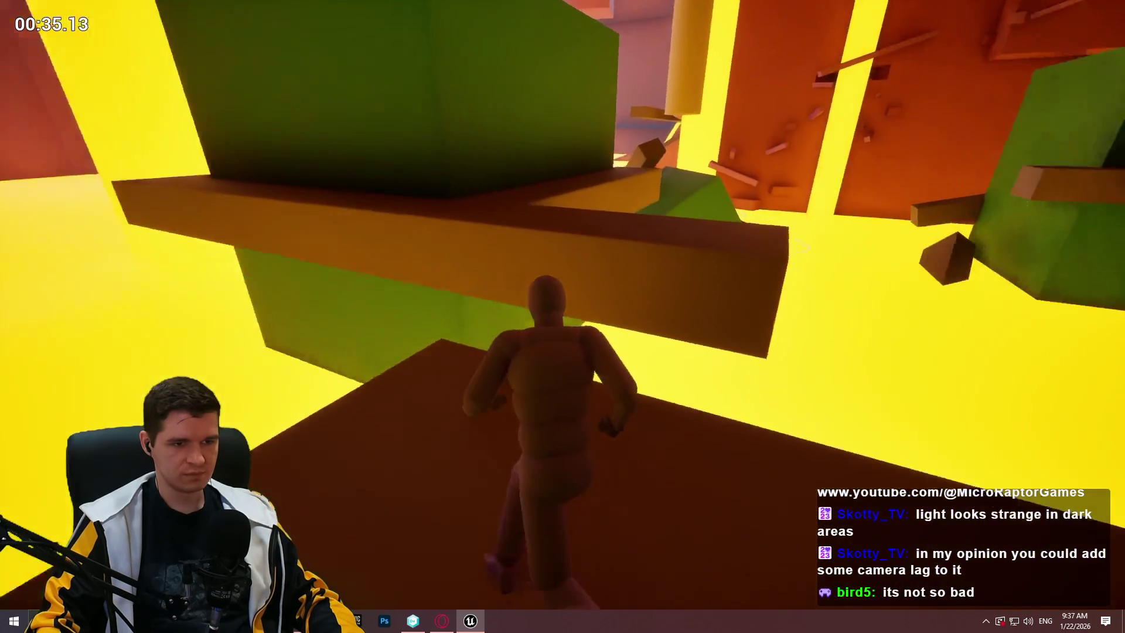
{"action": "key", "text": "w"}
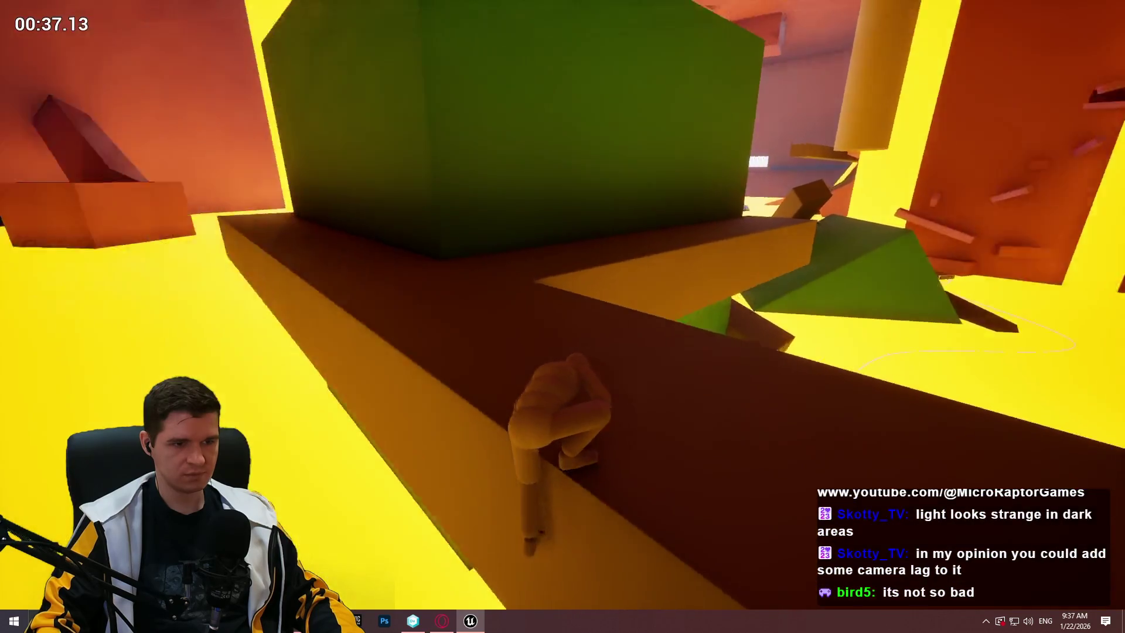